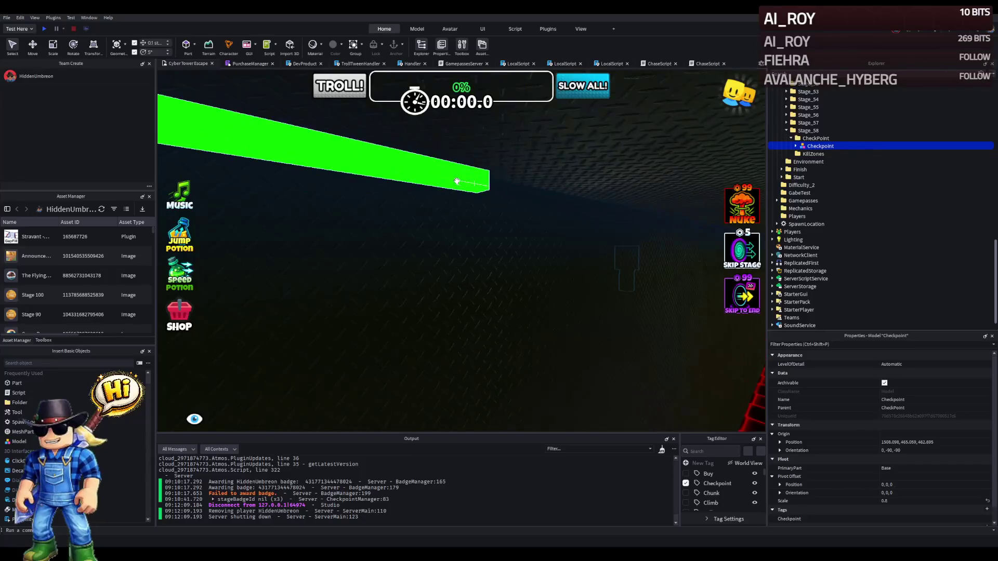
Stretch the thin green neon Wall beam from about 156 to roughly 342 studs along Z.
{"action": "left_click", "coordinate": [458, 180]}
{"action": "left_click_drag", "start_coordinate": [504, 190], "coordinate": [453, 174]}
{"action": "left_click_drag", "start_coordinate": [354, 159], "coordinate": [349, 161]}
Slide the next green Wall piece left until it meets the first wall beam.
{"action": "left_click", "coordinate": [433, 201]}
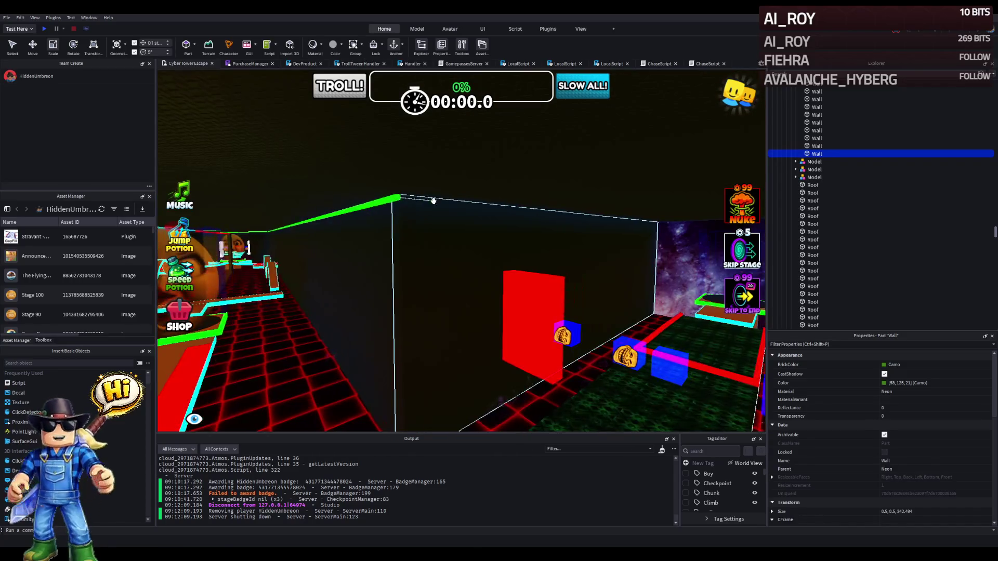
{"action": "key", "text": "w"}
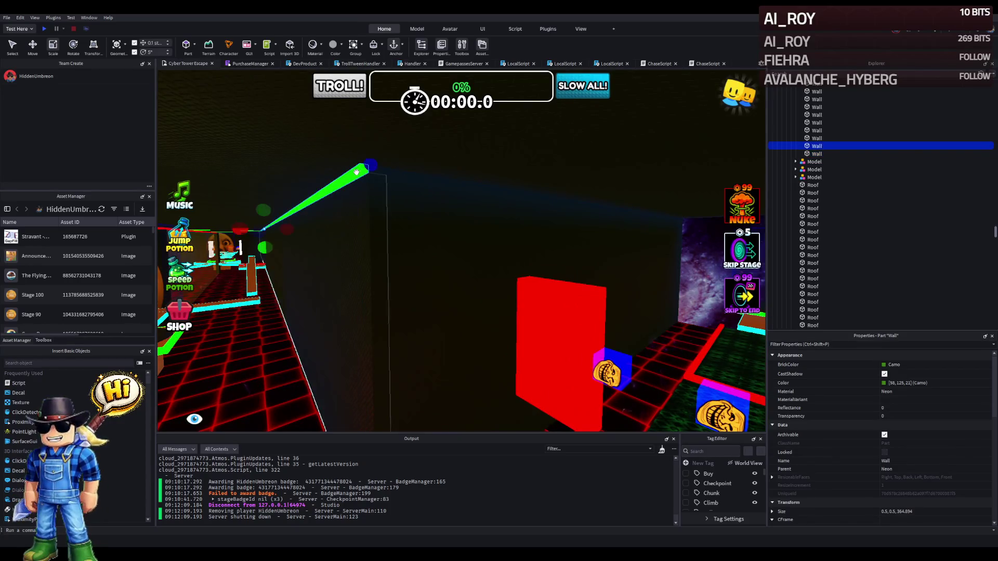
{"action": "left_click_drag", "start_coordinate": [347, 181], "coordinate": [323, 184]}
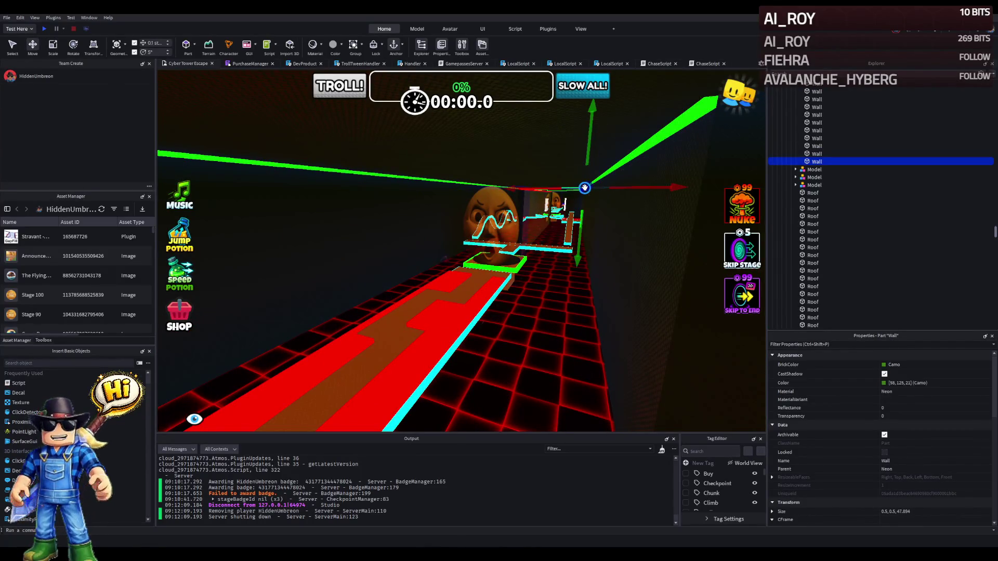
{"action": "key", "text": "d"}
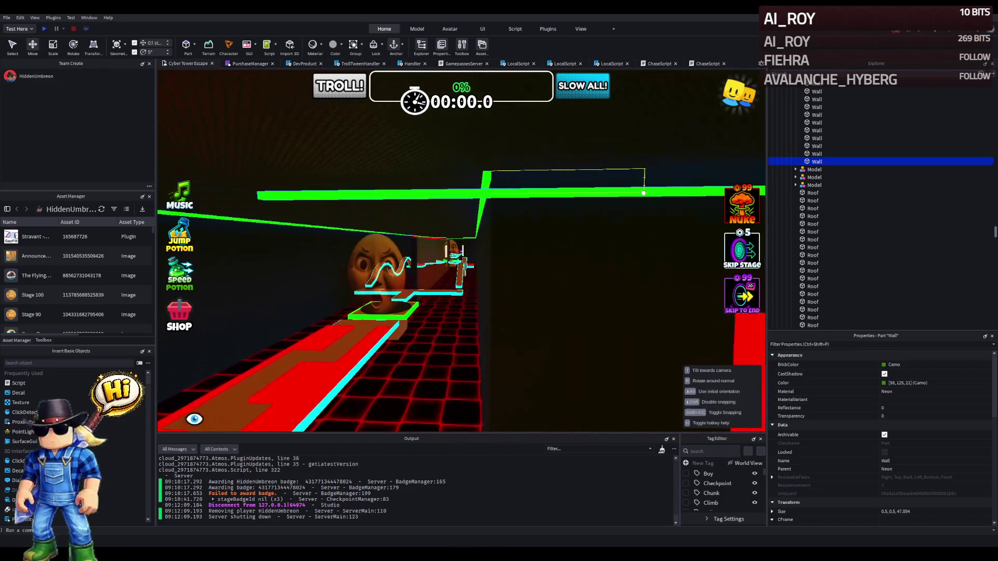
{"action": "left_click_drag", "start_coordinate": [576, 194], "coordinate": [383, 192]}
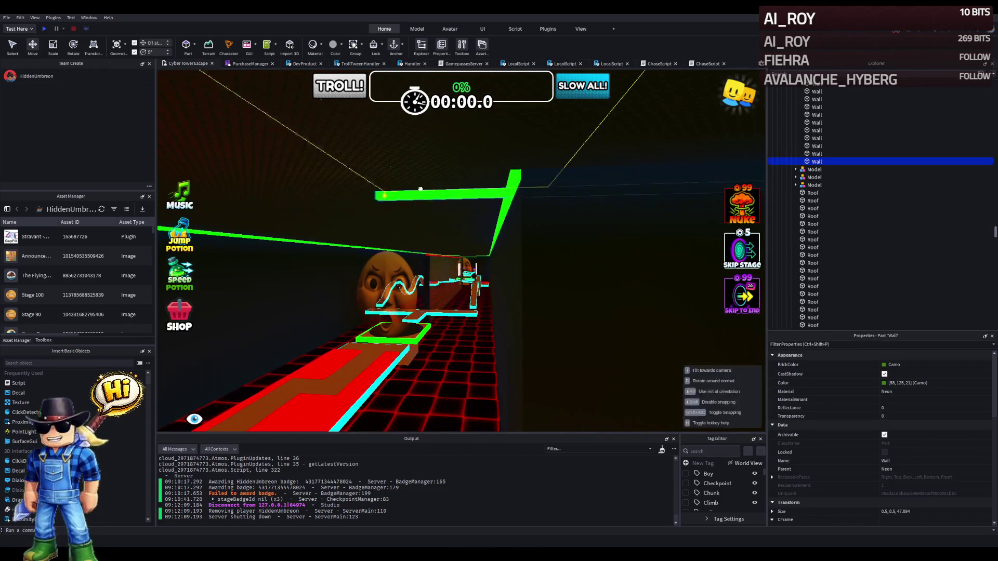
{"action": "key", "text": "e"}
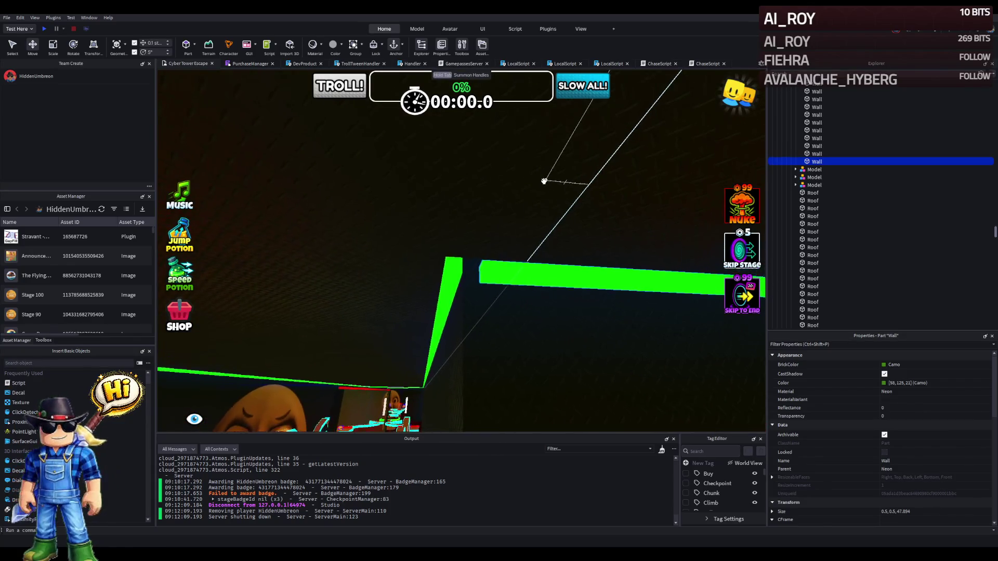
{"action": "key", "text": "q"}
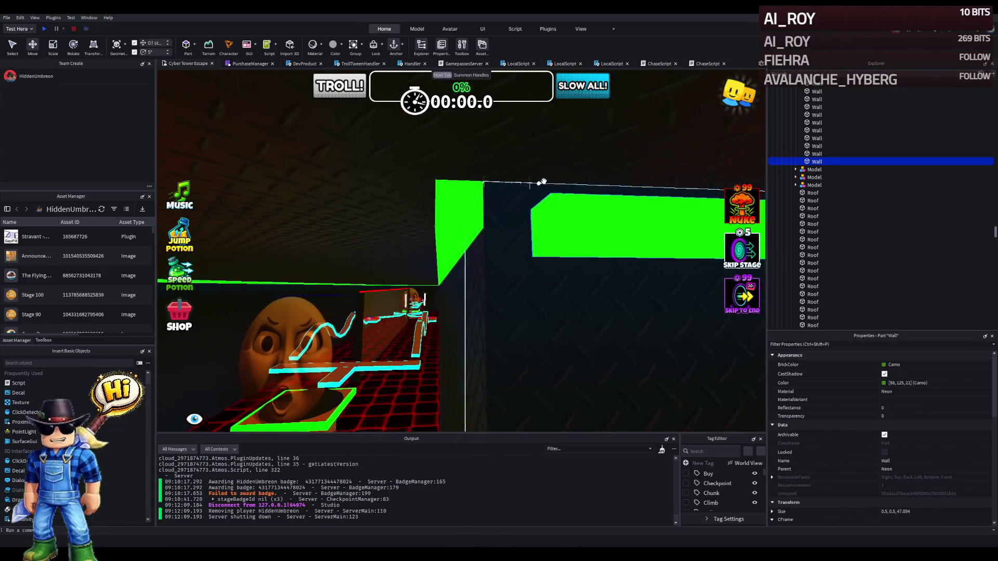
{"action": "key", "text": "s"}
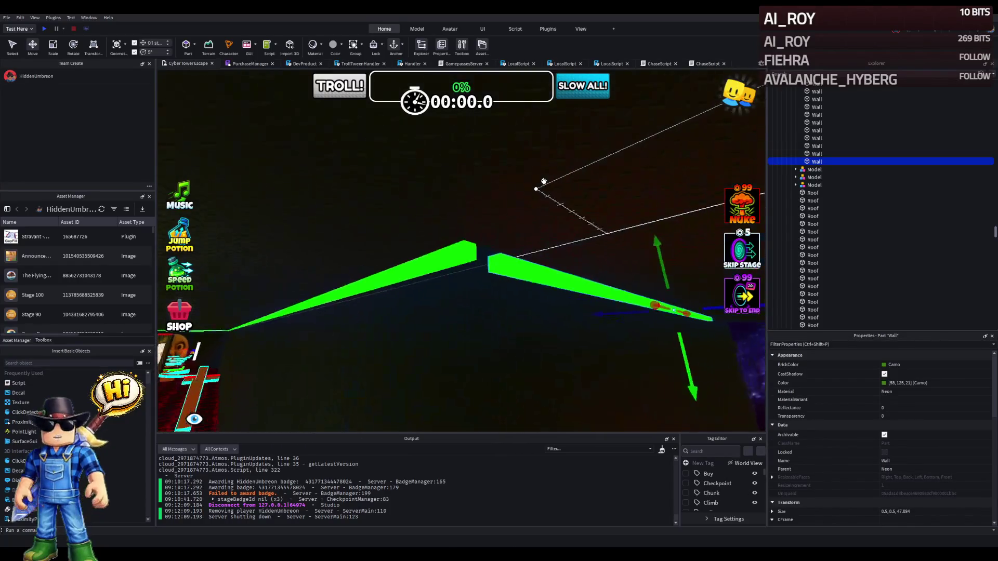
{"action": "key", "text": "w"}
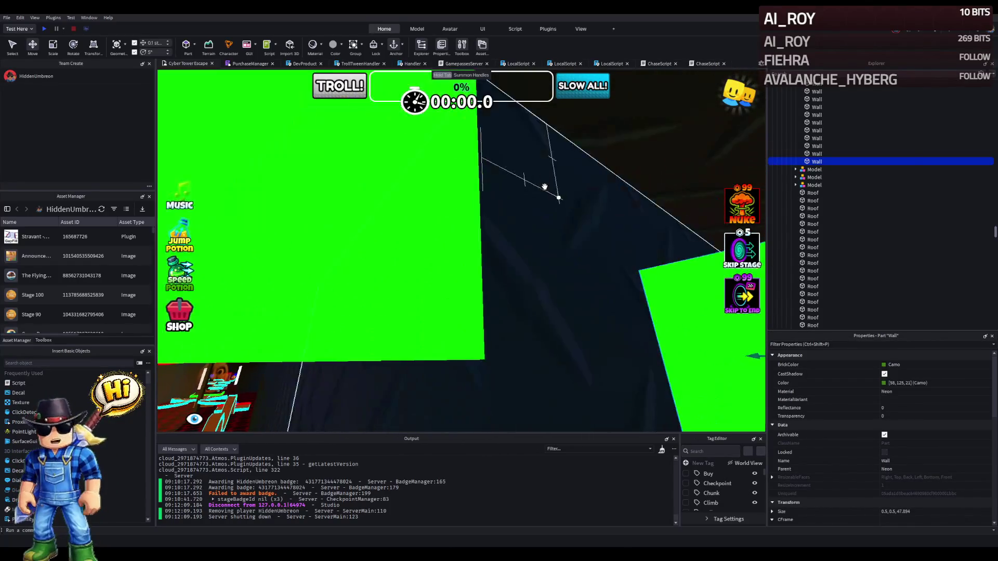
{"action": "left_click_drag", "start_coordinate": [525, 257], "coordinate": [425, 223]}
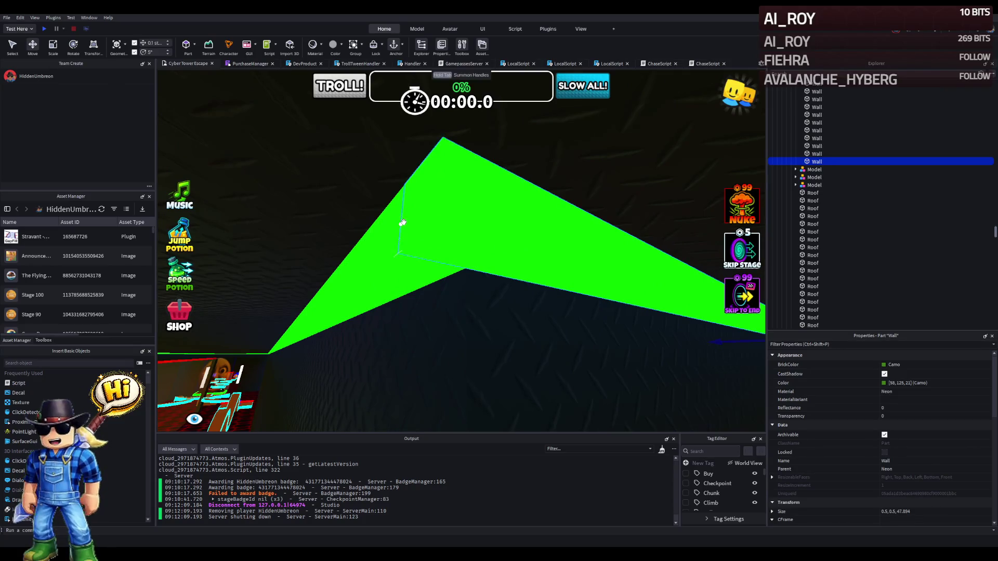
{"action": "key", "text": "e"}
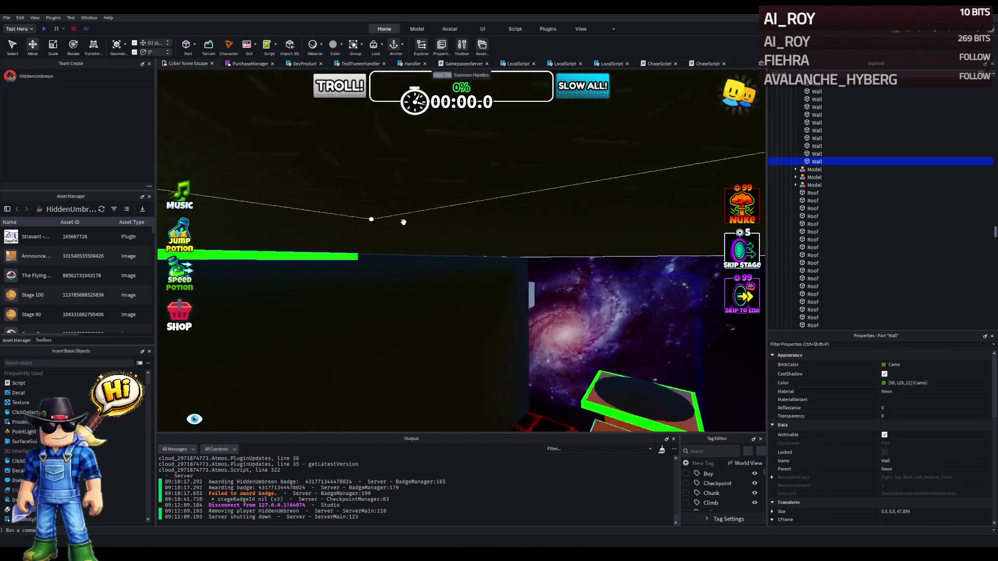
Lengthen that green Wall piece further along the corridor.
{"action": "mouse_move", "coordinate": [332, 227]}
{"action": "left_mouse_down"}
{"action": "mouse_move", "coordinate": [327, 208]}
{"action": "mouse_move", "coordinate": [367, 212]}
{"action": "mouse_move", "coordinate": [394, 188]}
{"action": "left_mouse_up"}
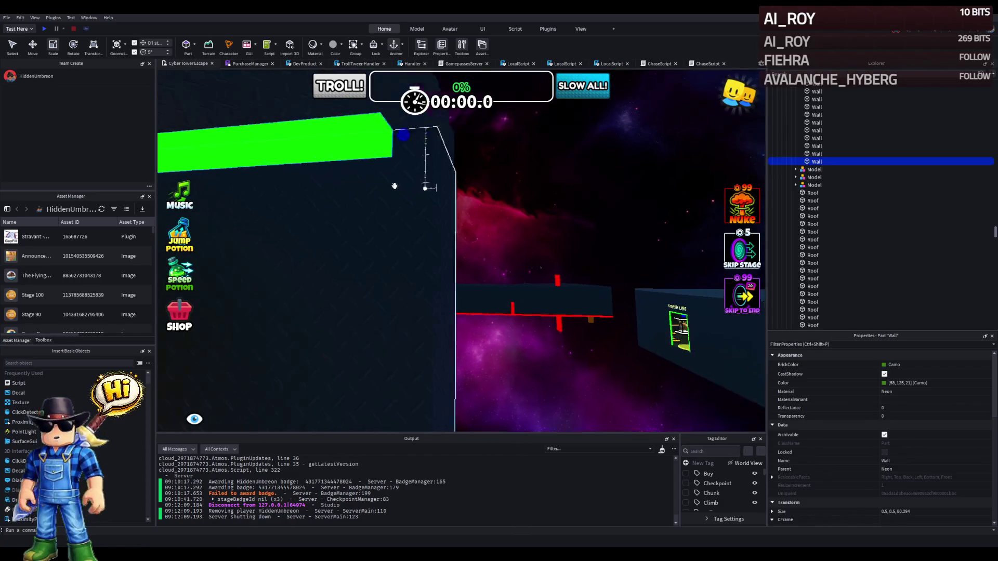
{"action": "key", "text": "a"}
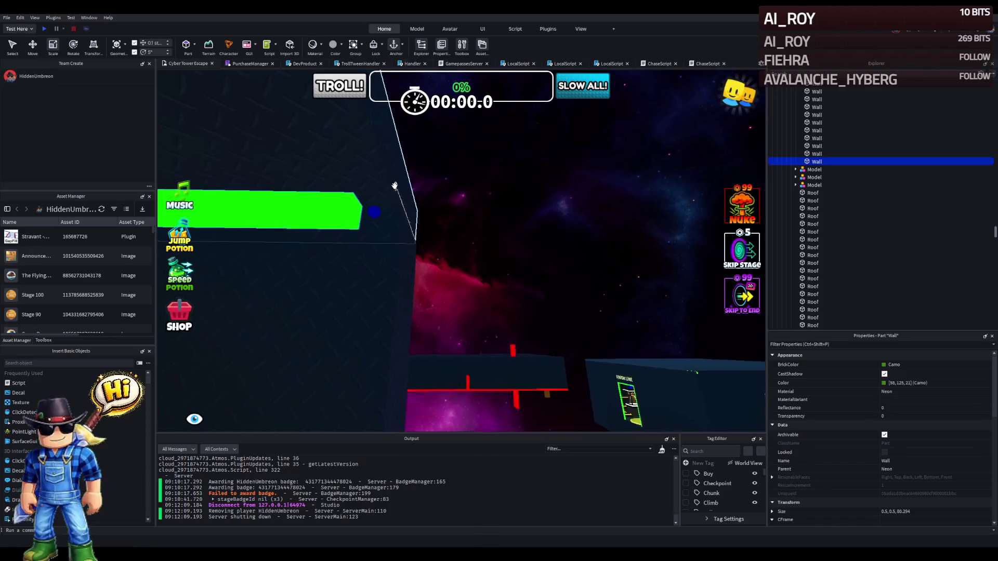
{"action": "left_click_drag", "start_coordinate": [370, 218], "coordinate": [425, 215]}
{"action": "key", "text": "s"}
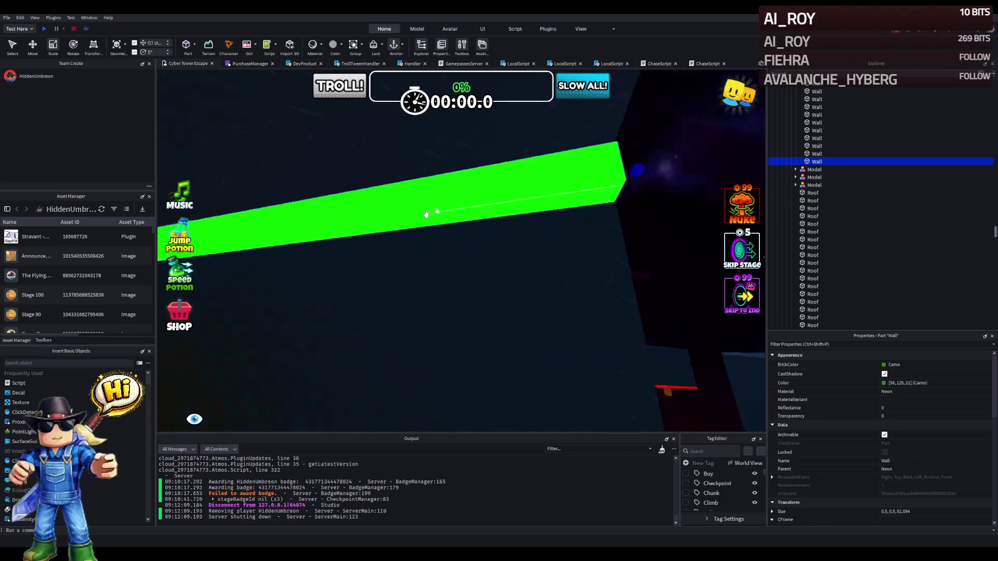
{"action": "key", "text": "s"}
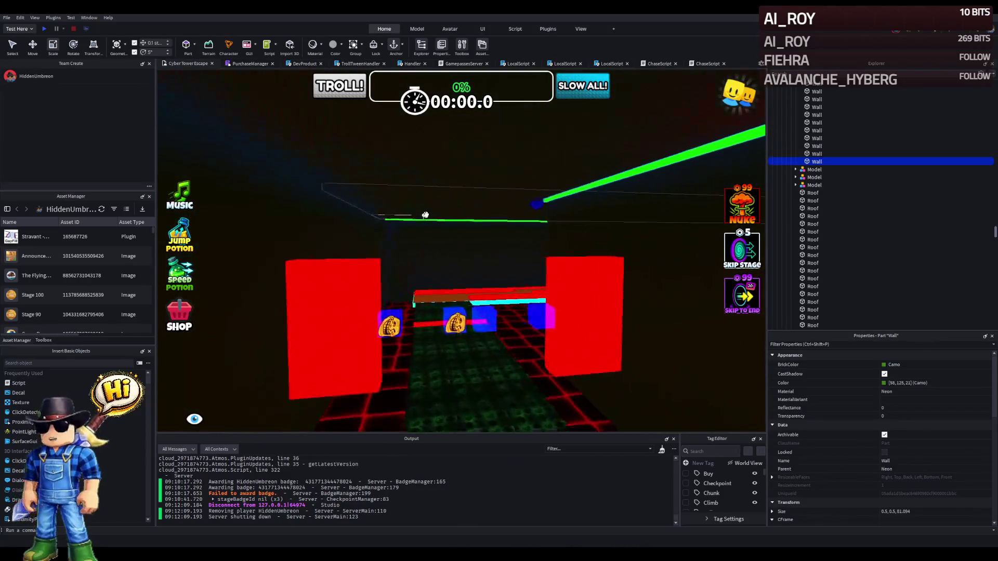
Duplicate the wall, slide the copy 29.5 studs, and stretch it to Size Z about 124.8.
{"action": "key", "text": "ctrl+2"}
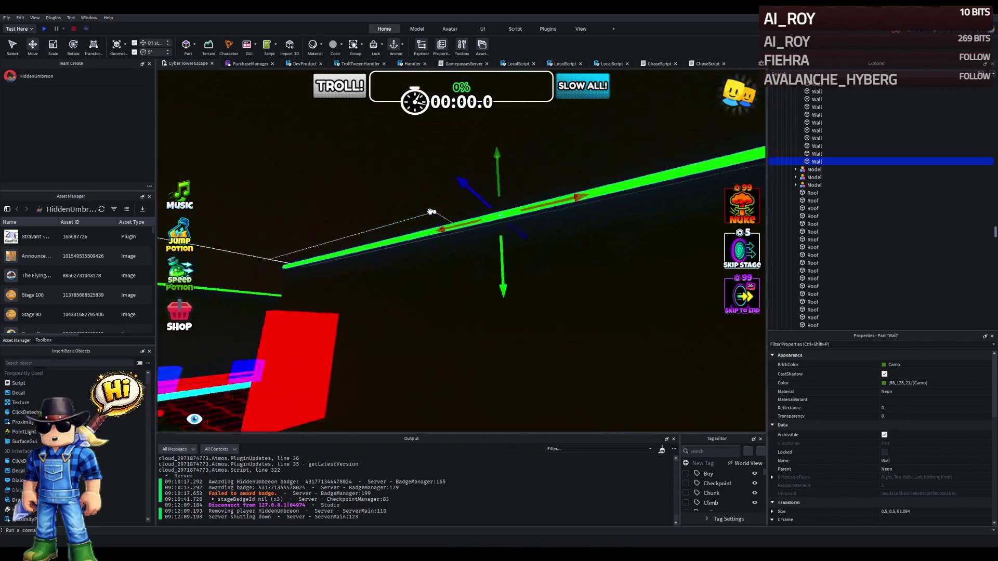
{"action": "key", "text": "ctrl+d"}
{"action": "left_click_drag", "start_coordinate": [464, 194], "coordinate": [415, 193]}
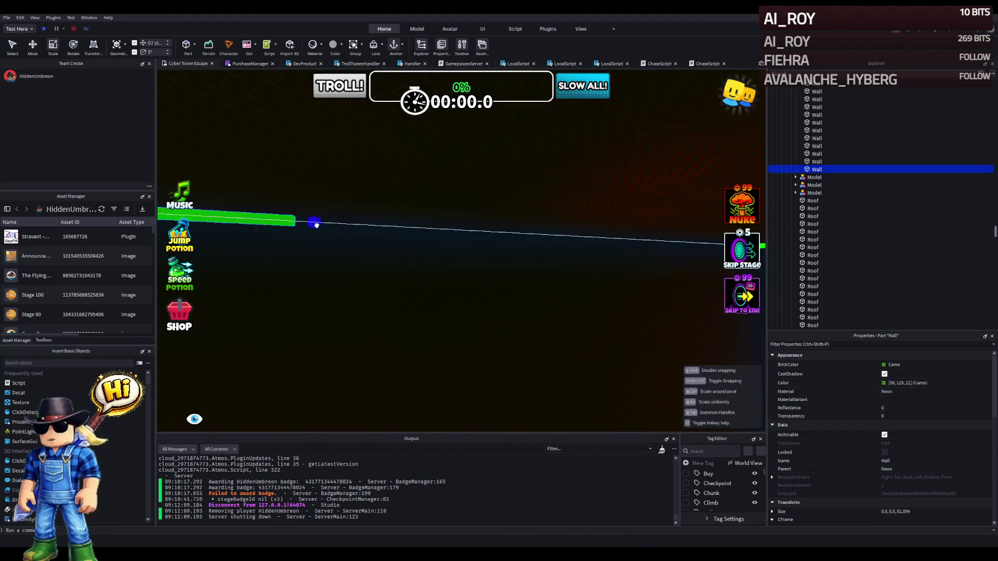
{"action": "mouse_move", "coordinate": [337, 220]}
{"action": "left_mouse_down"}
{"action": "mouse_move", "coordinate": [364, 176]}
{"action": "mouse_move", "coordinate": [429, 152]}
{"action": "left_mouse_up"}
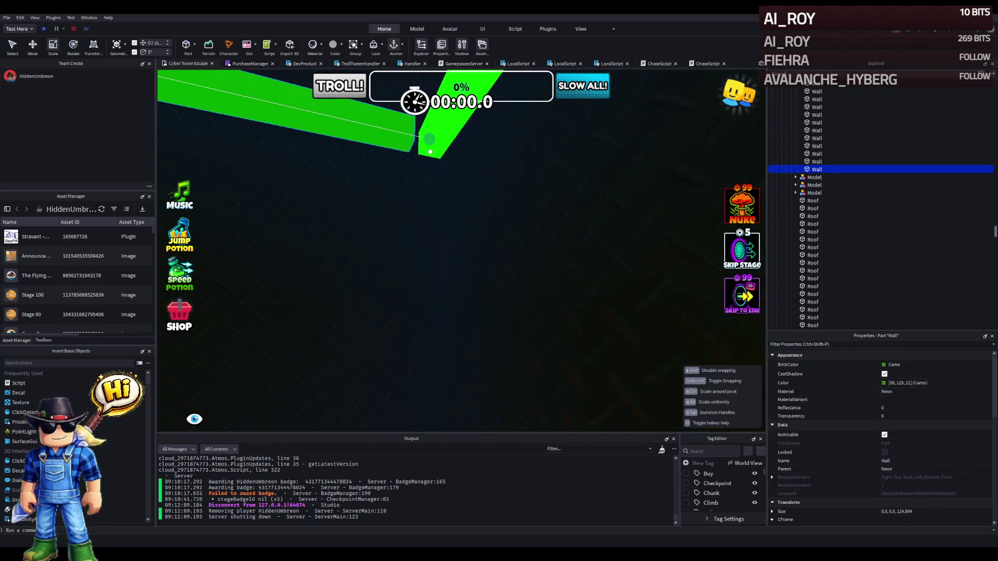
{"action": "scroll", "coordinate": [440, 150], "scroll_direction": "down", "scroll_amount": 10}
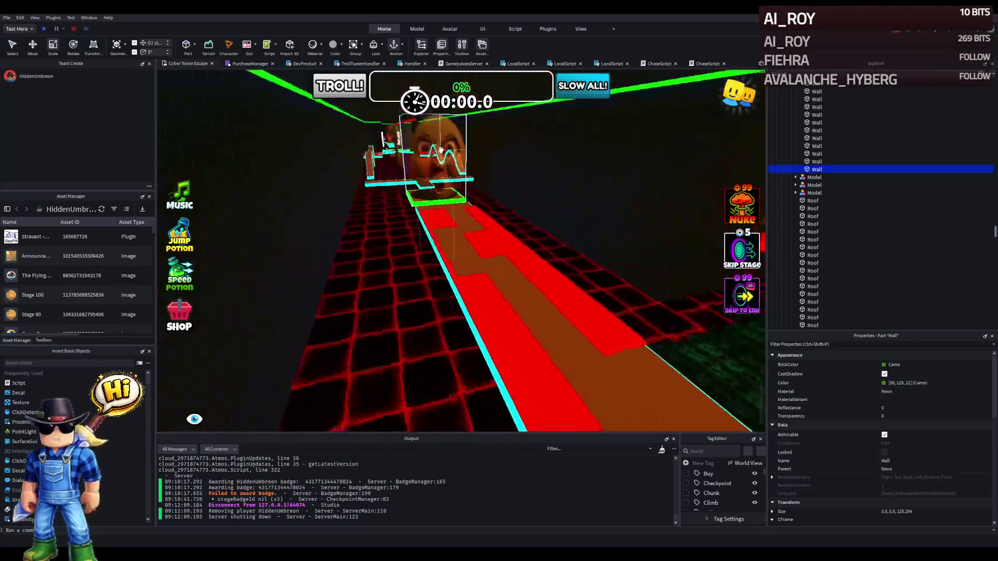
Focus on KillZones part 2, fly down the corridor, and select the SlideSurface1 platform.
{"action": "left_click", "coordinate": [528, 263]}
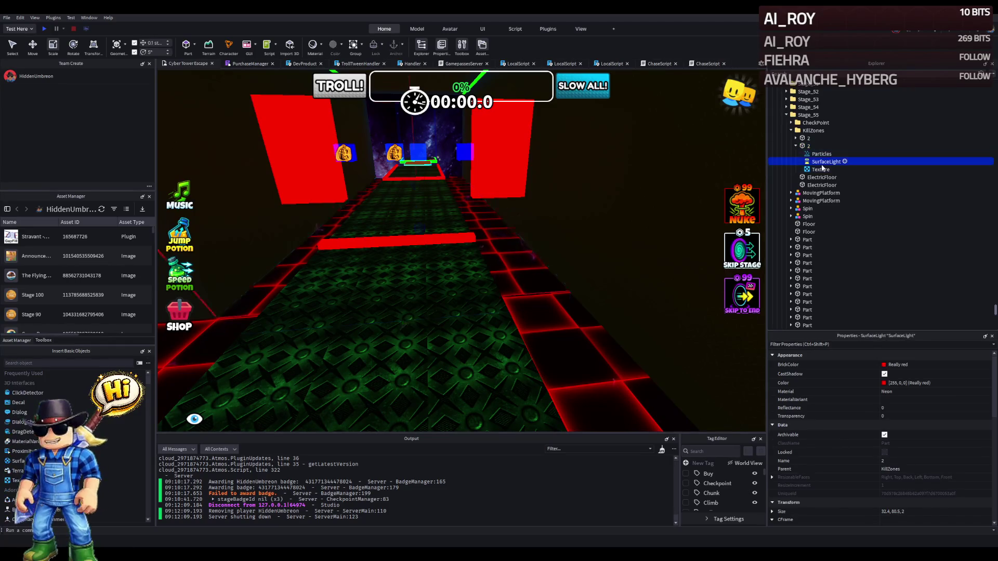
{"action": "key", "text": "f"}
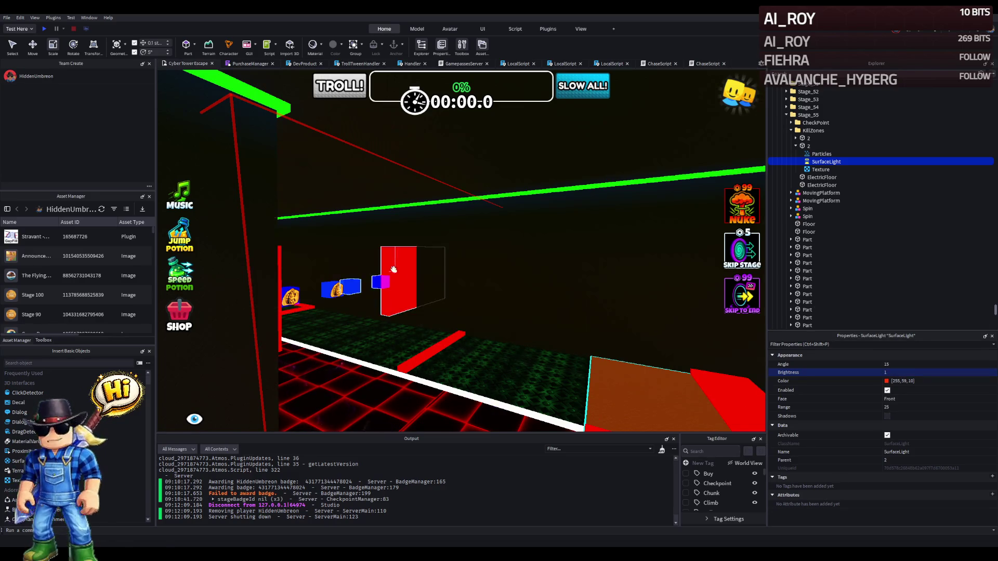
{"action": "key", "text": "w"}
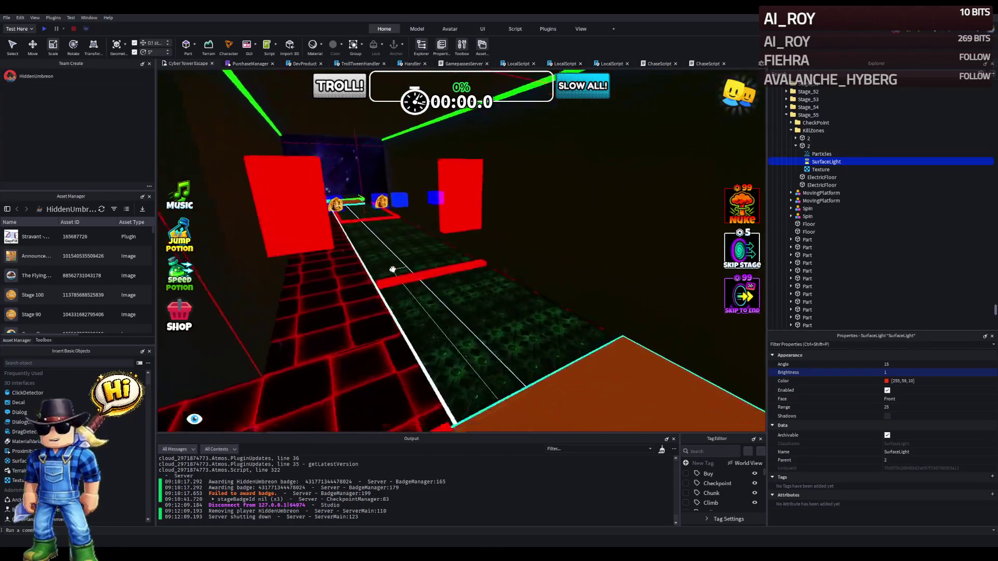
{"action": "key", "text": "w"}
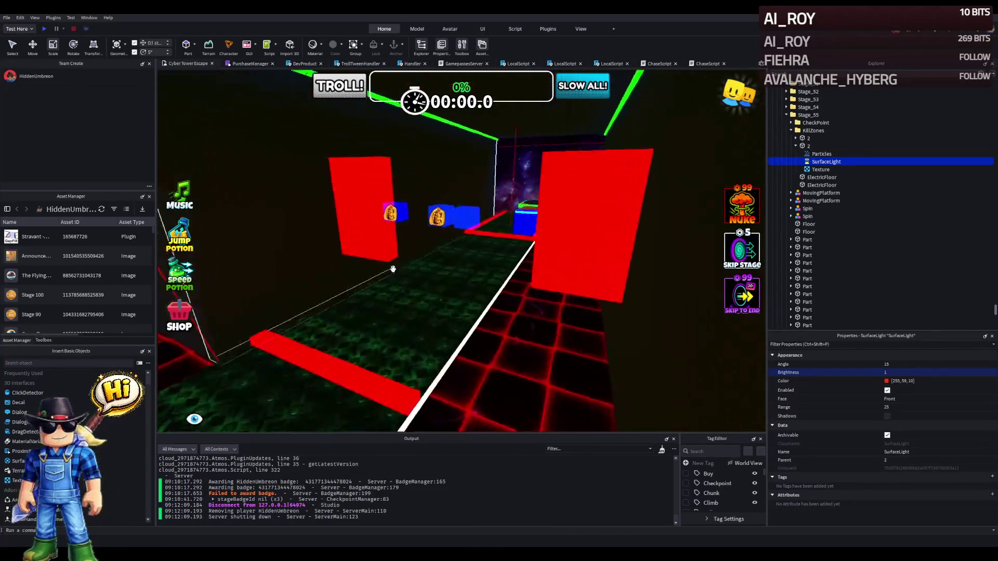
{"action": "key", "text": "w"}
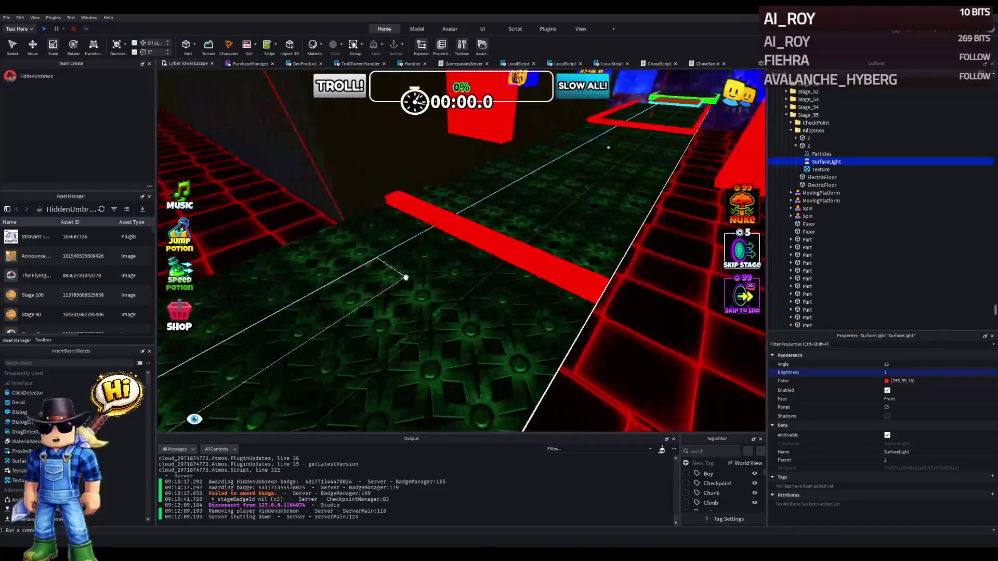
{"action": "left_click", "coordinate": [695, 275]}
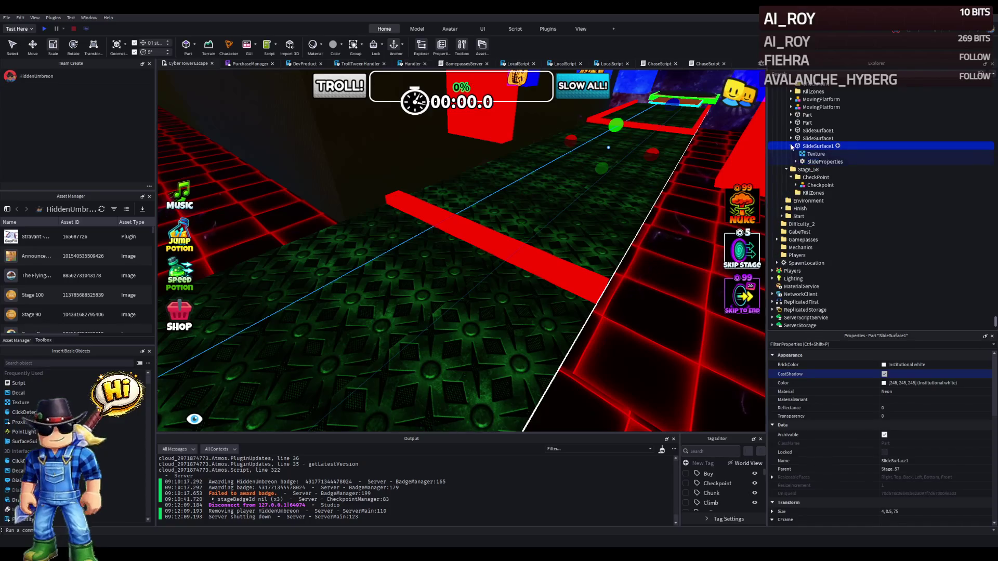
{"action": "key", "text": "s"}
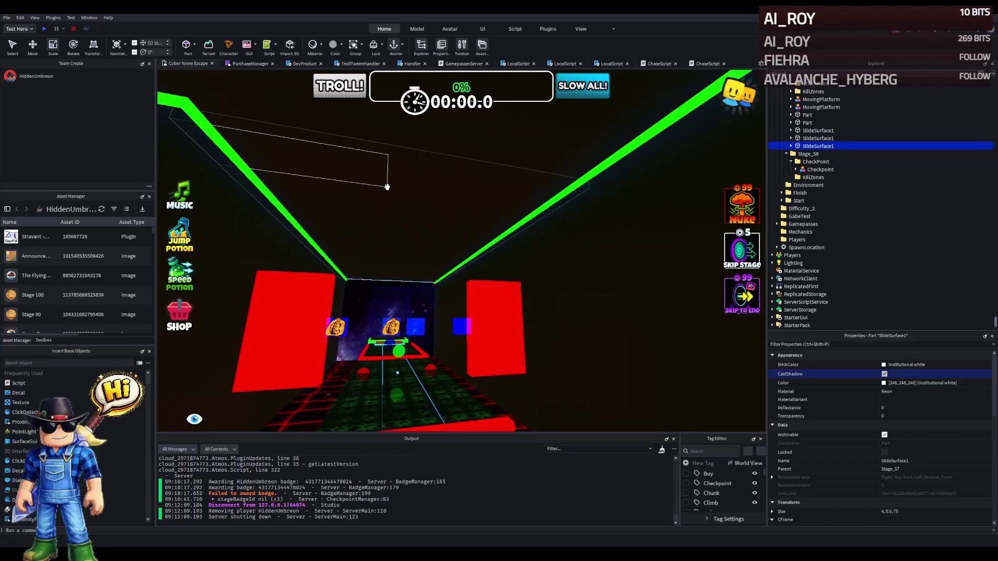
Select the overhead Roof strip, size it 8, 1, 78.531, and set its Material to Neon.
{"action": "key", "text": "w"}
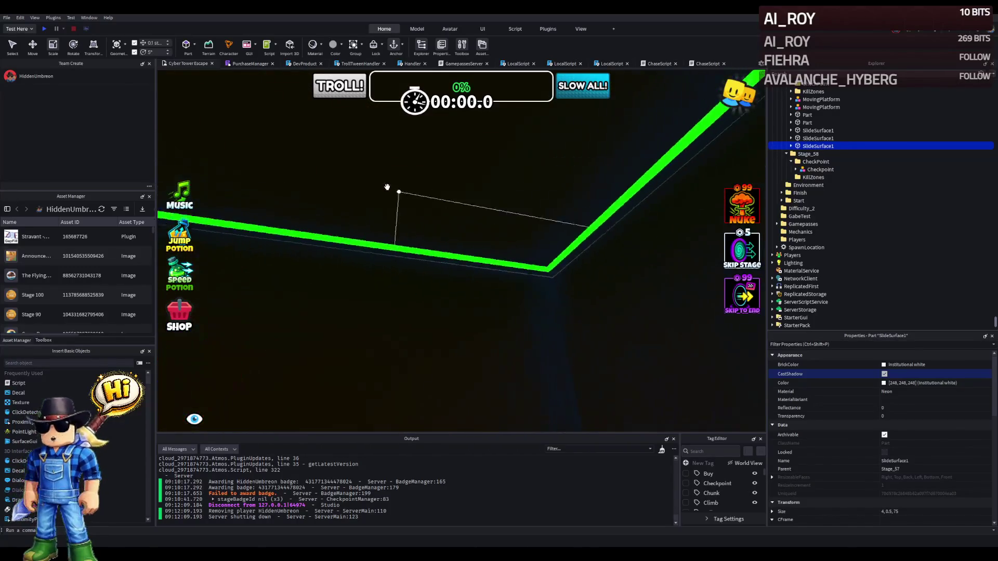
{"action": "left_click", "coordinate": [390, 189]}
{"action": "scroll", "coordinate": [396, 192], "scroll_direction": "up", "scroll_amount": 5}
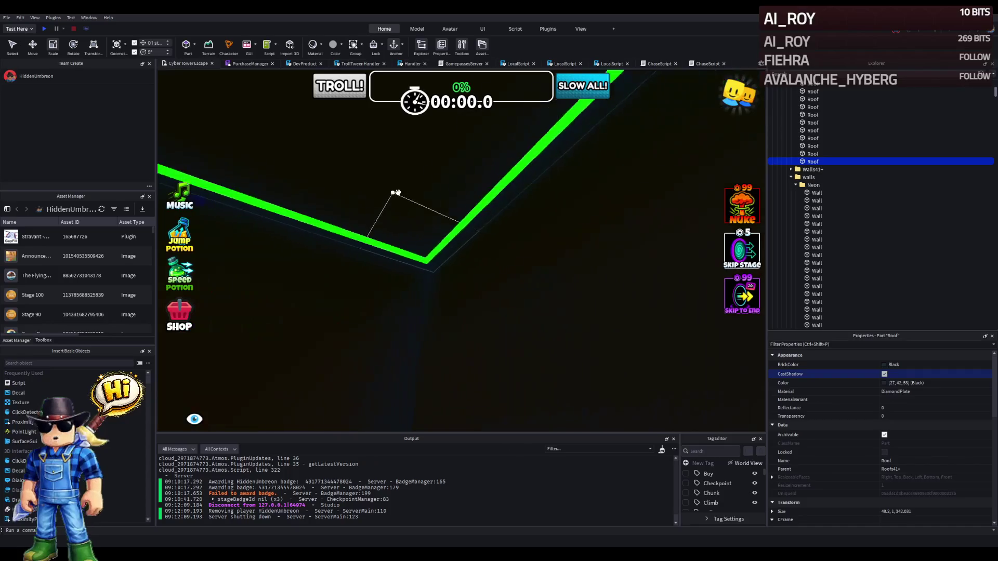
{"action": "scroll", "coordinate": [397, 193], "scroll_direction": "up", "scroll_amount": 10}
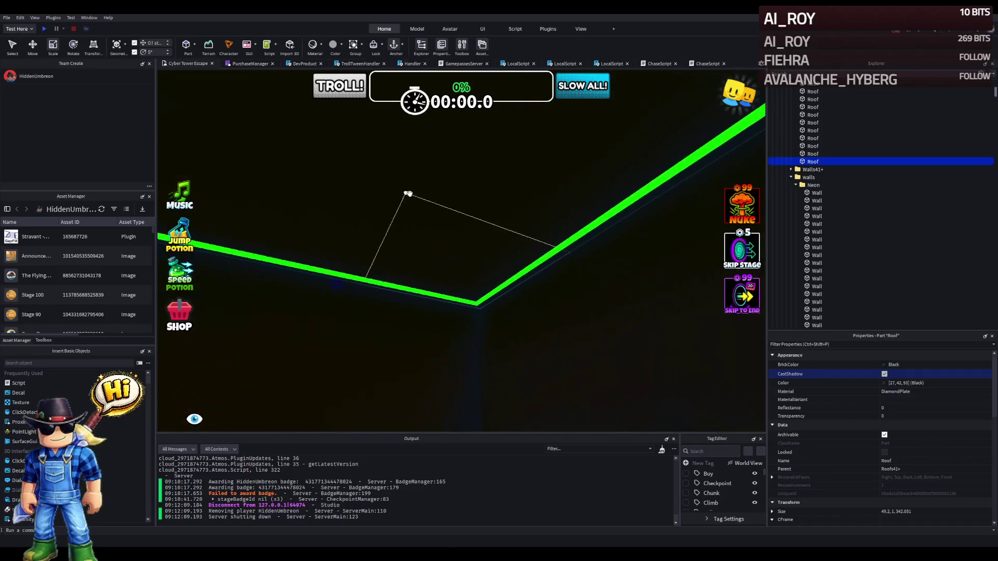
{"action": "scroll", "coordinate": [457, 209], "scroll_direction": "up", "scroll_amount": 5}
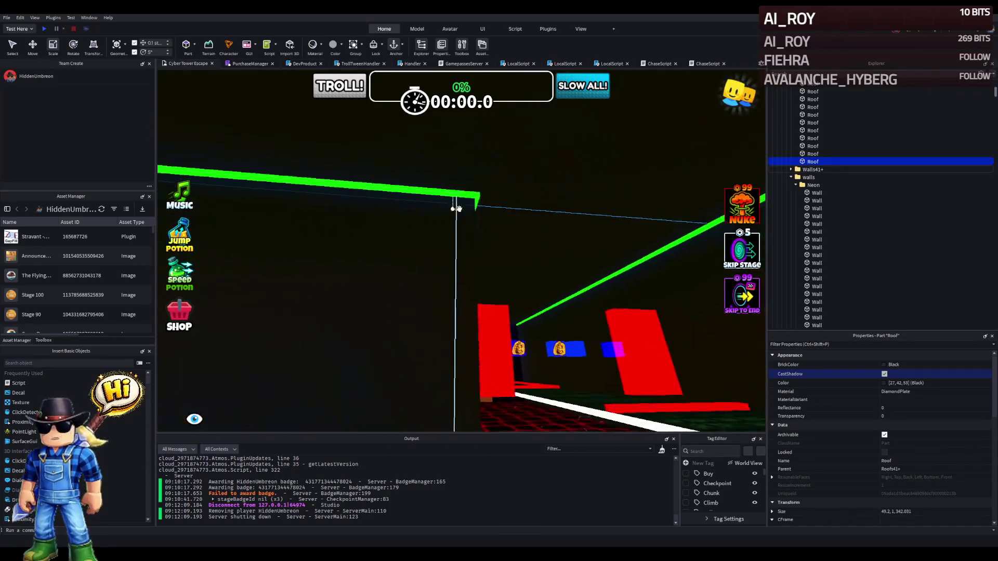
{"action": "left_click_drag", "start_coordinate": [499, 240], "coordinate": [549, 270]}
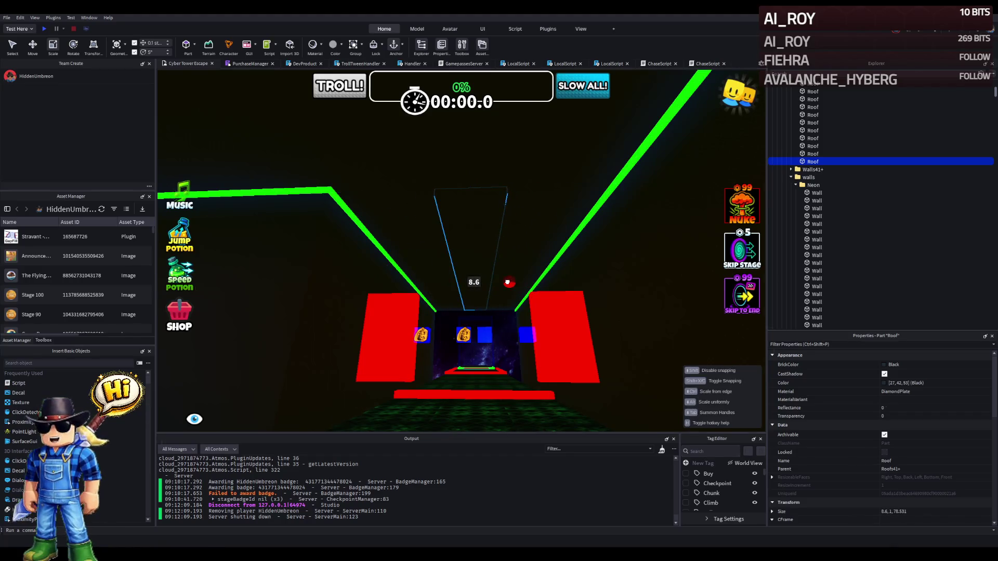
{"action": "mouse_move", "coordinate": [507, 282]}
{"action": "left_mouse_down"}
{"action": "mouse_move", "coordinate": [404, 267]}
{"action": "mouse_move", "coordinate": [406, 258]}
{"action": "mouse_move", "coordinate": [475, 257]}
{"action": "left_mouse_up"}
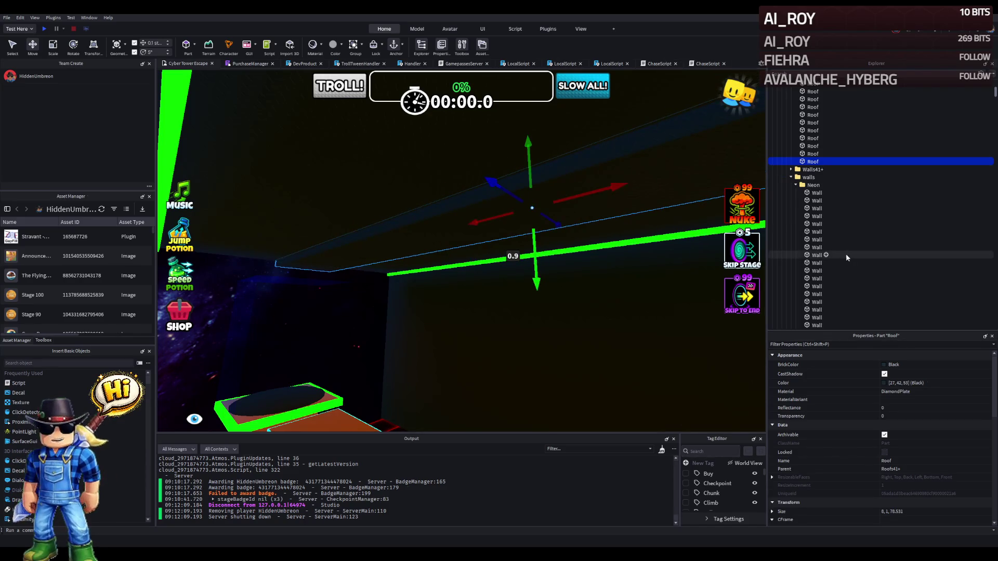
{"action": "left_click", "coordinate": [933, 391]}
Colour the Roof Institutional white and shorten its Size to 8, 1, 50.
{"action": "left_click", "coordinate": [884, 364]}
{"action": "key", "text": "ctrl+v"}
{"action": "scroll", "coordinate": [478, 281], "scroll_direction": "up", "scroll_amount": 5}
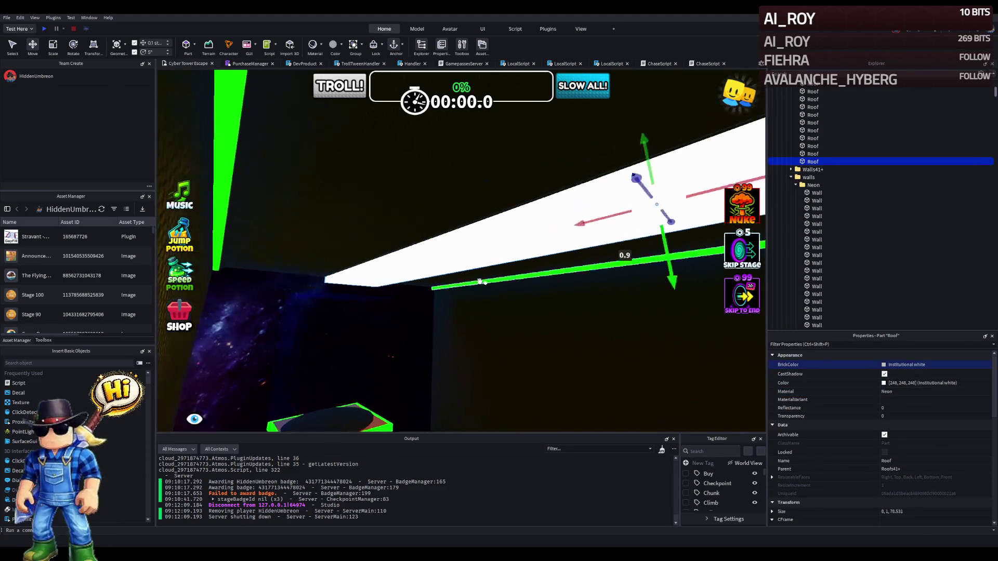
{"action": "scroll", "coordinate": [478, 280], "scroll_direction": "down", "scroll_amount": 5}
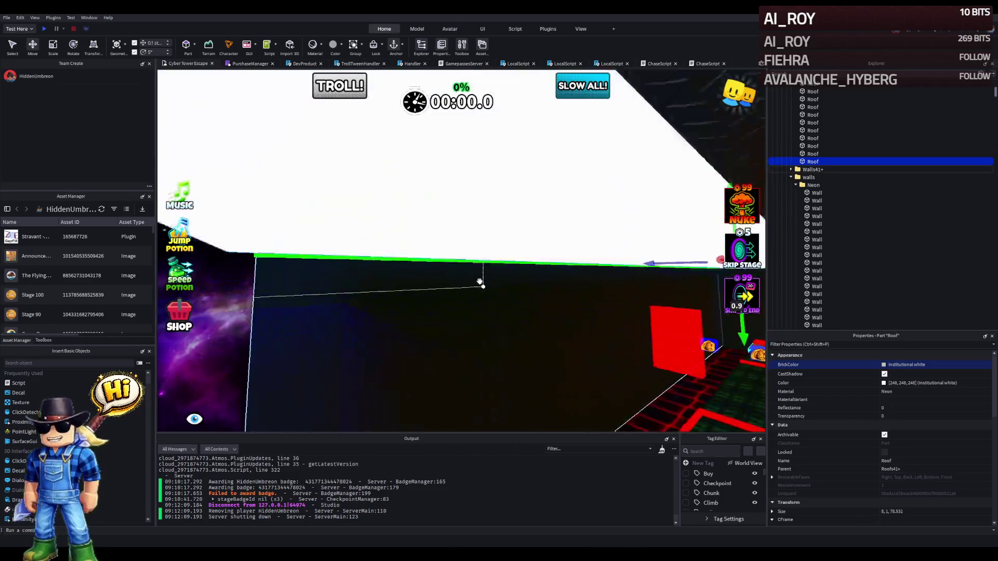
{"action": "key", "text": "d"}
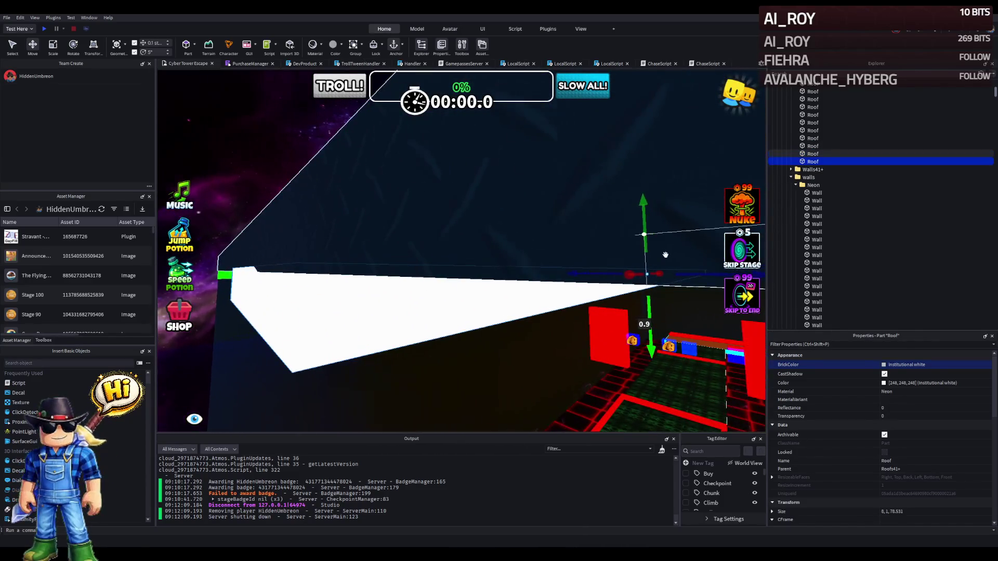
{"action": "scroll", "coordinate": [640, 236], "scroll_direction": "up", "scroll_amount": 5}
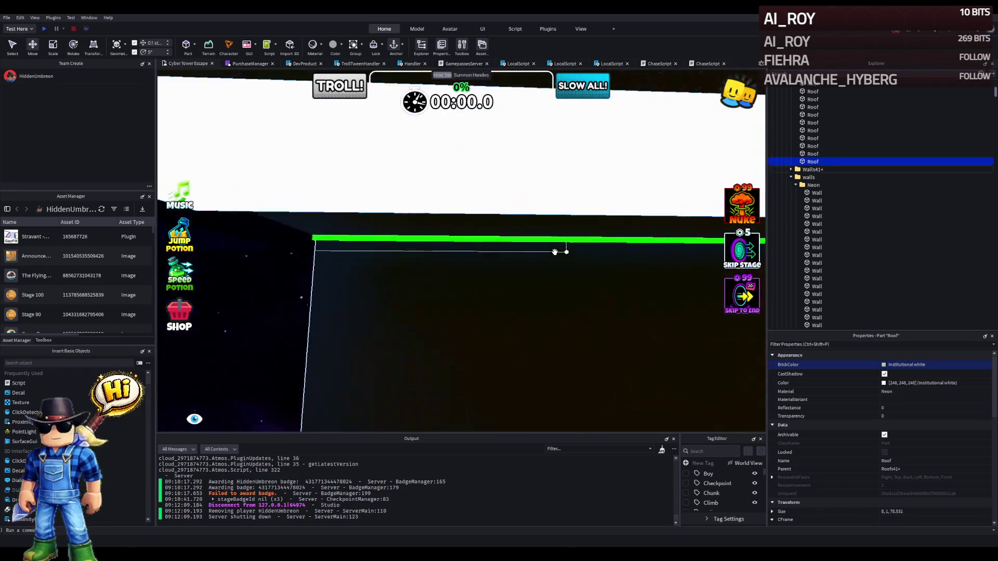
{"action": "scroll", "coordinate": [554, 252], "scroll_direction": "up", "scroll_amount": 3}
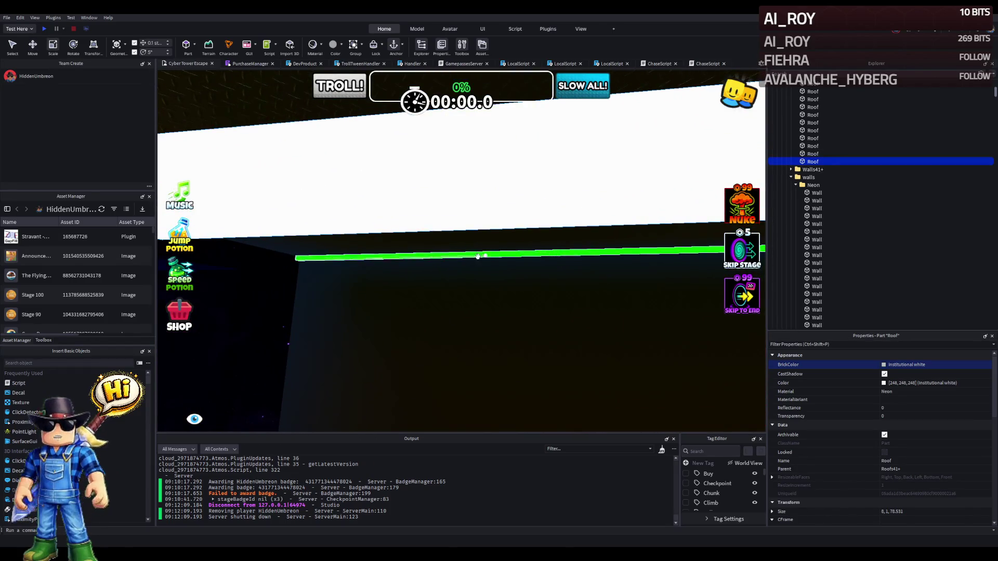
{"action": "scroll", "coordinate": [262, 242], "scroll_direction": "down", "scroll_amount": 5}
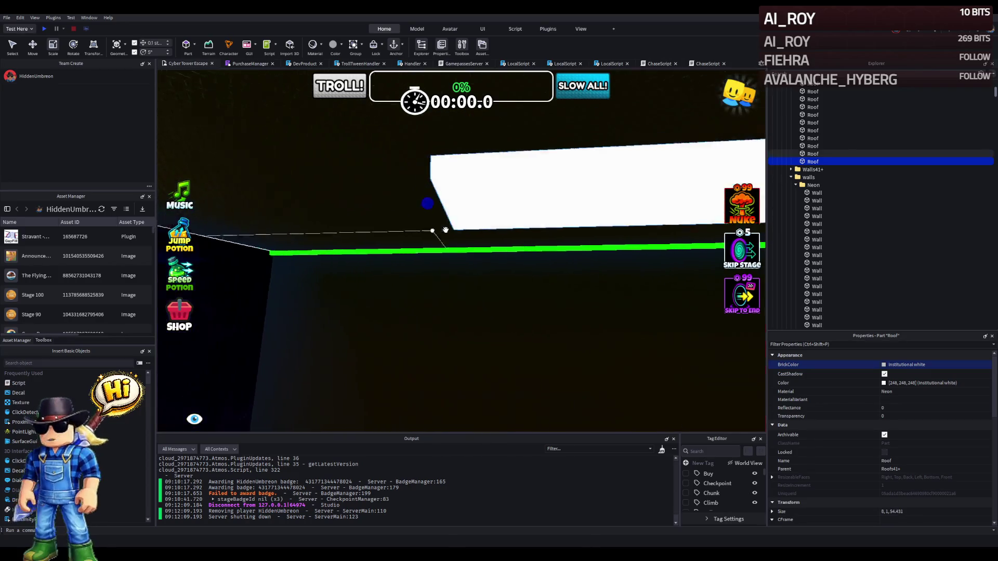
{"action": "scroll", "coordinate": [445, 230], "scroll_direction": "down", "scroll_amount": 3}
{"action": "scroll", "coordinate": [446, 230], "scroll_direction": "up", "scroll_amount": 5}
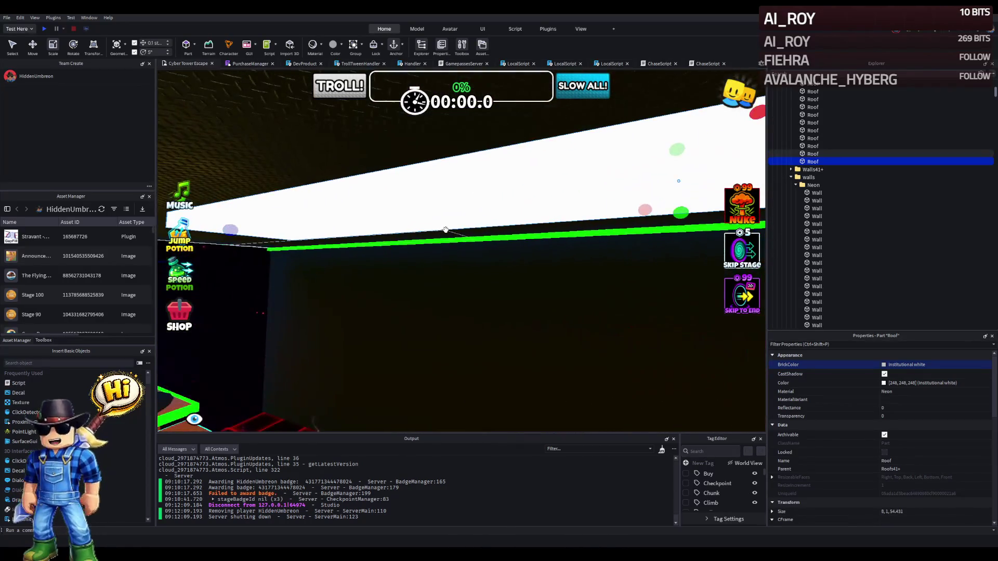
{"action": "scroll", "coordinate": [445, 230], "scroll_direction": "down", "scroll_amount": 4}
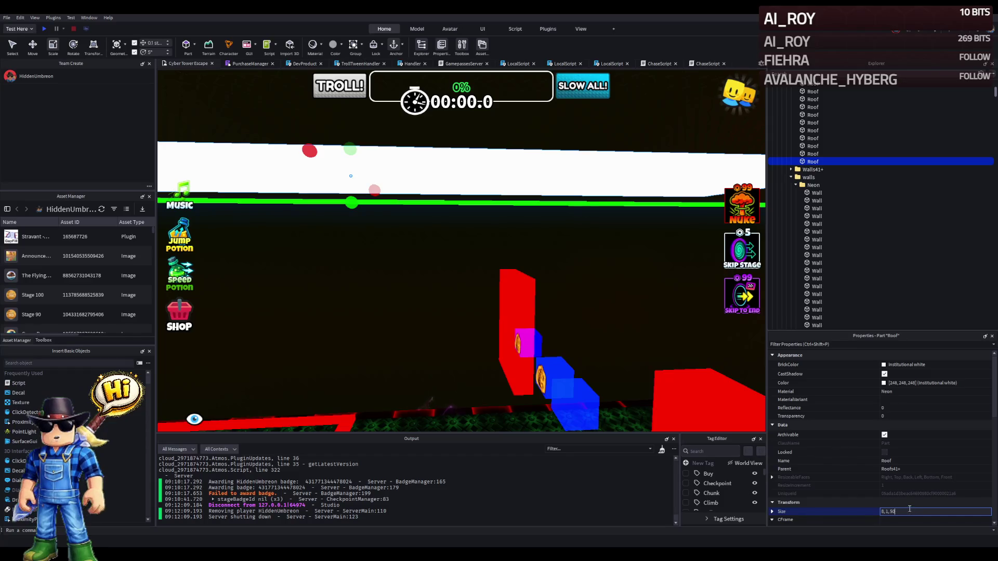
{"action": "key", "text": "a"}
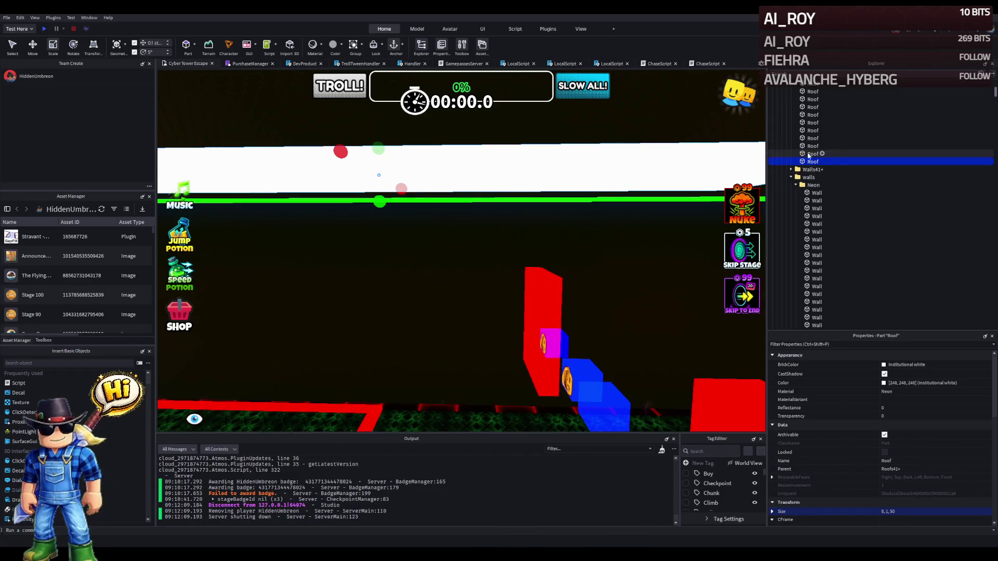
Rename the Roof to Light and add a SurfaceLight on its Bottom face, range 16.
{"action": "left_click_drag", "start_coordinate": [730, 174], "coordinate": [506, 260]}
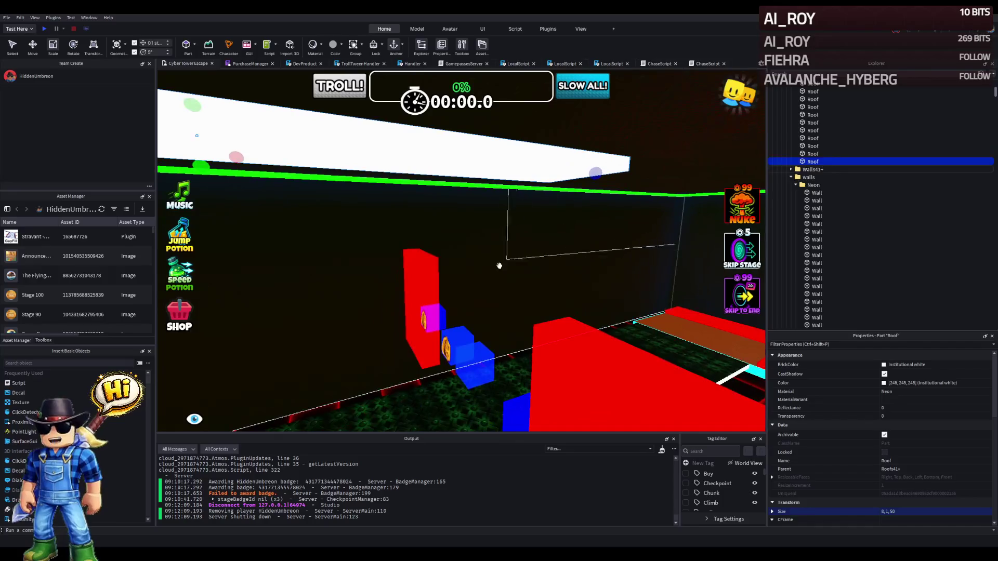
{"action": "left_click", "coordinate": [509, 375]}
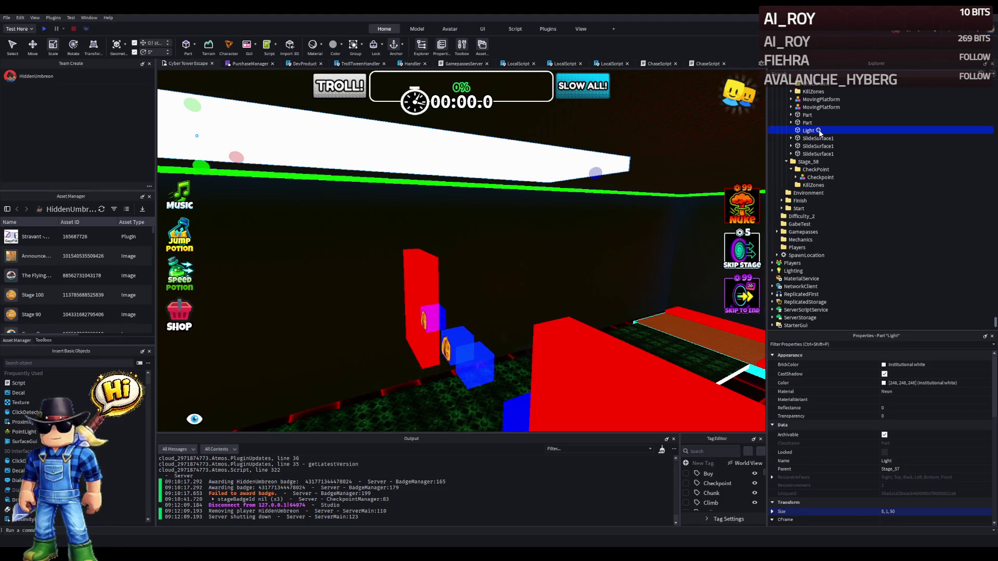
{"action": "left_click", "coordinate": [819, 131]}
{"action": "key", "text": "f"}
{"action": "left_click", "coordinate": [913, 401]}
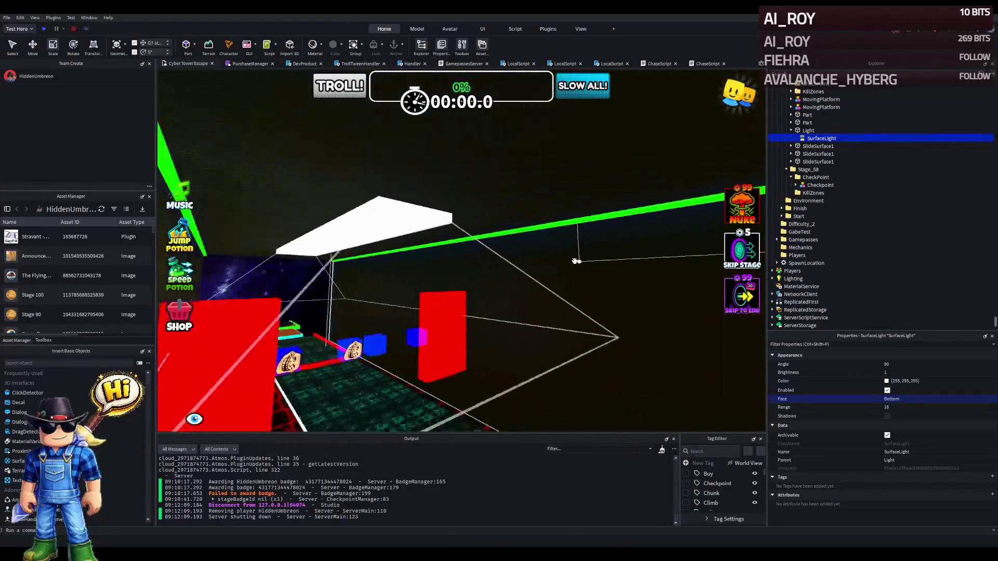
{"action": "left_click", "coordinate": [807, 130]}
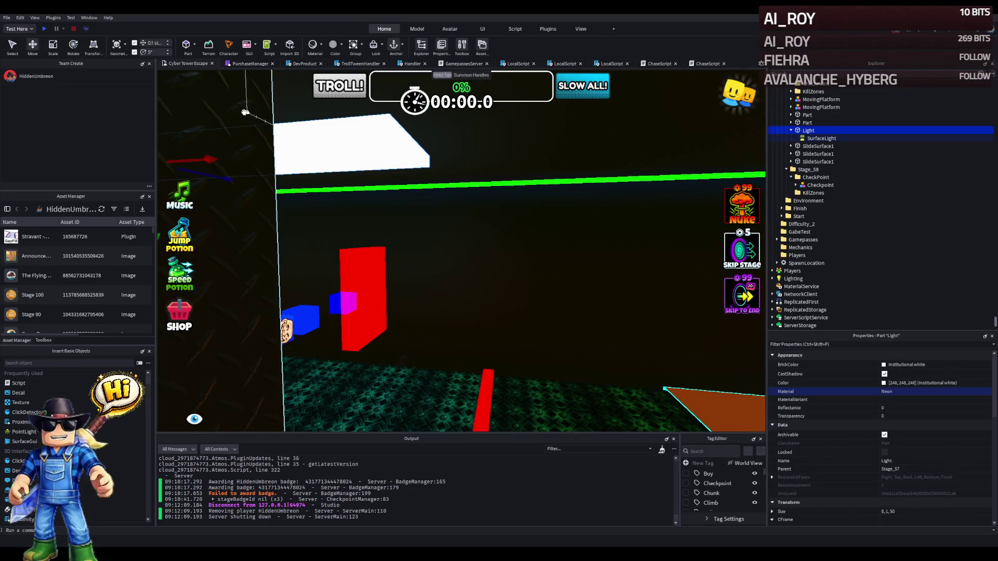
Slide the Light strip along the corridor and shorten it to 8, 1, 41.
{"action": "left_click_drag", "start_coordinate": [216, 151], "coordinate": [221, 154]}
{"action": "mouse_move", "coordinate": [349, 160]}
{"action": "left_mouse_down"}
{"action": "mouse_move", "coordinate": [316, 168]}
{"action": "mouse_move", "coordinate": [328, 166]}
{"action": "left_mouse_up"}
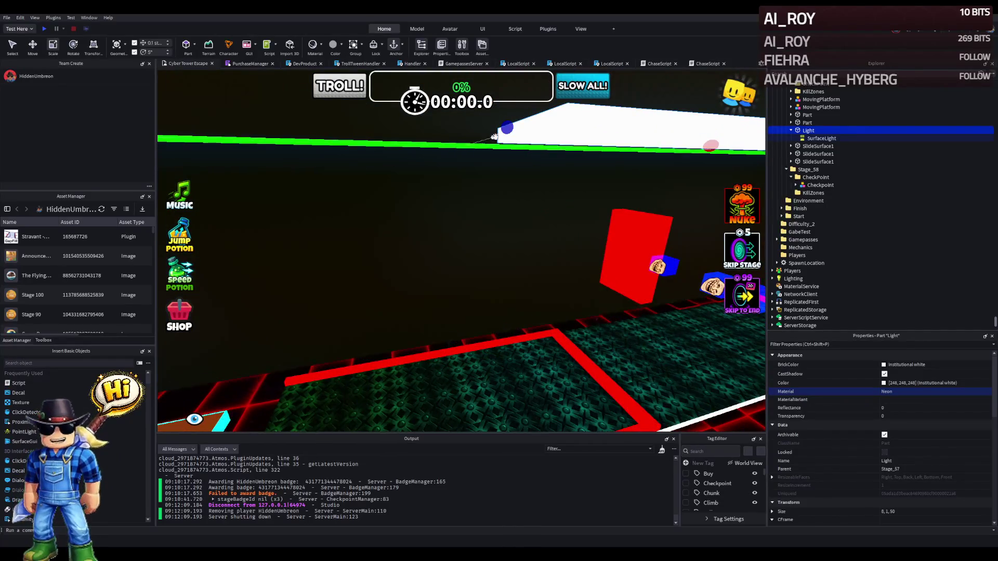
{"action": "left_click_drag", "start_coordinate": [491, 138], "coordinate": [496, 134]}
{"action": "left_click_drag", "start_coordinate": [307, 141], "coordinate": [308, 141]}
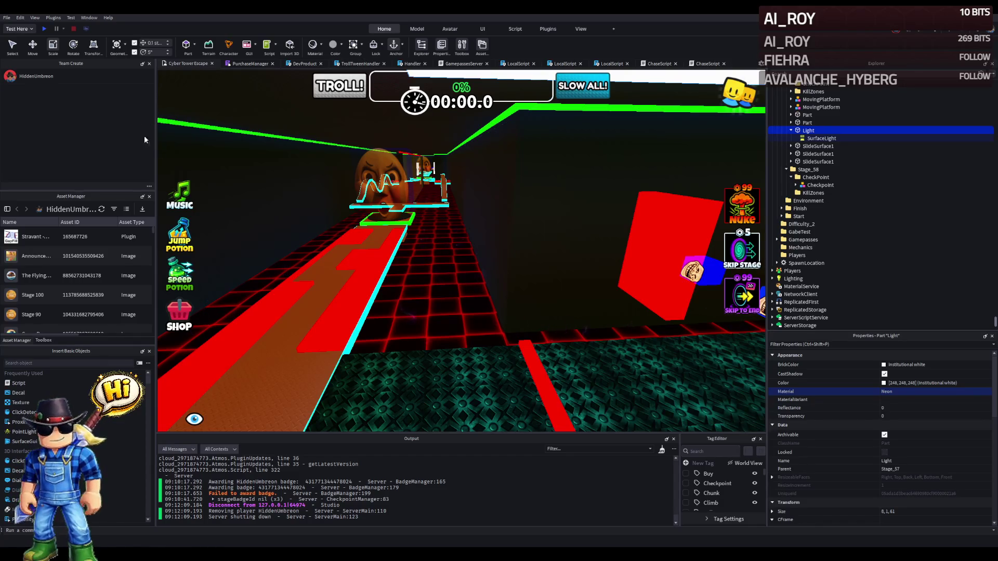
Frame the Light part and start a play test of the obby.
{"action": "key", "text": "f"}
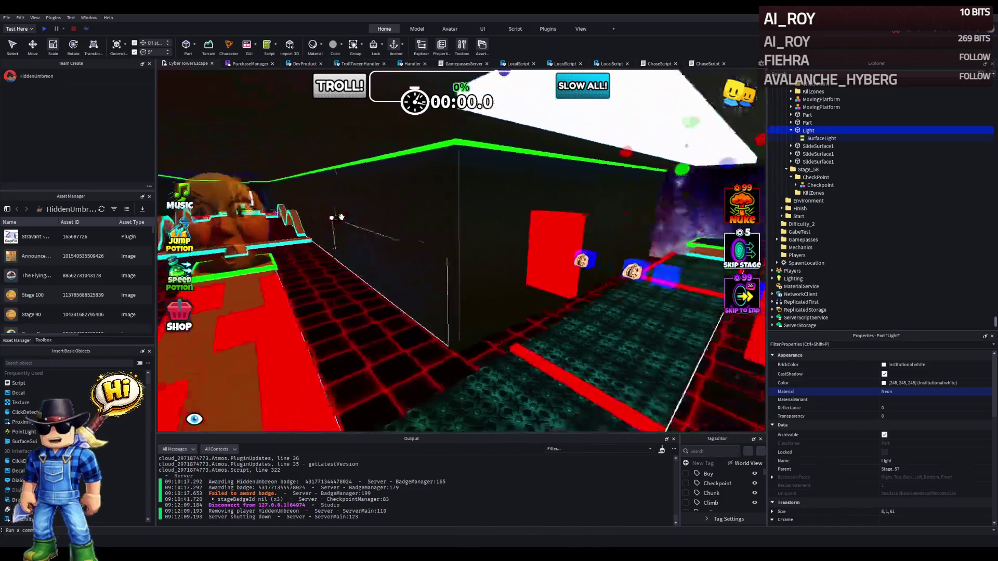
{"action": "scroll", "coordinate": [339, 217], "scroll_direction": "up", "scroll_amount": 10}
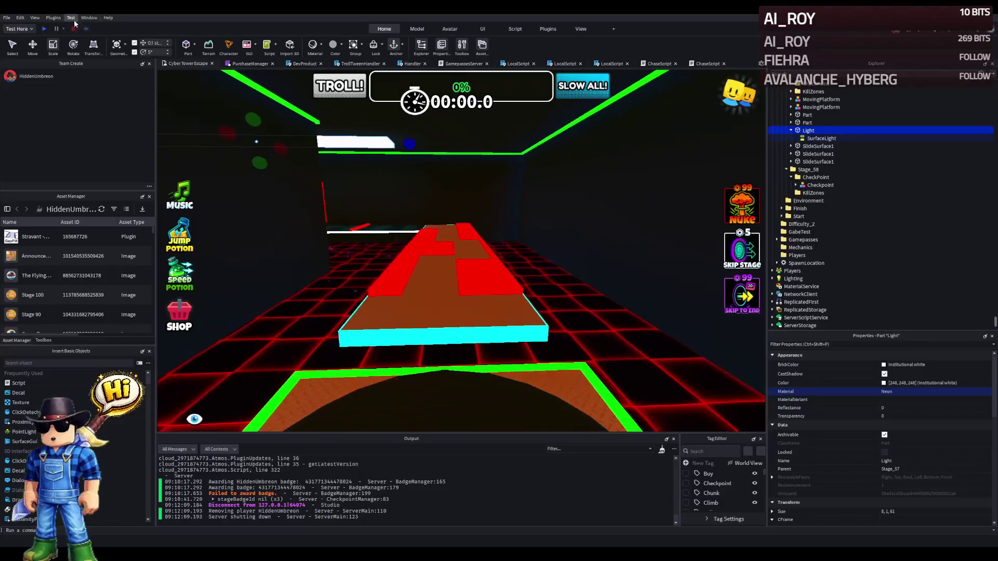
{"action": "left_click", "coordinate": [45, 28]}
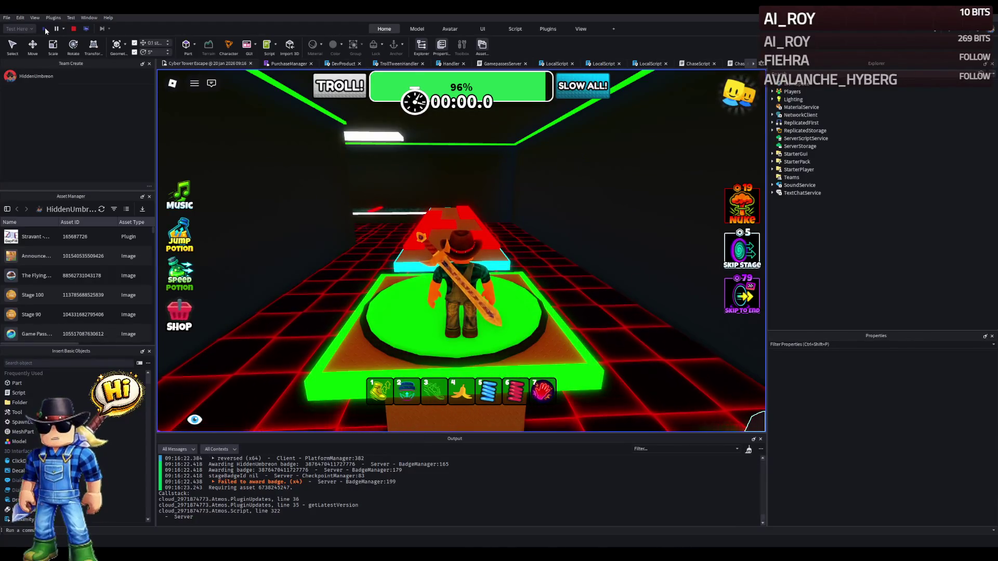
Walk the avatar down the red path between the gates and jump onto the cyan platform.
{"action": "key", "text": "w"}
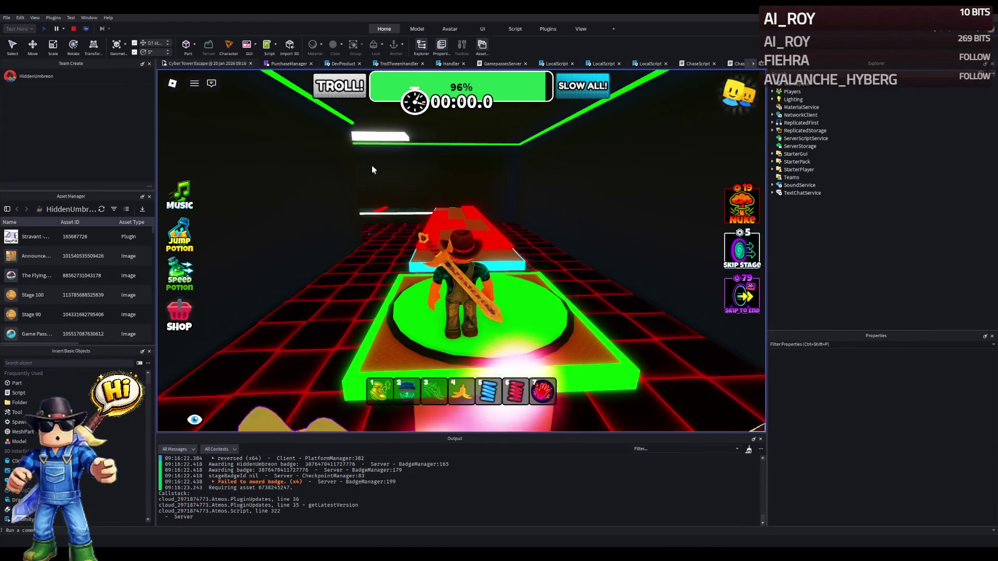
{"action": "key", "text": "w"}
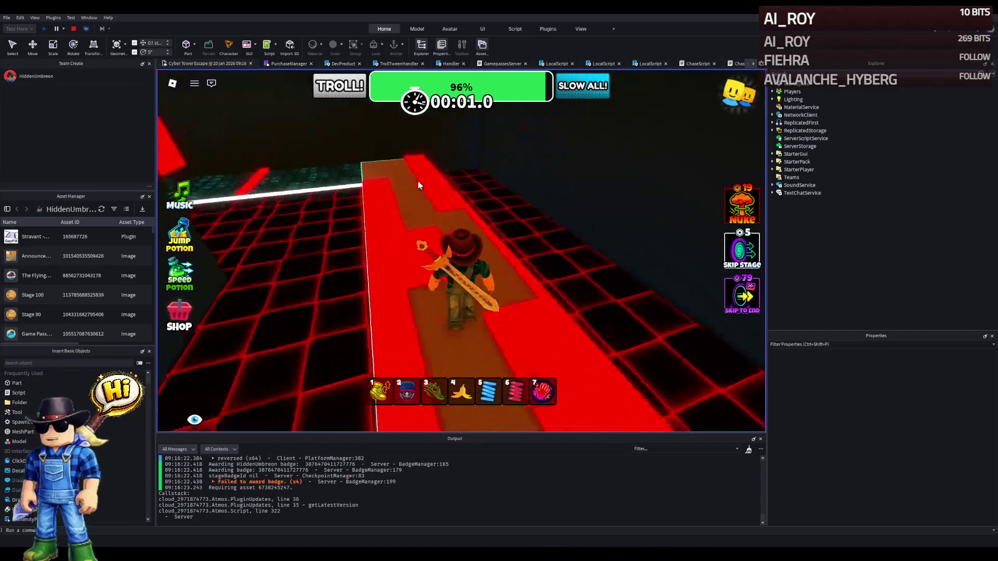
{"action": "key", "text": "w"}
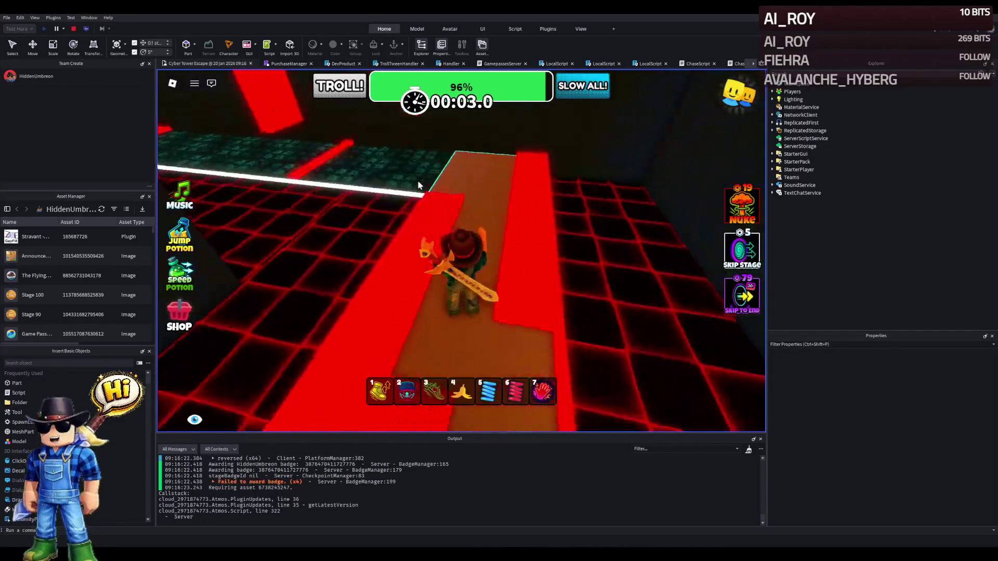
{"action": "key", "text": "w"}
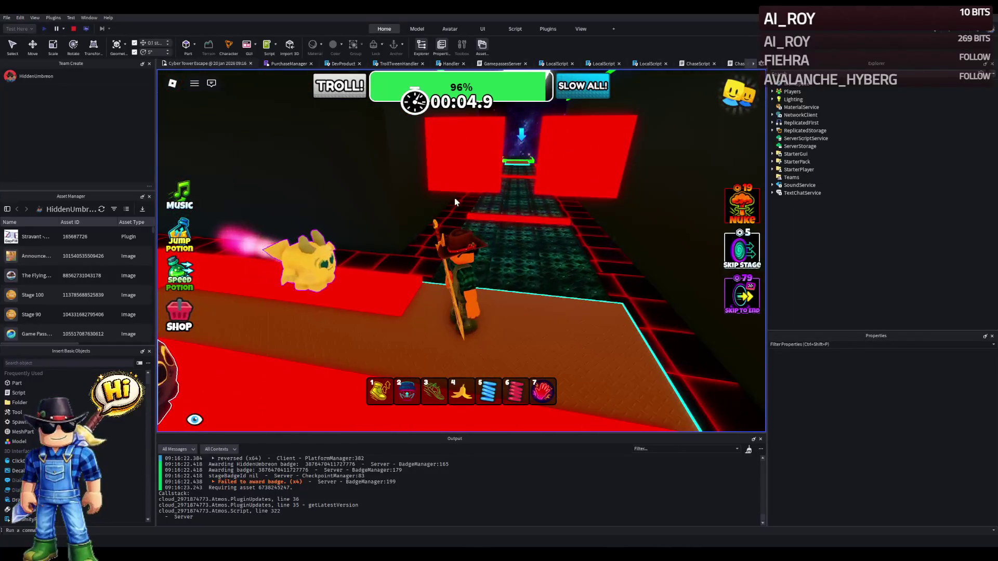
{"action": "key", "text": "w"}
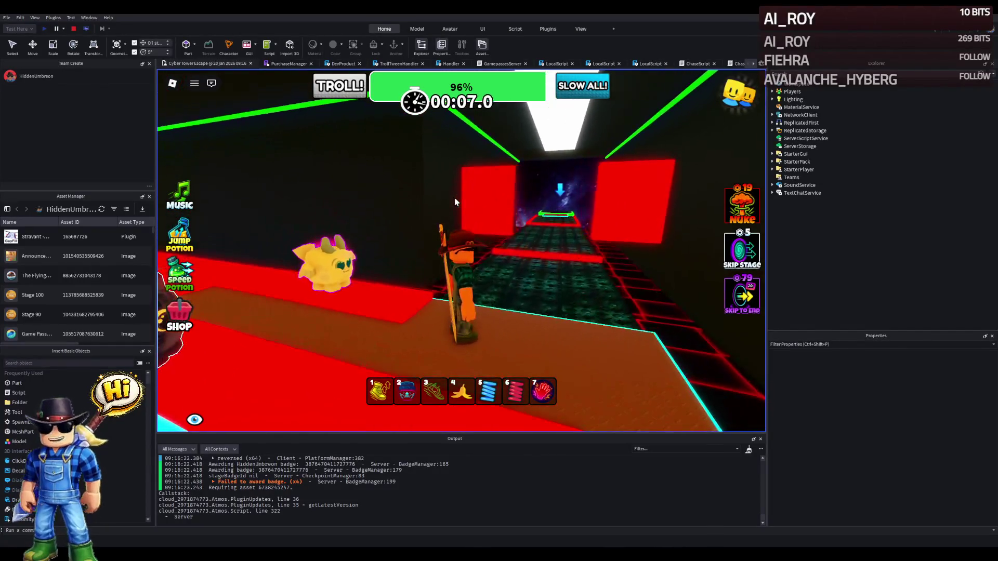
{"action": "key", "text": "w"}
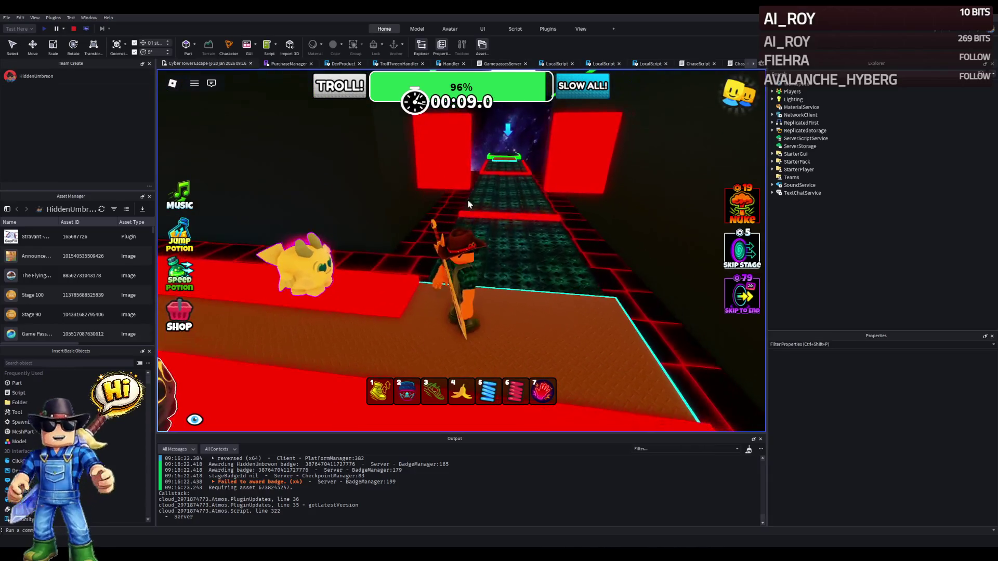
{"action": "key", "text": "w"}
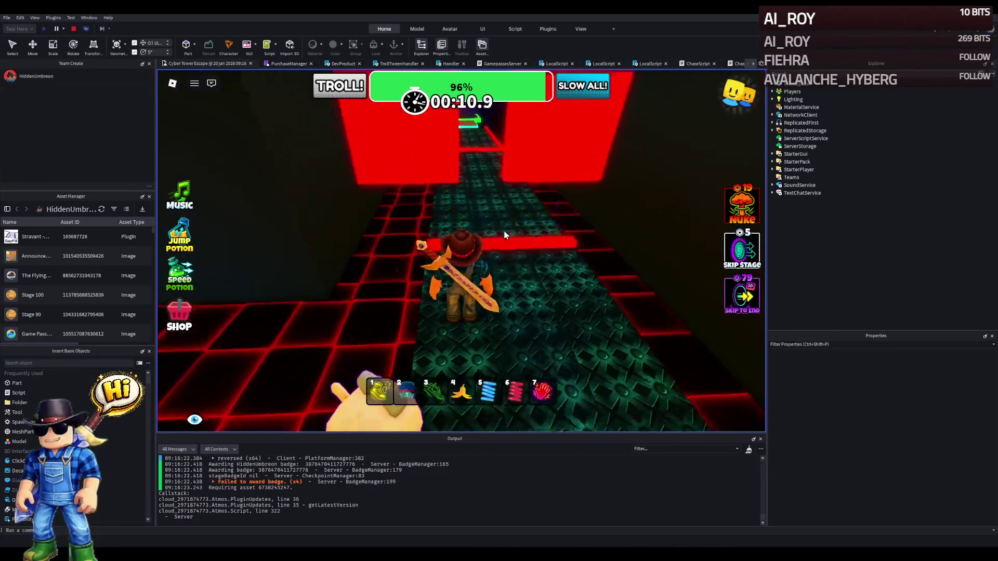
{"action": "key", "text": "w"}
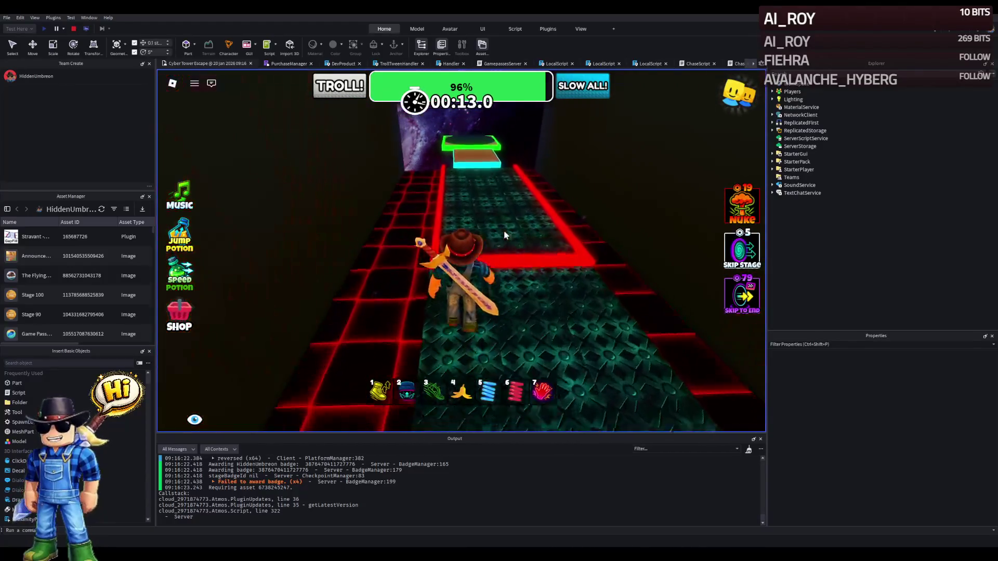
{"action": "key", "text": "w"}
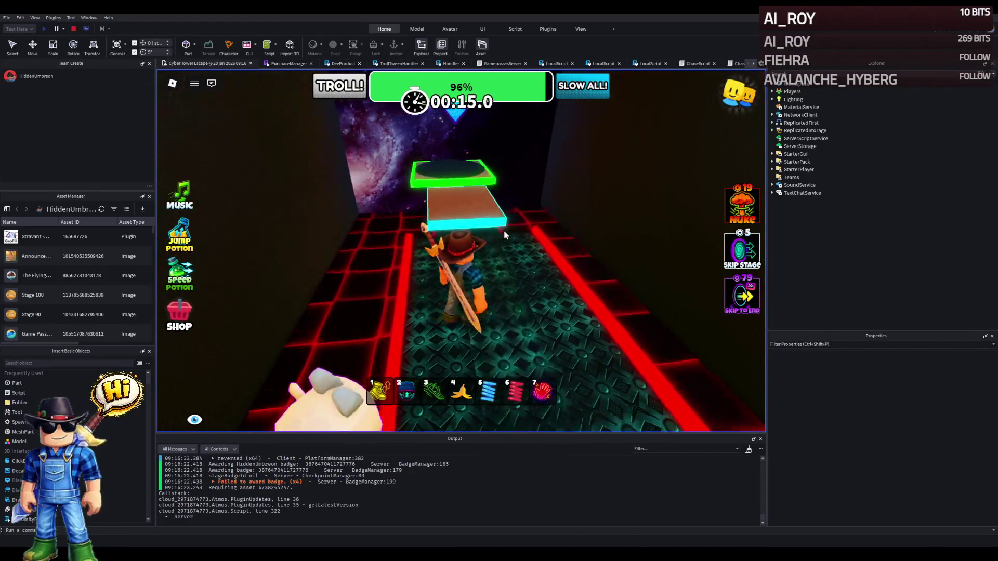
{"action": "key", "text": "w"}
{"action": "key", "text": "space"}
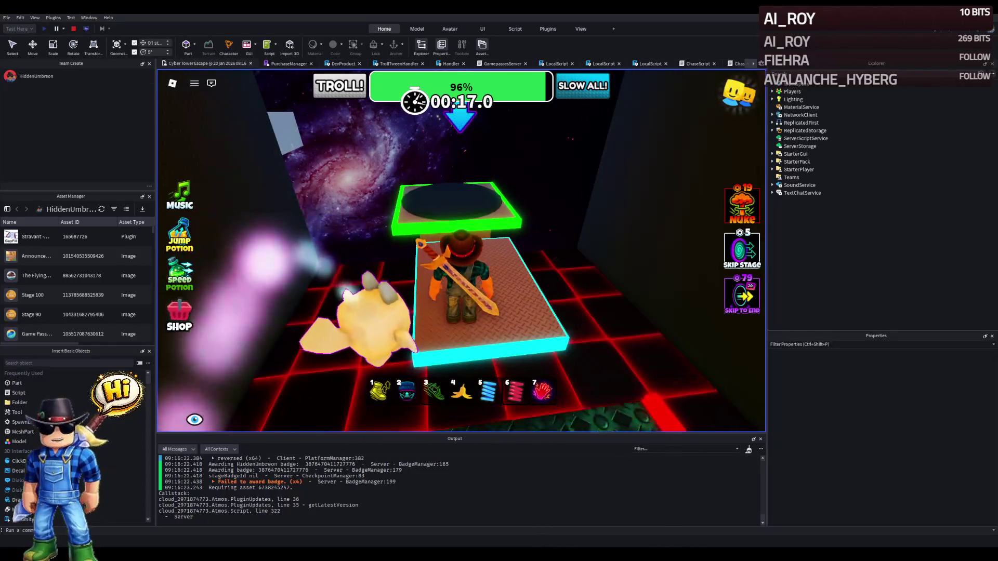
Cross from the cyan platform onto the red path, then stop the play test.
{"action": "key", "text": "w"}
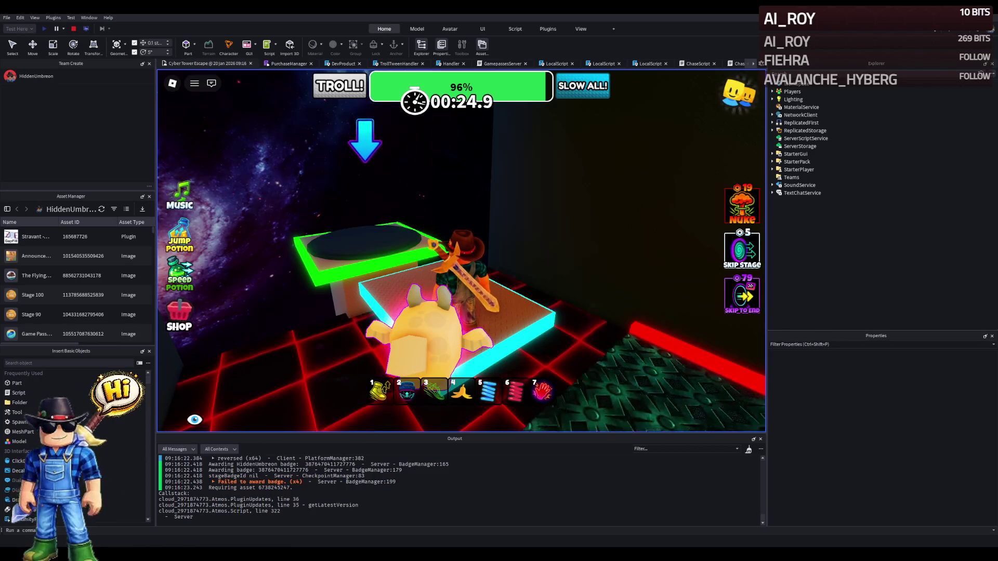
{"action": "key", "text": "w"}
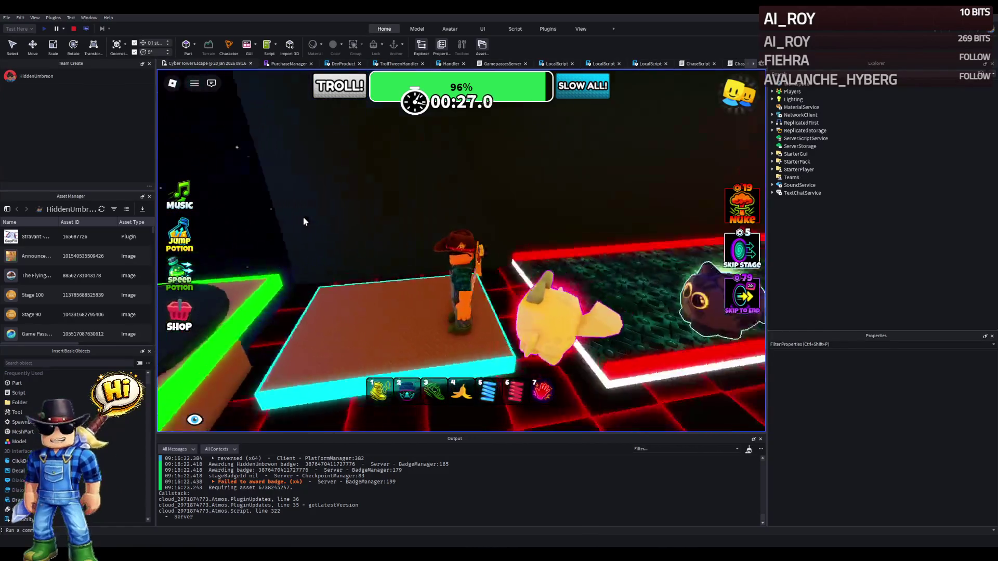
{"action": "key", "text": "s"}
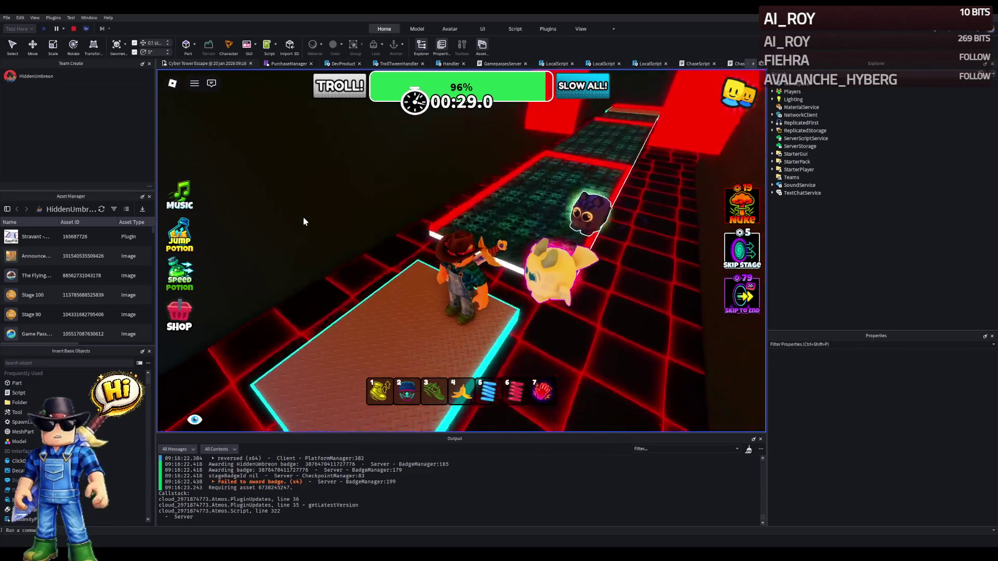
{"action": "key", "text": "w"}
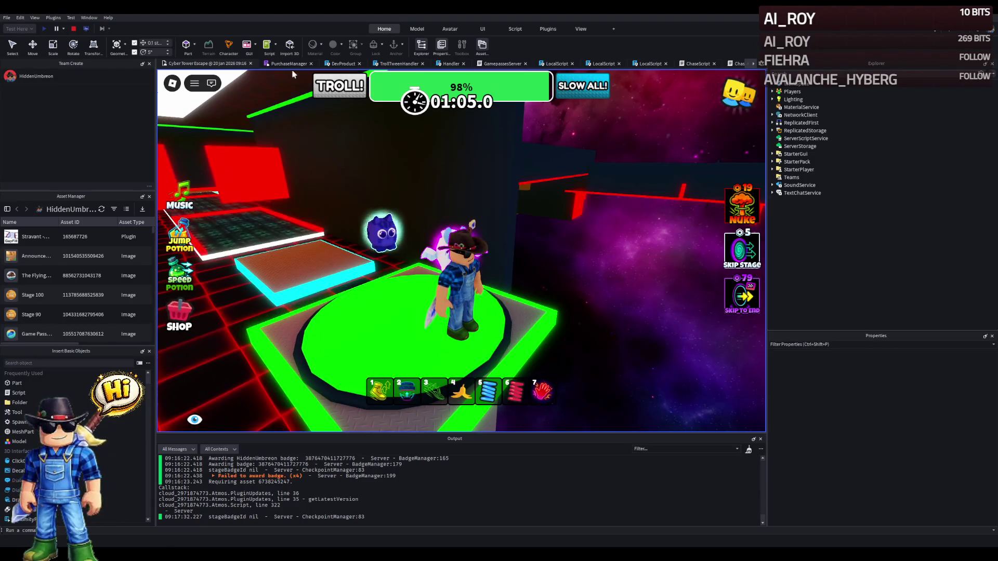
{"action": "left_click", "coordinate": [73, 29]}
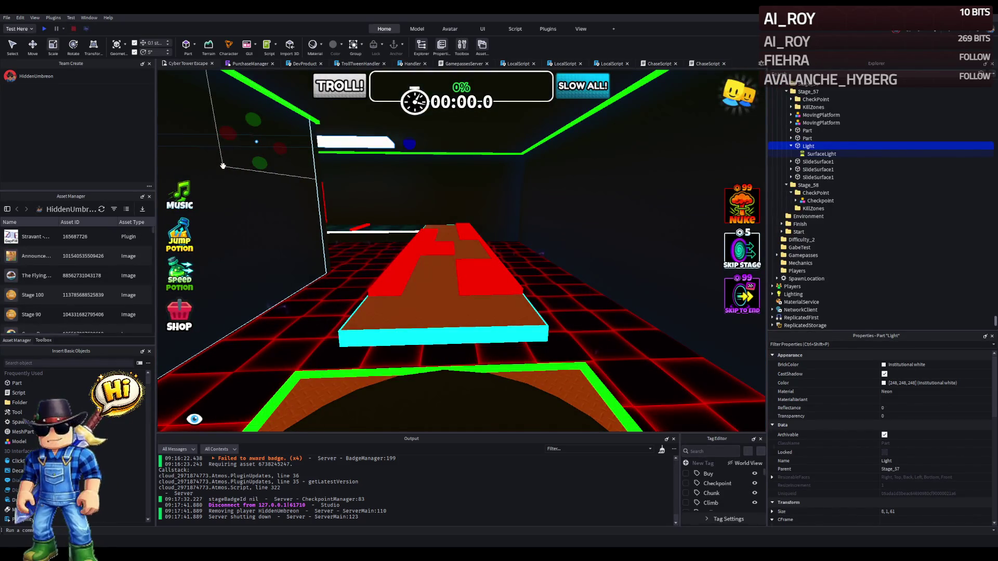
Fly the camera through the neon corridor past the platforms and ledges to the white MovingPlatform.
{"action": "key", "text": "w"}
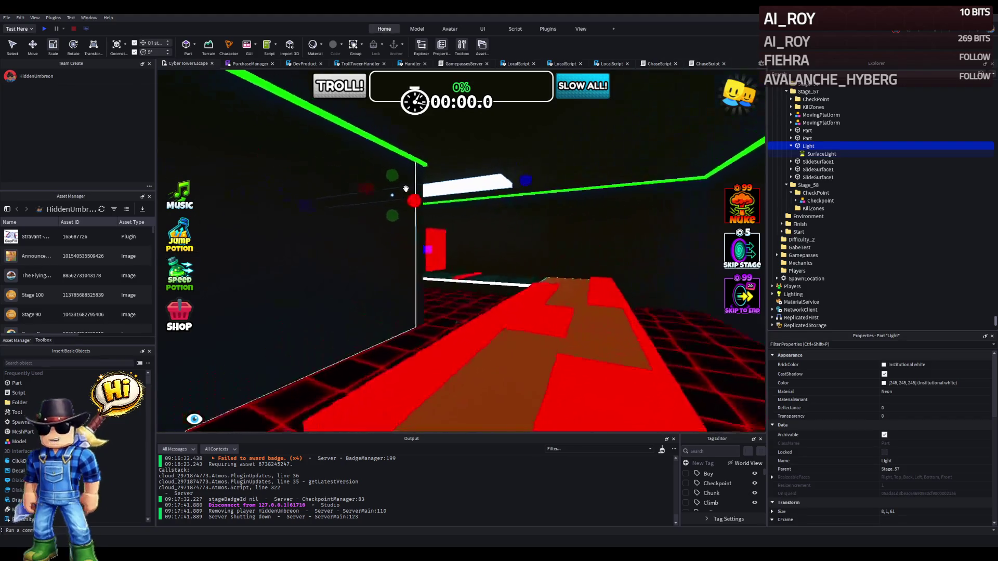
{"action": "key", "text": "w"}
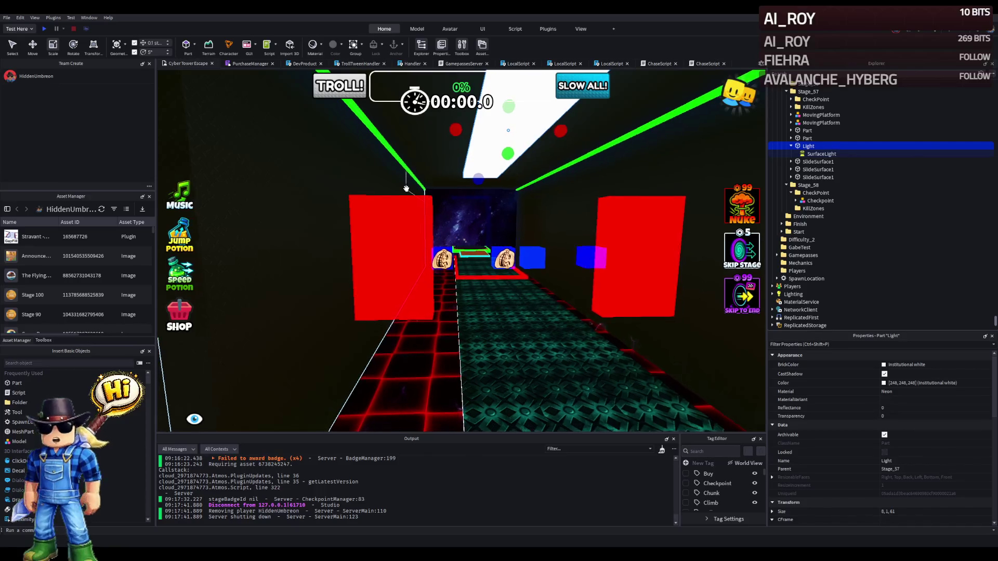
{"action": "key", "text": "w"}
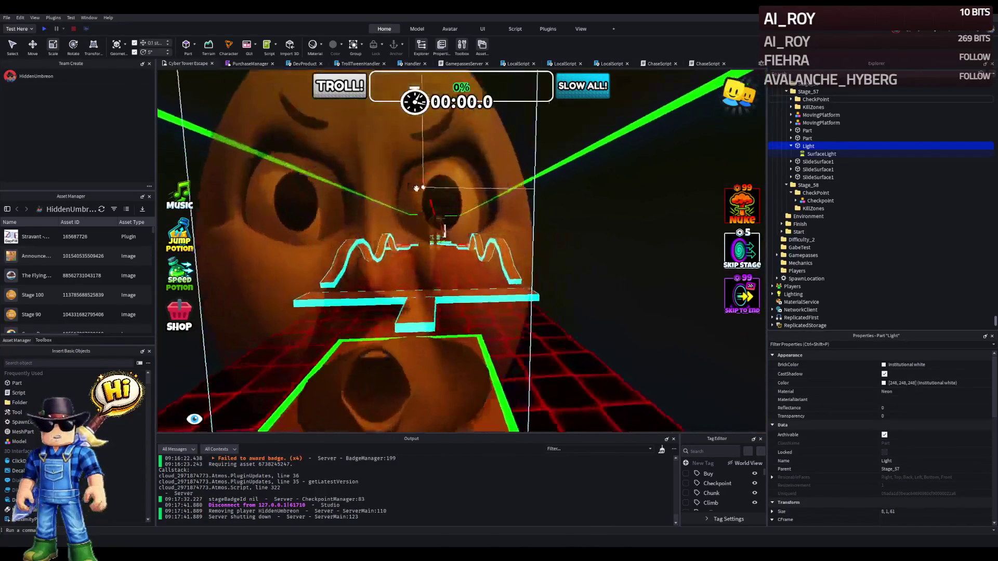
{"action": "key", "text": "s"}
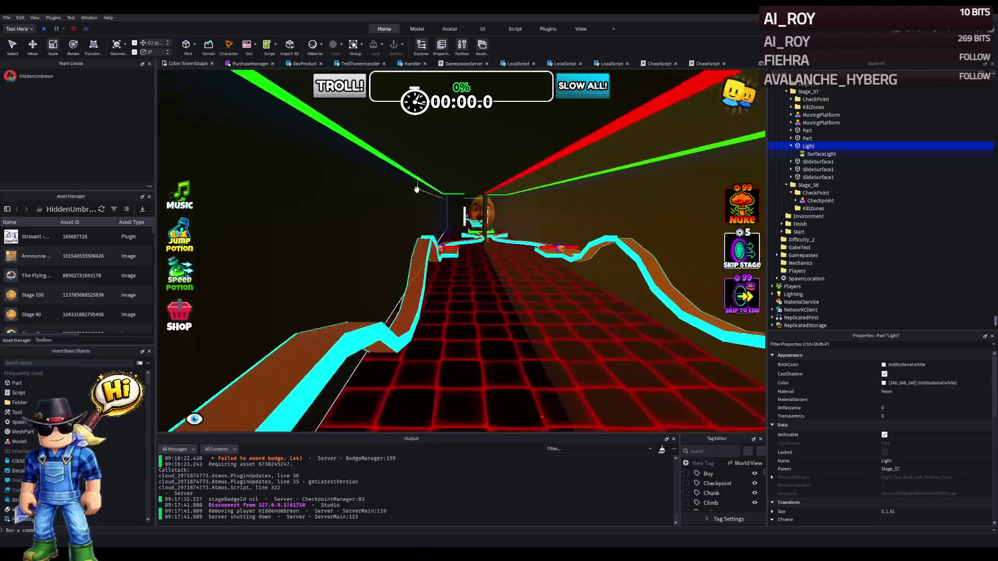
{"action": "key", "text": "w"}
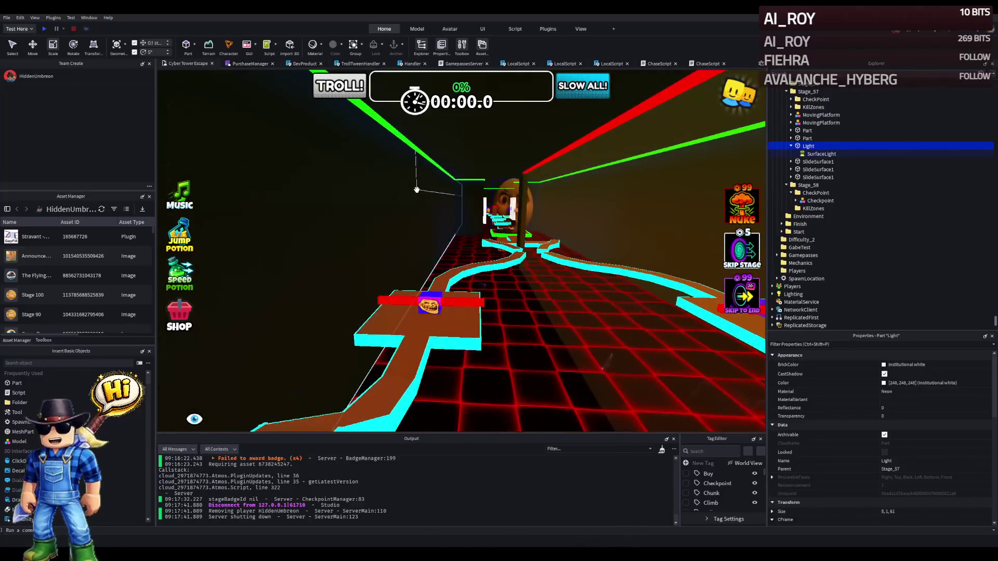
{"action": "key", "text": "w"}
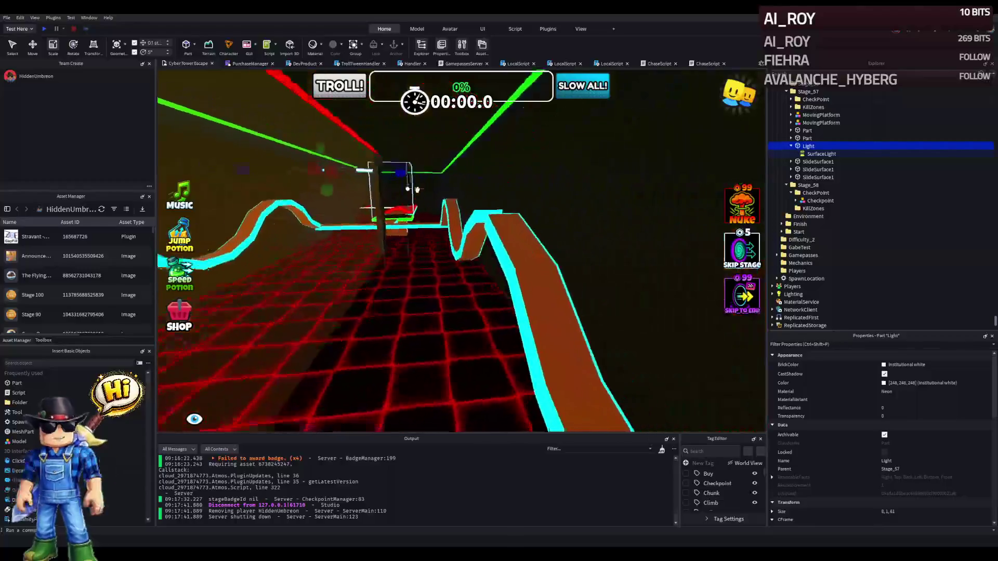
{"action": "key", "text": "s"}
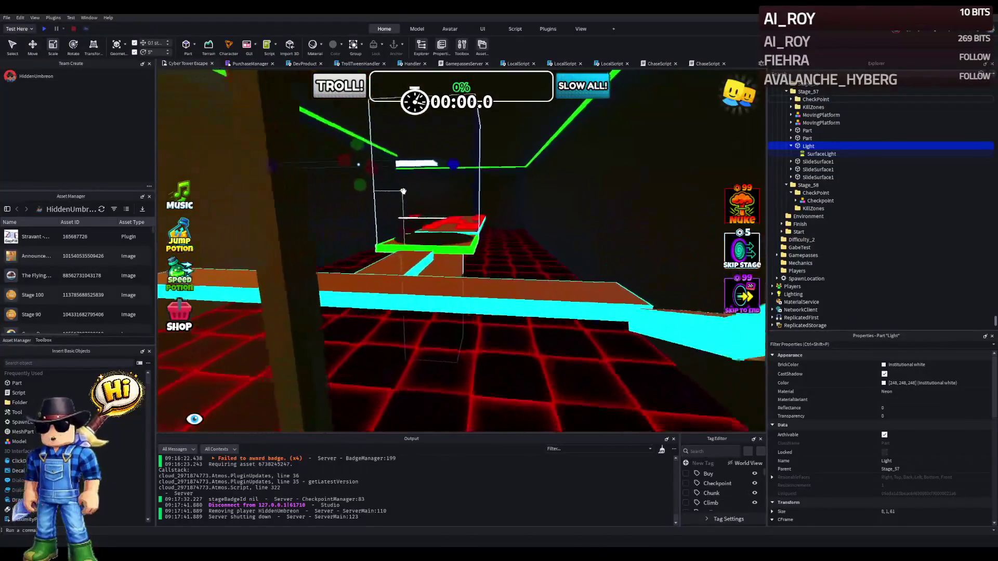
{"action": "key", "text": "w"}
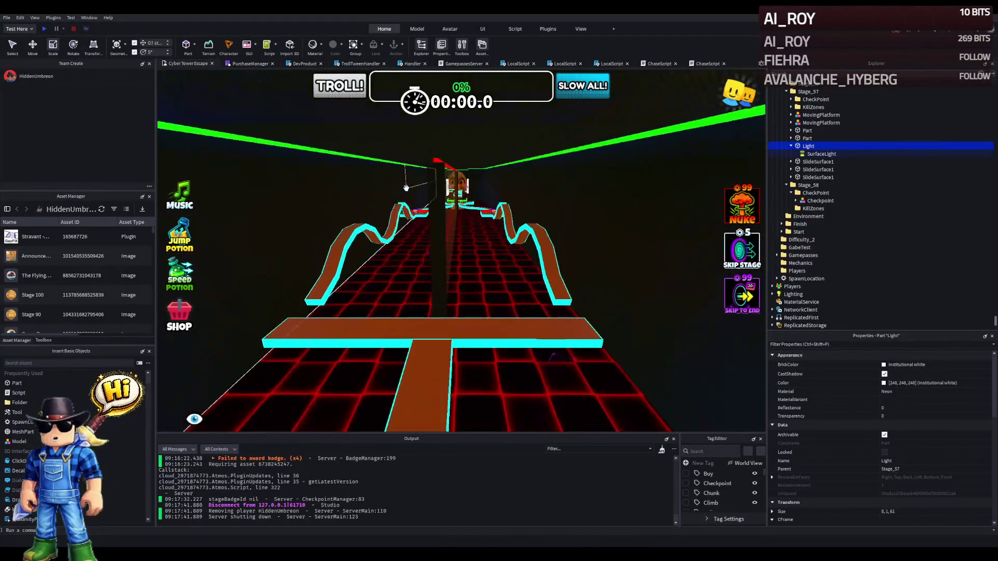
{"action": "key", "text": "w"}
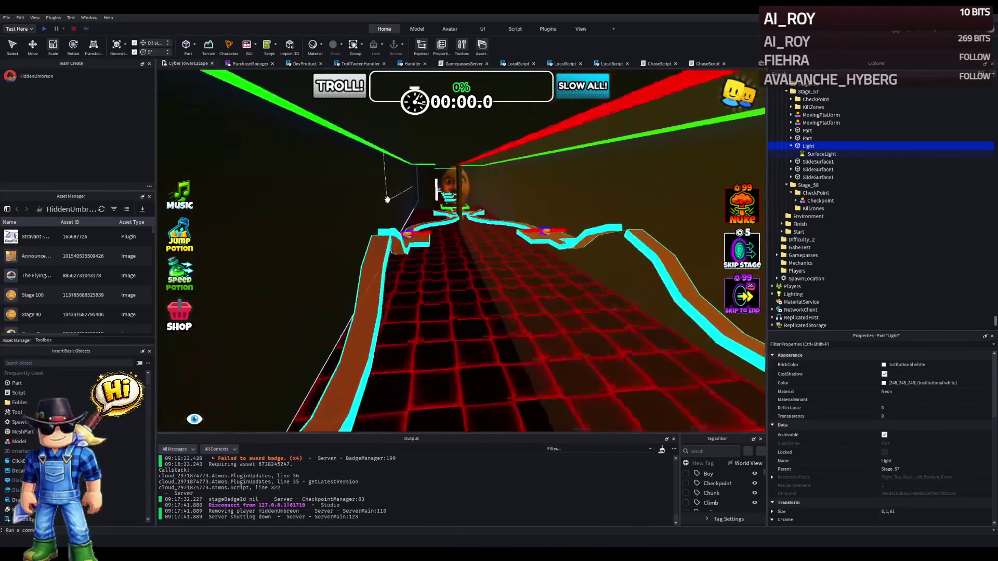
{"action": "key", "text": "s"}
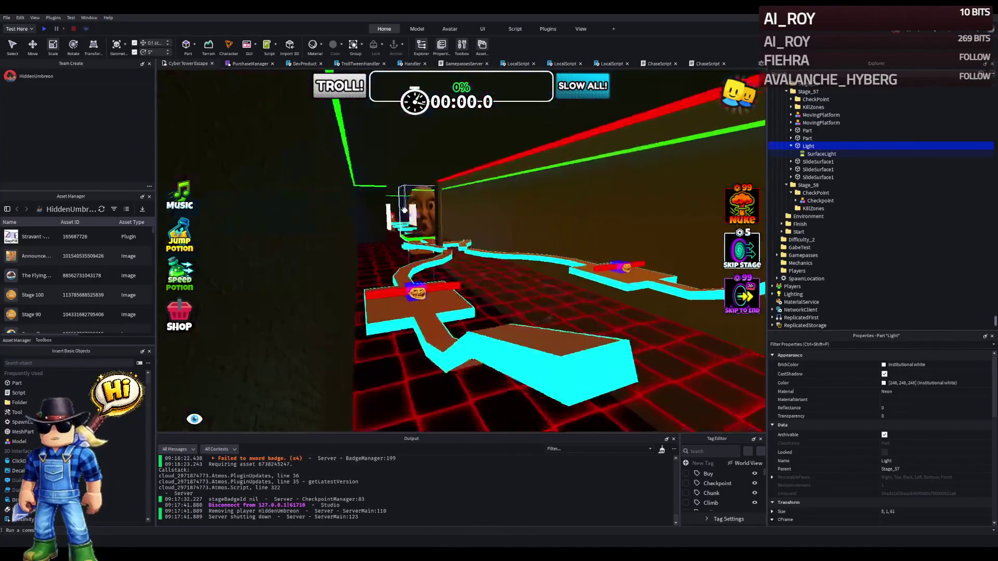
{"action": "key", "text": "s"}
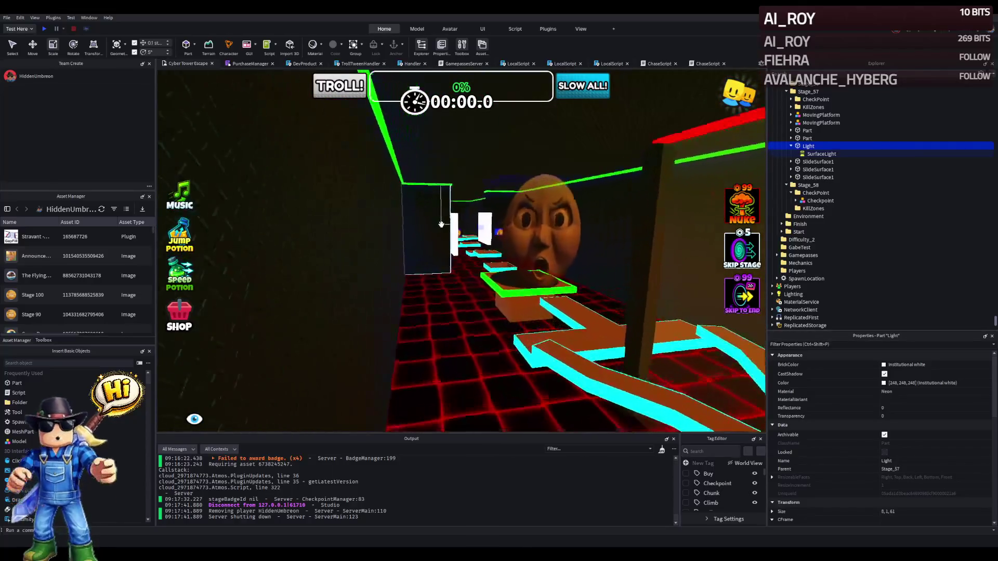
{"action": "key", "text": "w"}
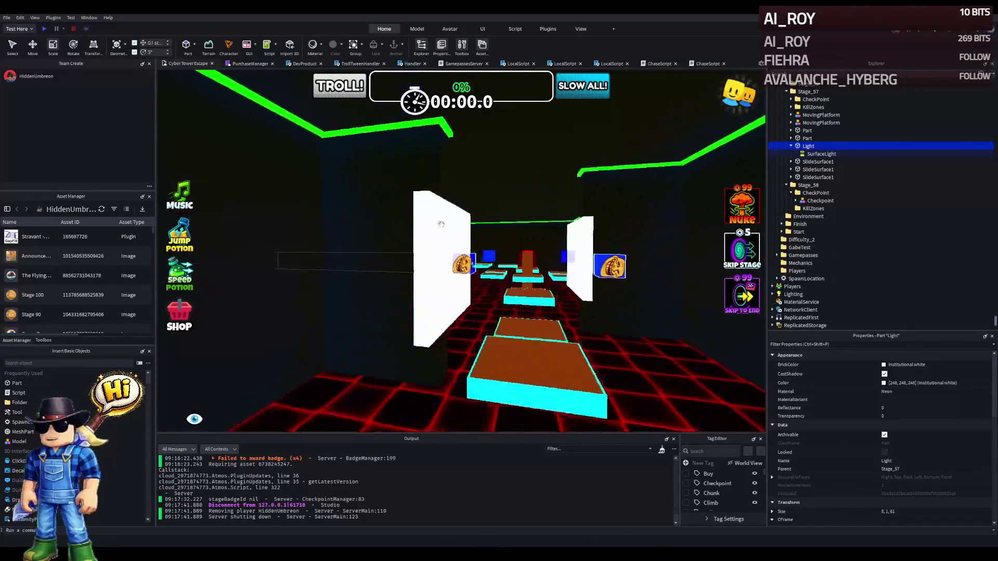
{"action": "key", "text": "w"}
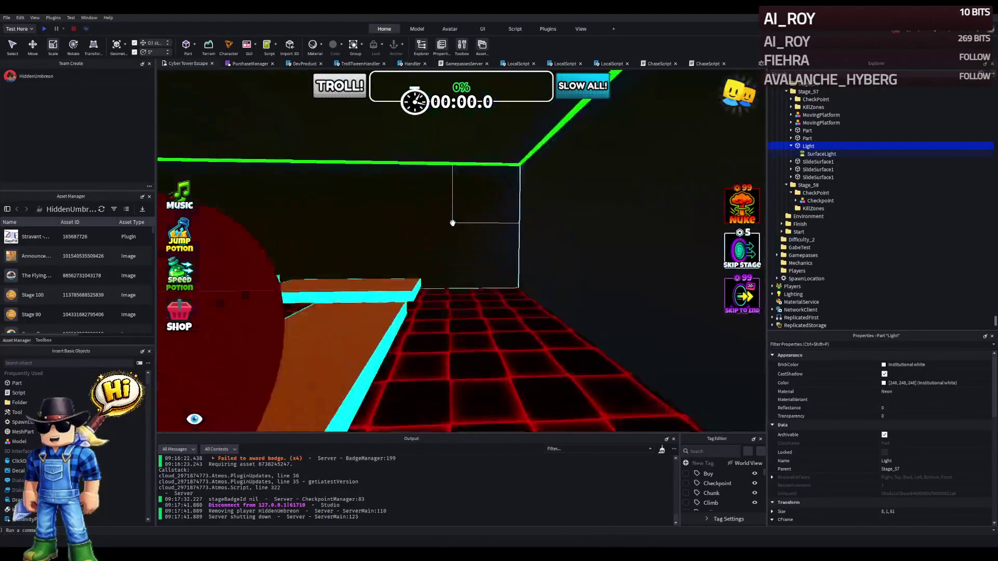
{"action": "key", "text": "s"}
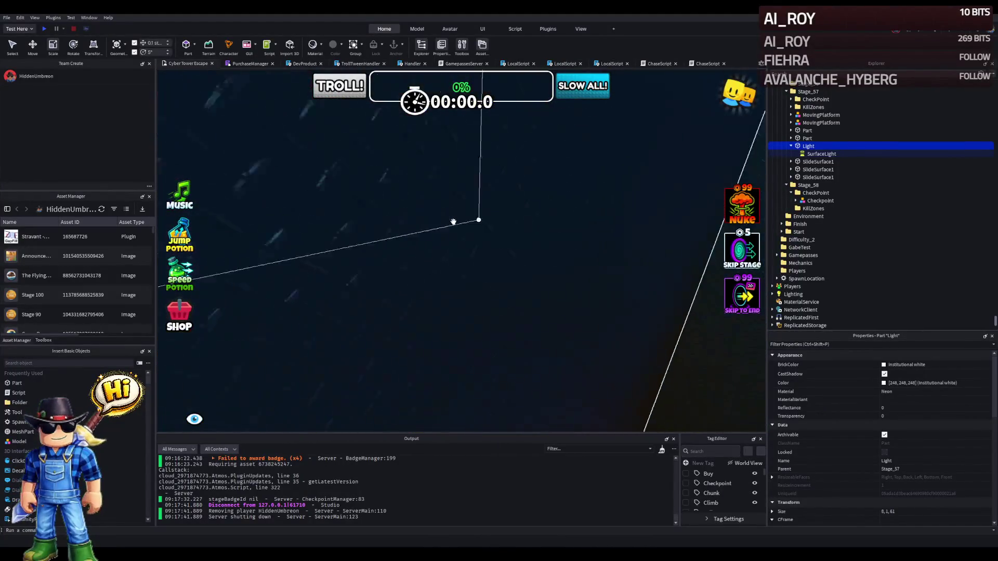
{"action": "key", "text": "w"}
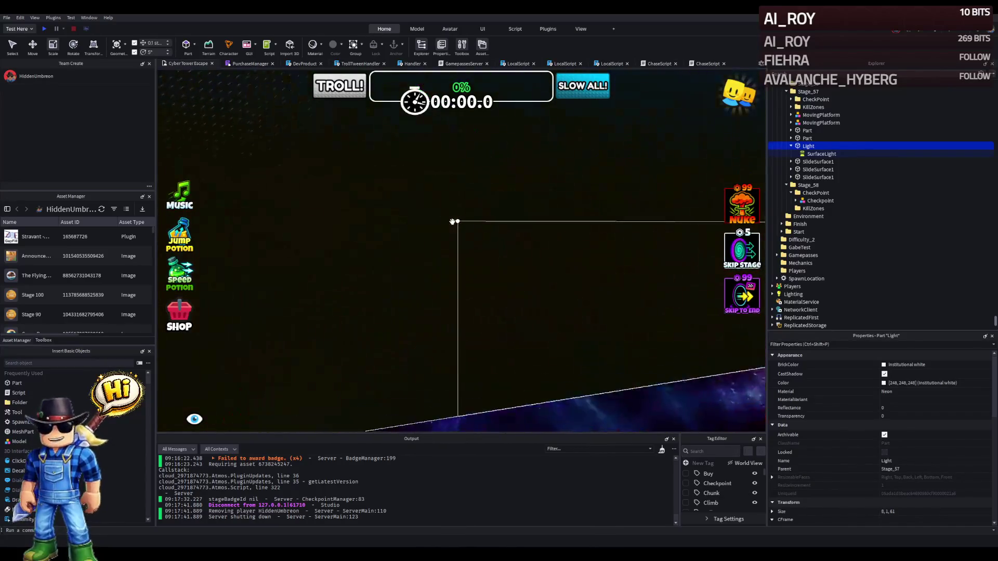
{"action": "key", "text": "s"}
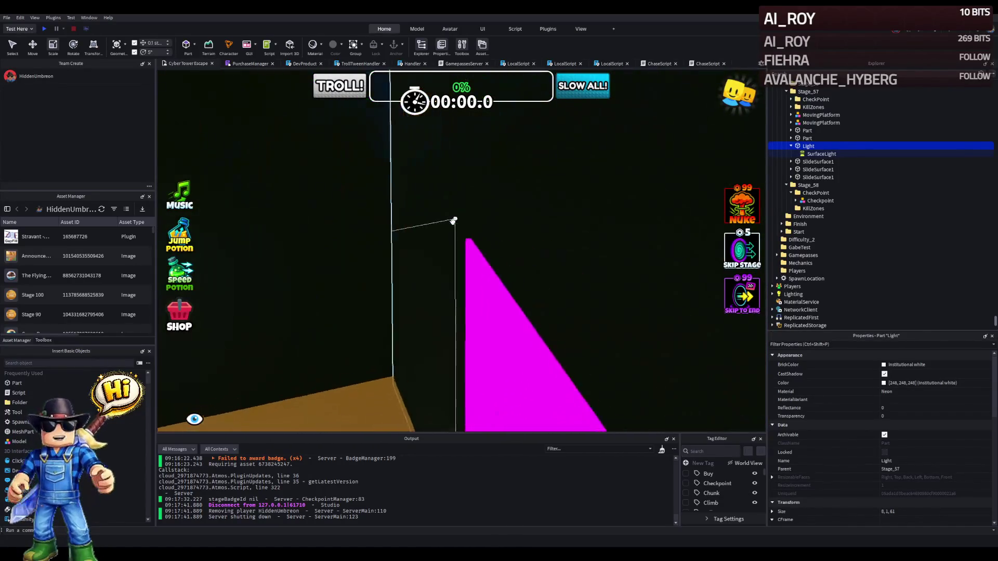
{"action": "key", "text": "s"}
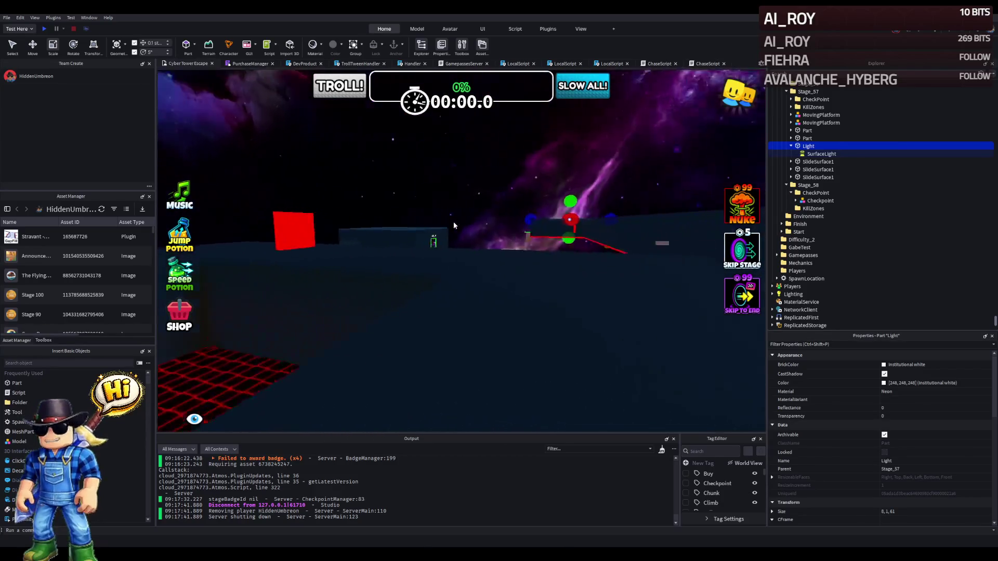
{"action": "key", "text": "w"}
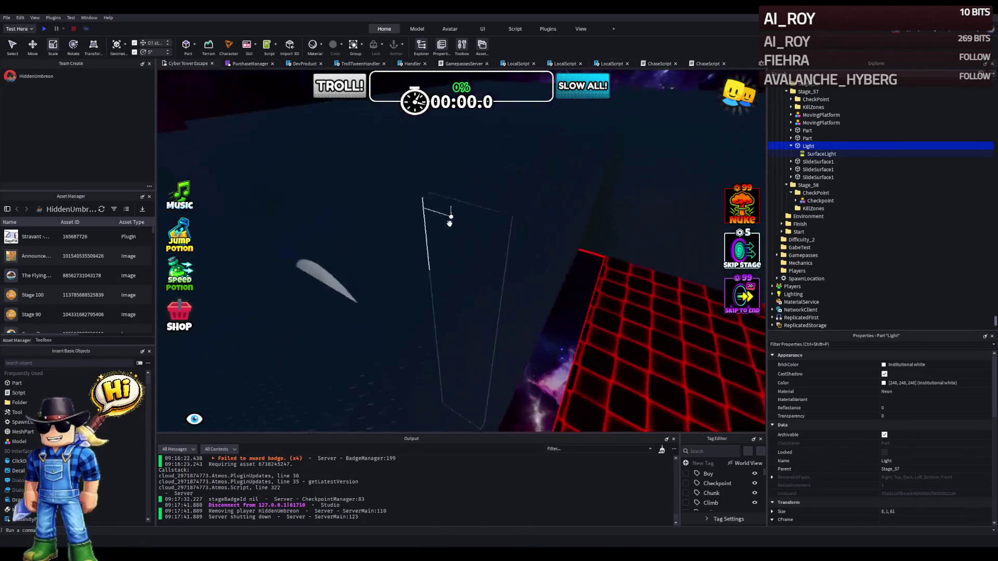
{"action": "key", "text": "s"}
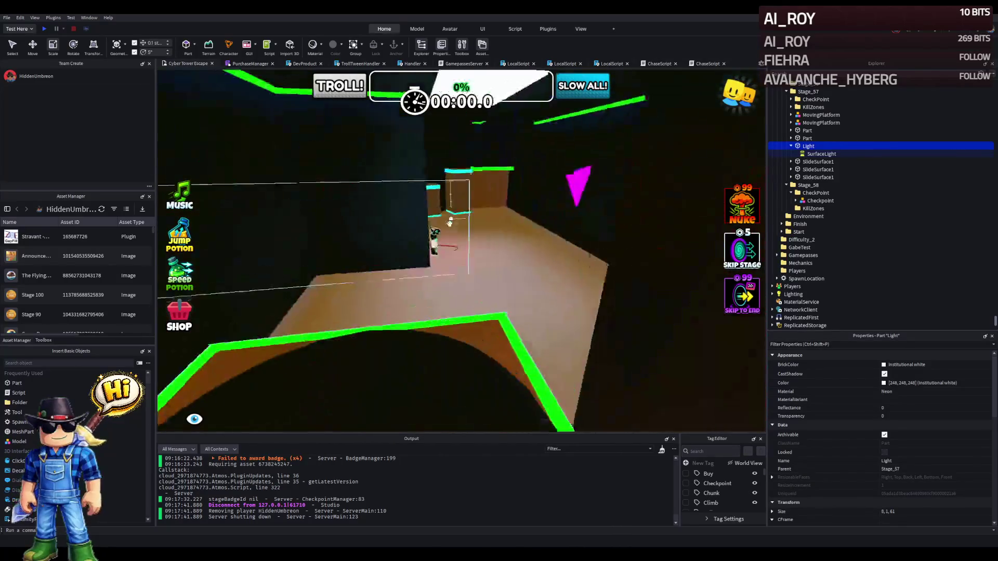
{"action": "key", "text": "w"}
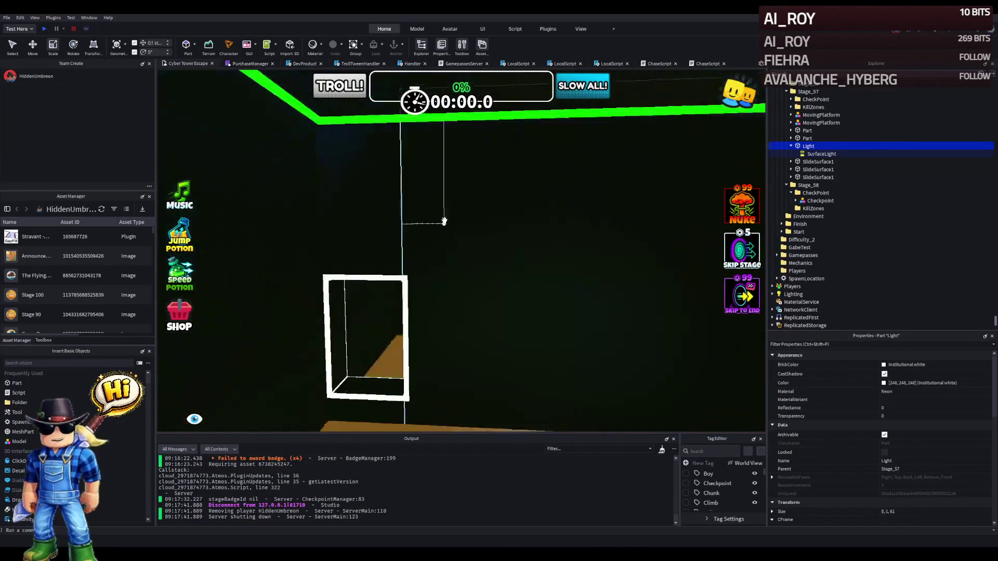
{"action": "key", "text": "s"}
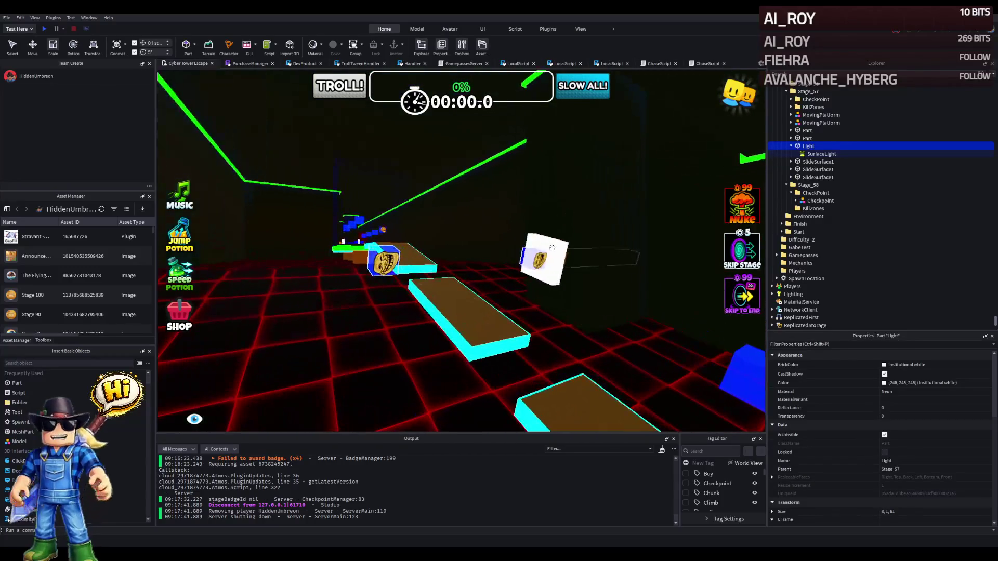
Select the Stage_44 MovingPlatform, nudge it into place above the neon track, and frame it.
{"action": "left_click", "coordinate": [552, 249]}
{"action": "key", "text": "a"}
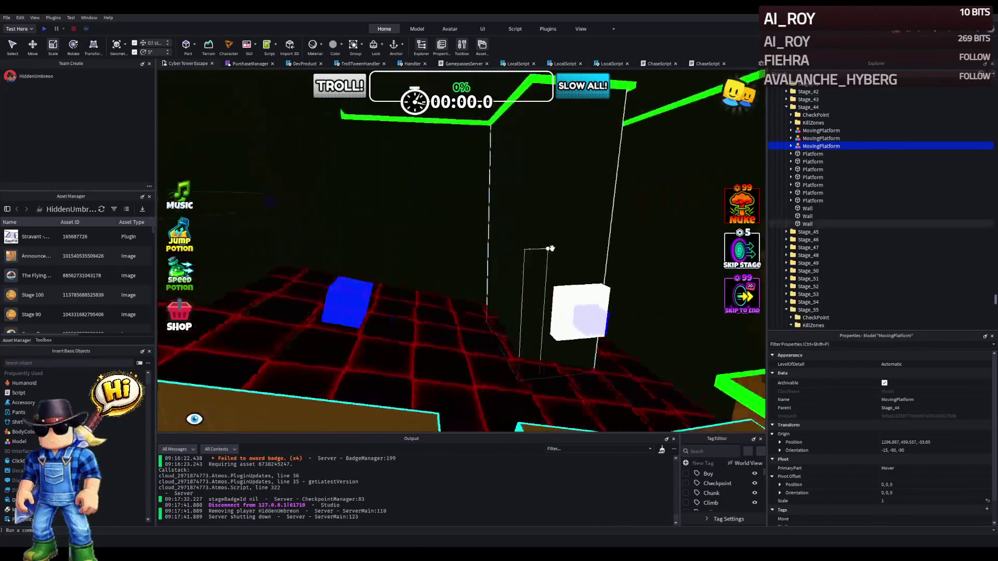
{"action": "key", "text": "s"}
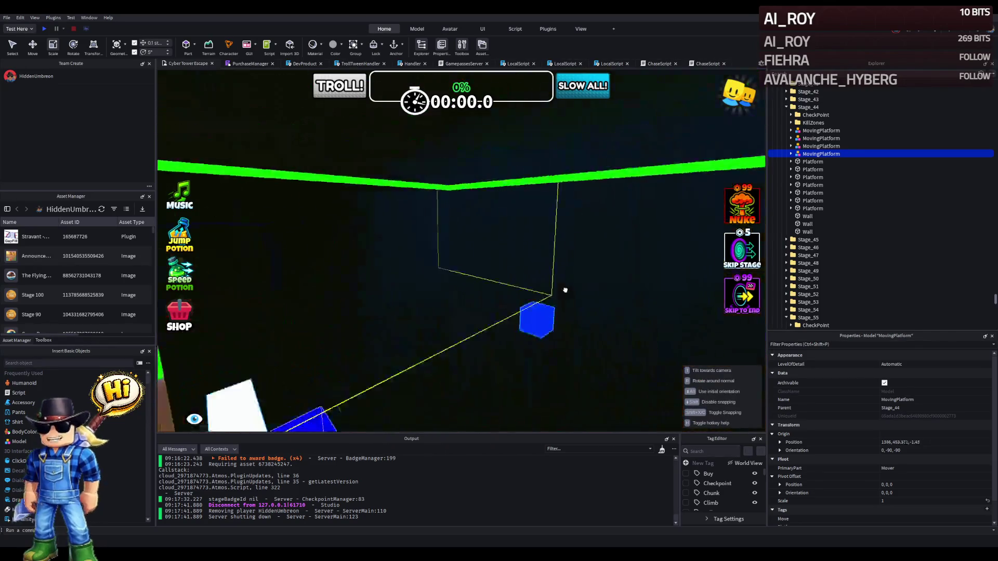
{"action": "key", "text": "a"}
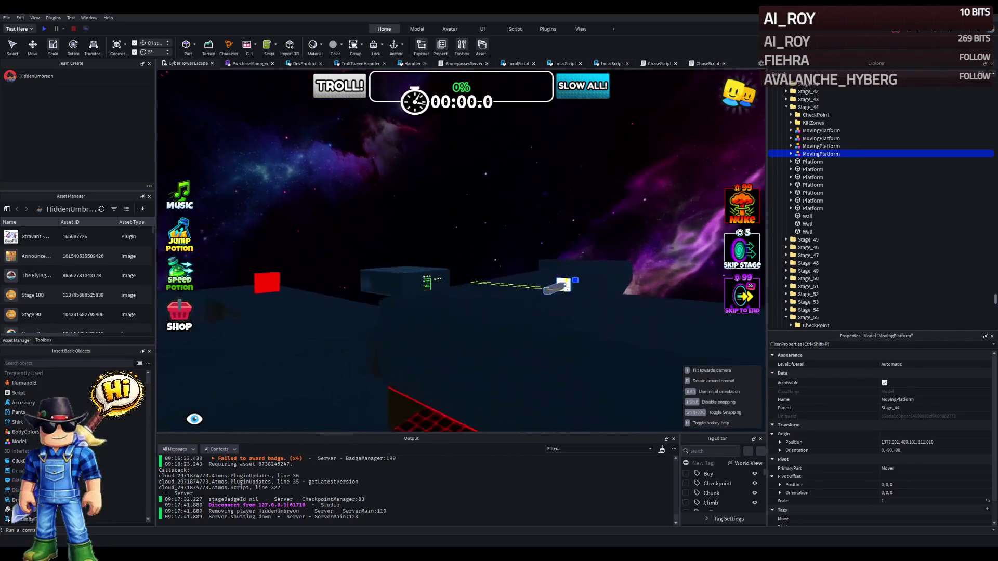
{"action": "key", "text": "w"}
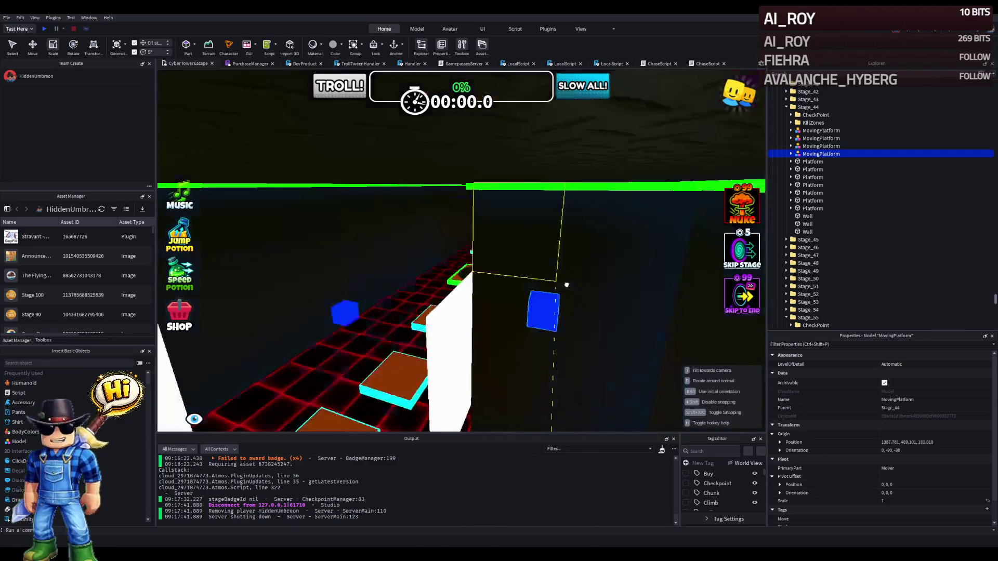
{"action": "key", "text": "w"}
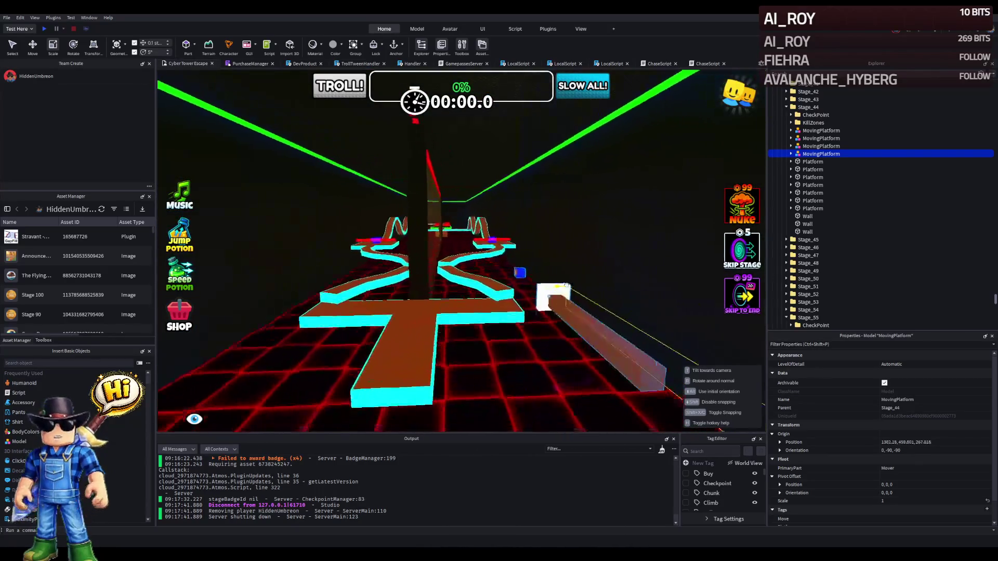
{"action": "key", "text": "w"}
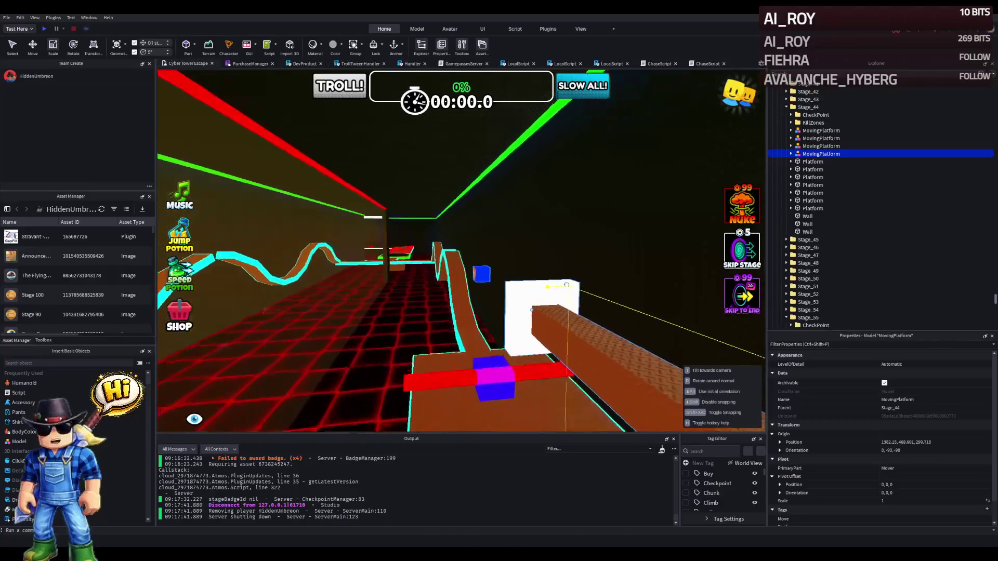
{"action": "key", "text": "s"}
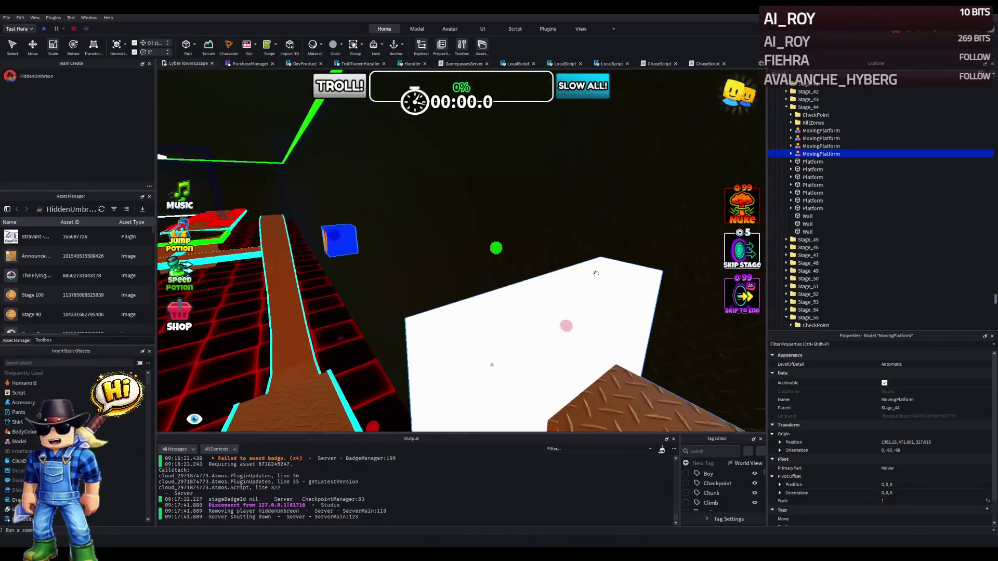
{"action": "left_click", "coordinate": [495, 365]}
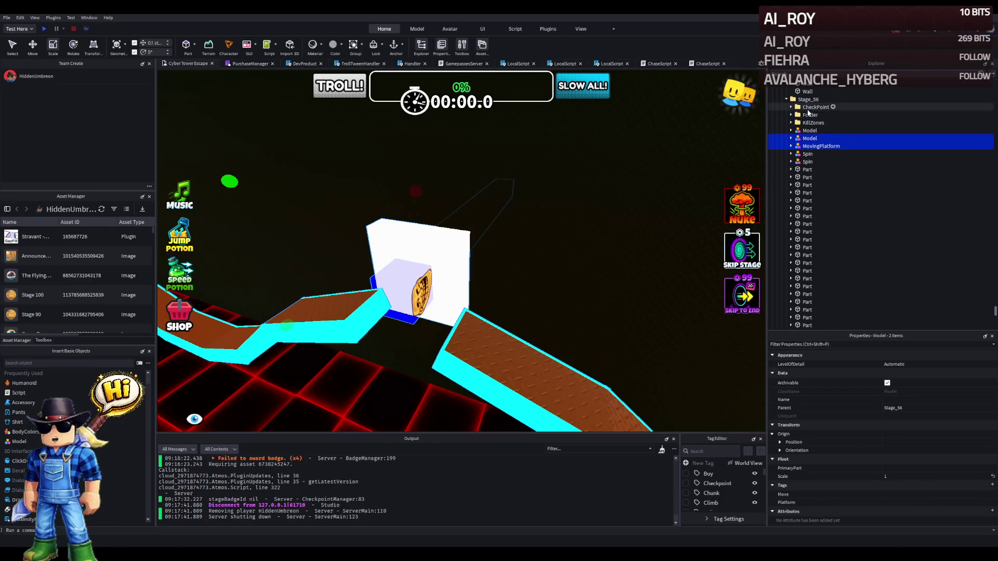
Select the Stage_56 MovingPlatform and nudge it slightly along its X and Z axes.
{"action": "left_click", "coordinate": [439, 254]}
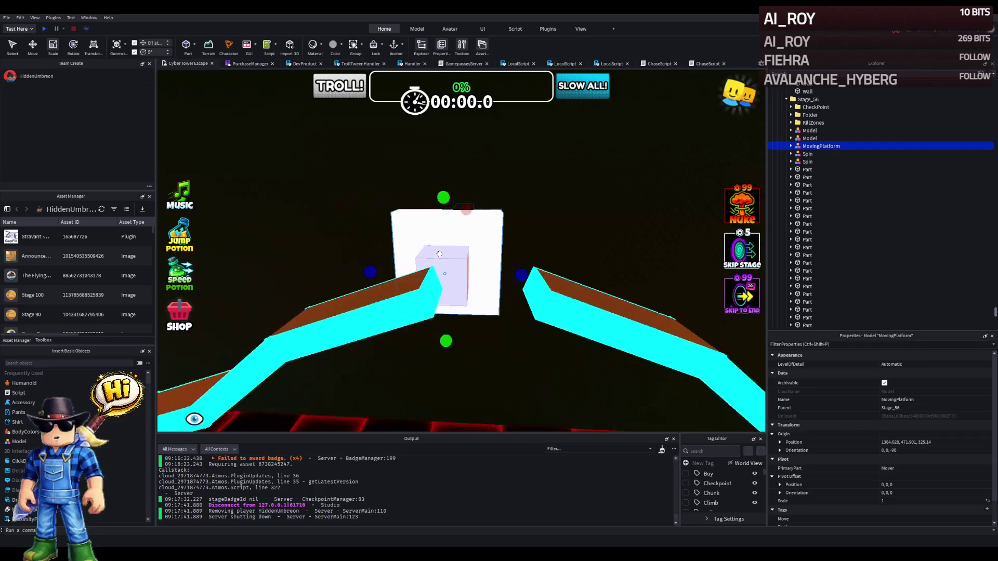
{"action": "key", "text": "f"}
{"action": "key", "text": "ctrl+2"}
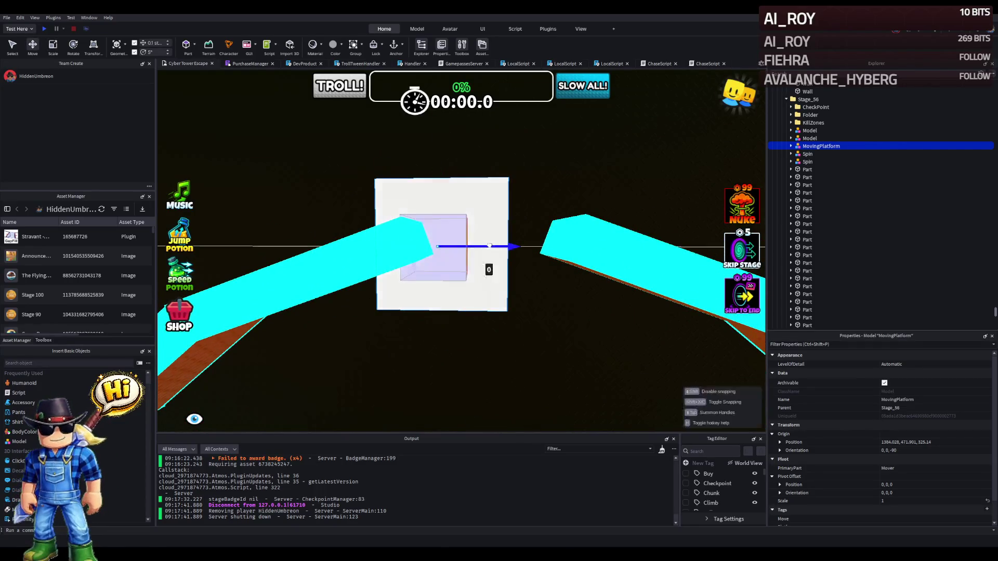
{"action": "left_click_drag", "start_coordinate": [530, 245], "coordinate": [530, 247]}
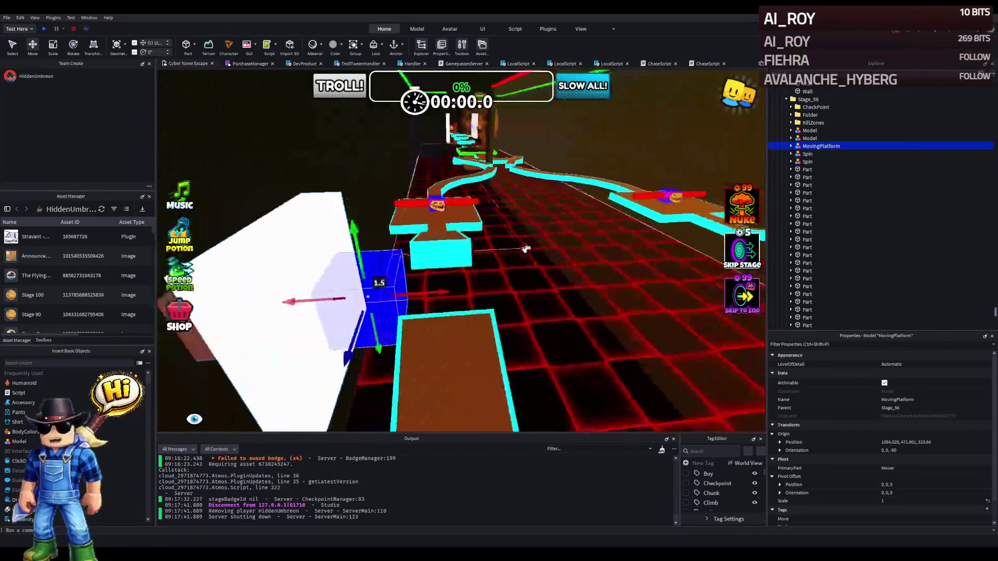
{"action": "left_click_drag", "start_coordinate": [423, 291], "coordinate": [463, 282]}
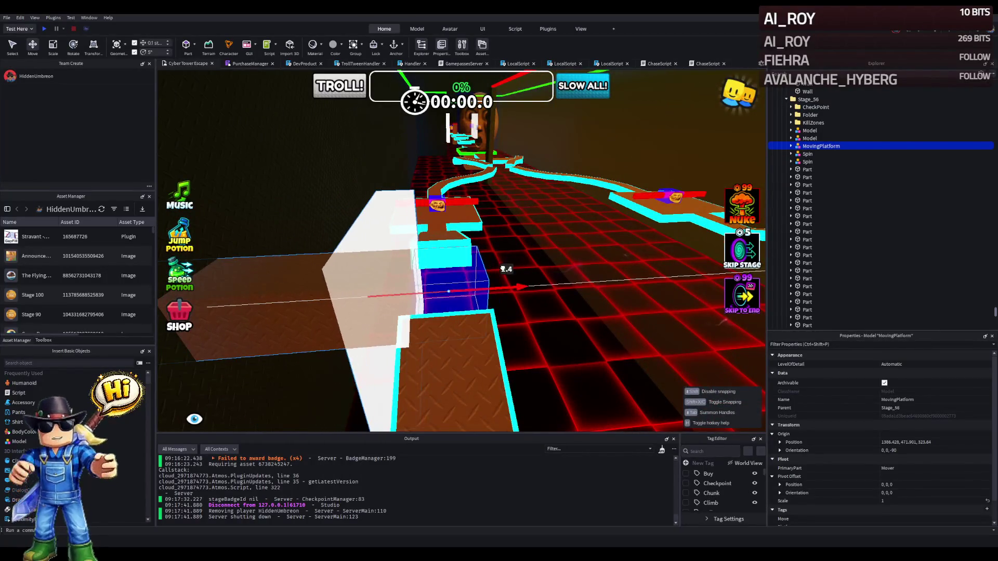
{"action": "key", "text": "f"}
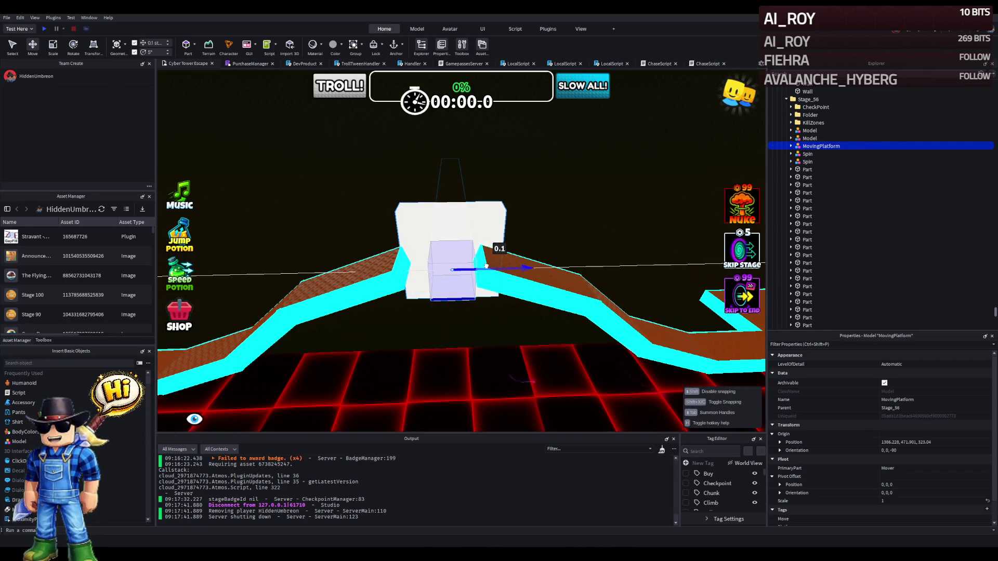
{"action": "left_click_drag", "start_coordinate": [486, 266], "coordinate": [474, 281]}
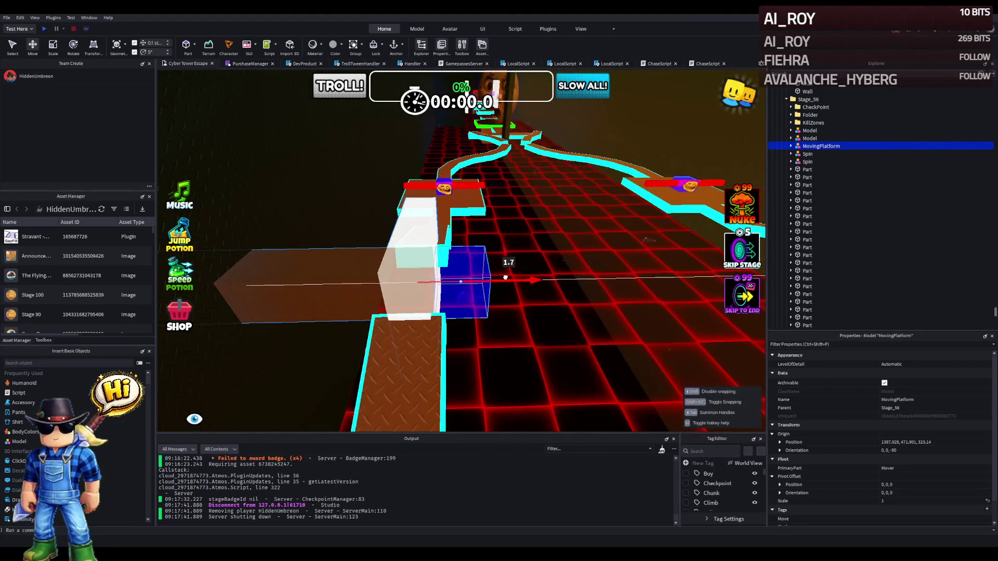
{"action": "key", "text": "f"}
{"action": "key", "text": "f"}
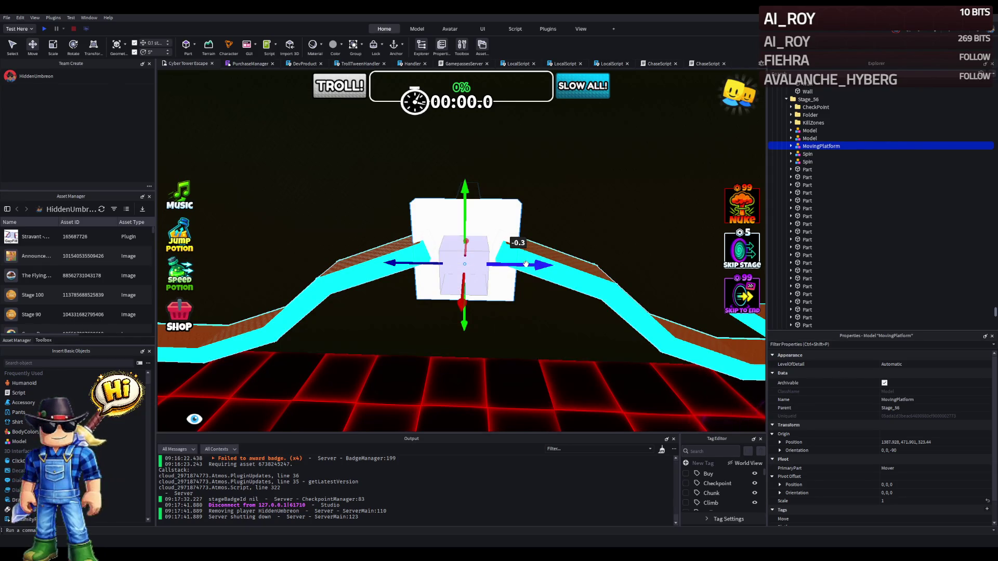
{"action": "key", "text": "d"}
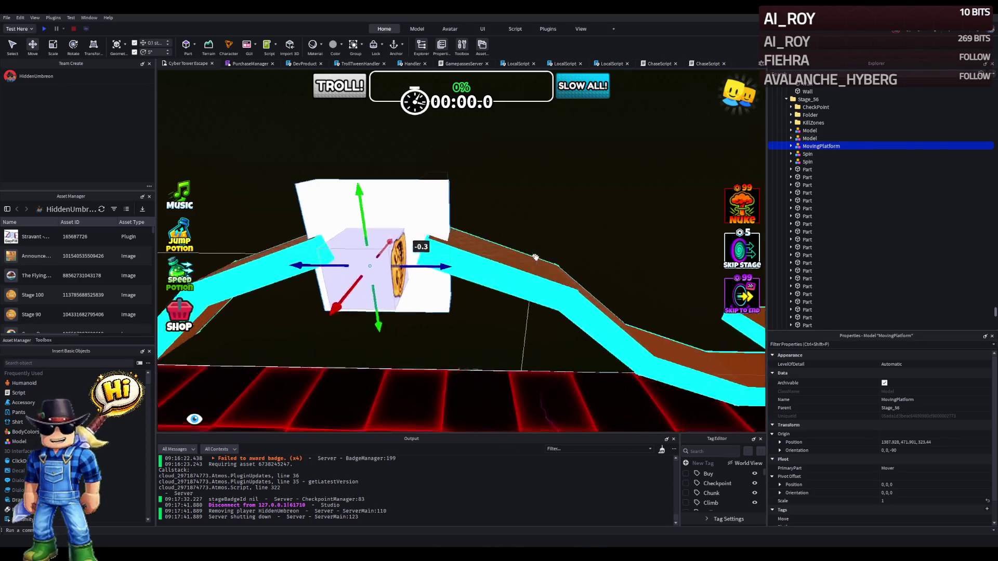
{"action": "left_click_drag", "start_coordinate": [437, 220], "coordinate": [431, 216]}
{"action": "key", "text": "w"}
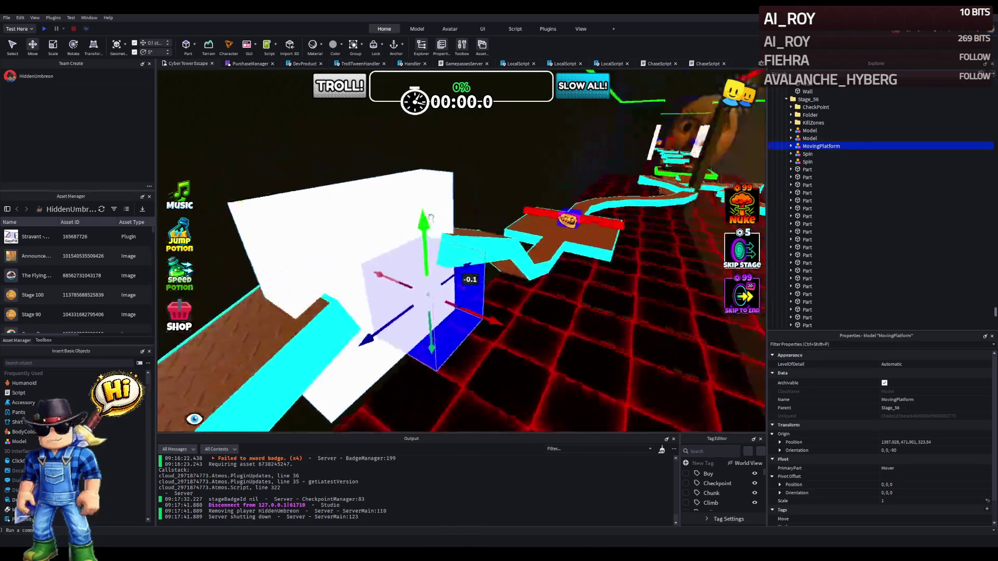
{"action": "key", "text": "s"}
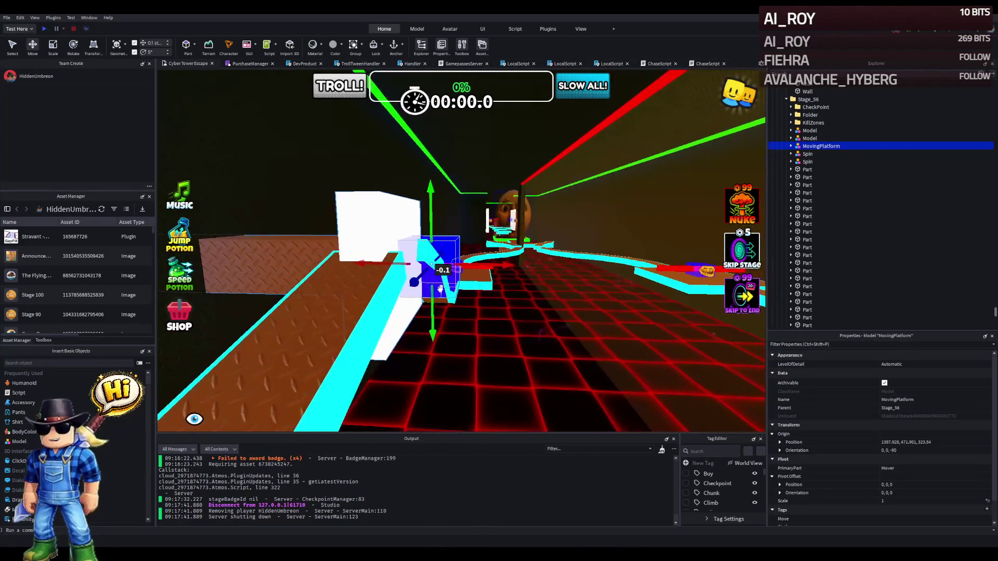
Raise the platform to about 475 height and slide it left along X.
{"action": "left_click_drag", "start_coordinate": [436, 320], "coordinate": [435, 281]}
{"action": "left_click_drag", "start_coordinate": [434, 235], "coordinate": [442, 225]}
{"action": "key", "text": "f"}
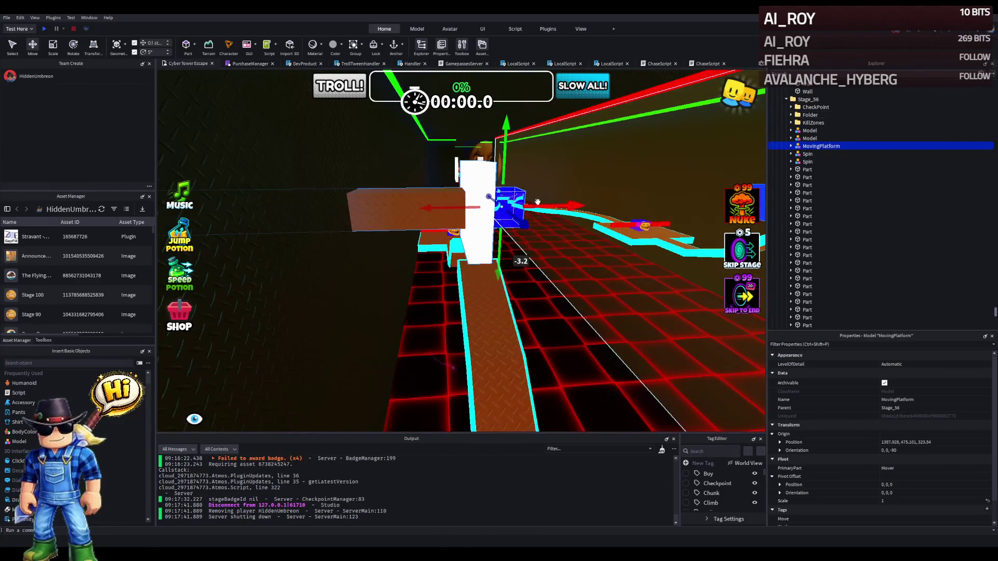
{"action": "left_click_drag", "start_coordinate": [543, 204], "coordinate": [452, 230]}
{"action": "left_click", "coordinate": [536, 204], "text": "alt"}
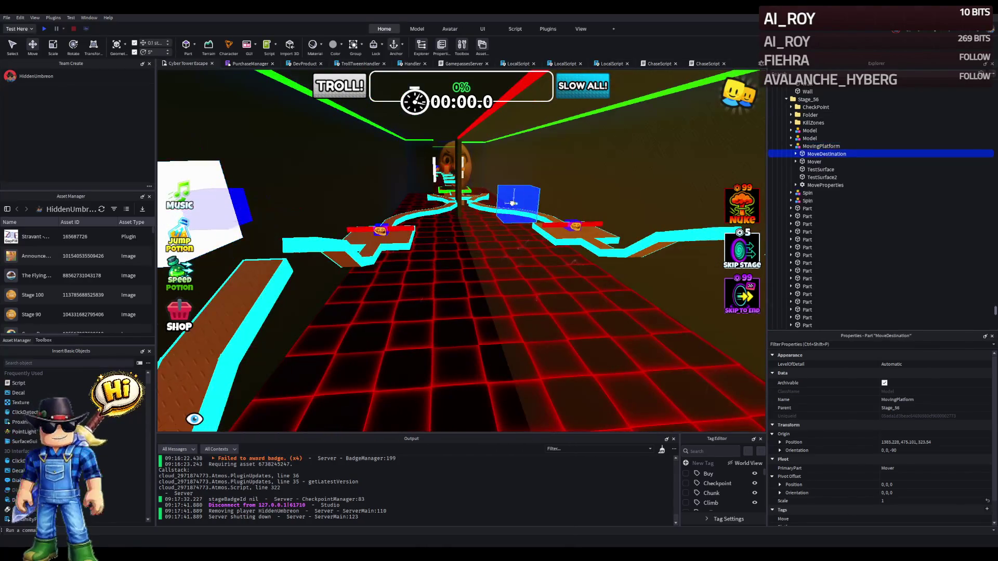
Shift the Stage_56 MoveDestination left, nudge the MovingPlatform, and duplicate it with Ctrl+D.
{"action": "mouse_move", "coordinate": [537, 204]}
{"action": "left_mouse_down"}
{"action": "mouse_move", "coordinate": [446, 215]}
{"action": "mouse_move", "coordinate": [453, 207]}
{"action": "left_mouse_up"}
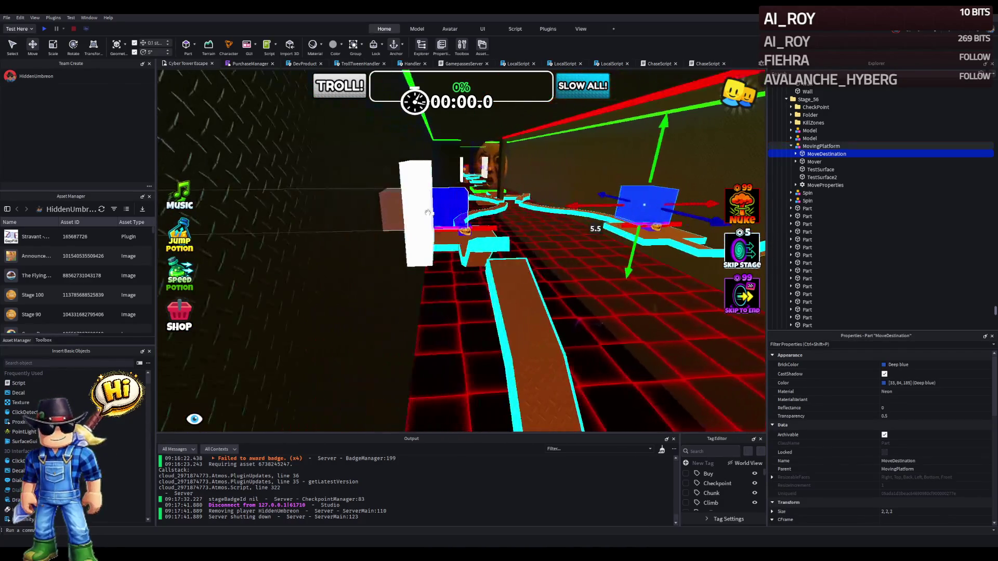
{"action": "left_click", "coordinate": [458, 208]}
{"action": "mouse_move", "coordinate": [458, 208]}
{"action": "left_mouse_down"}
{"action": "mouse_move", "coordinate": [473, 209]}
{"action": "mouse_move", "coordinate": [301, 217]}
{"action": "mouse_move", "coordinate": [485, 203]}
{"action": "left_mouse_up"}
{"action": "key", "text": "ctrl+d"}
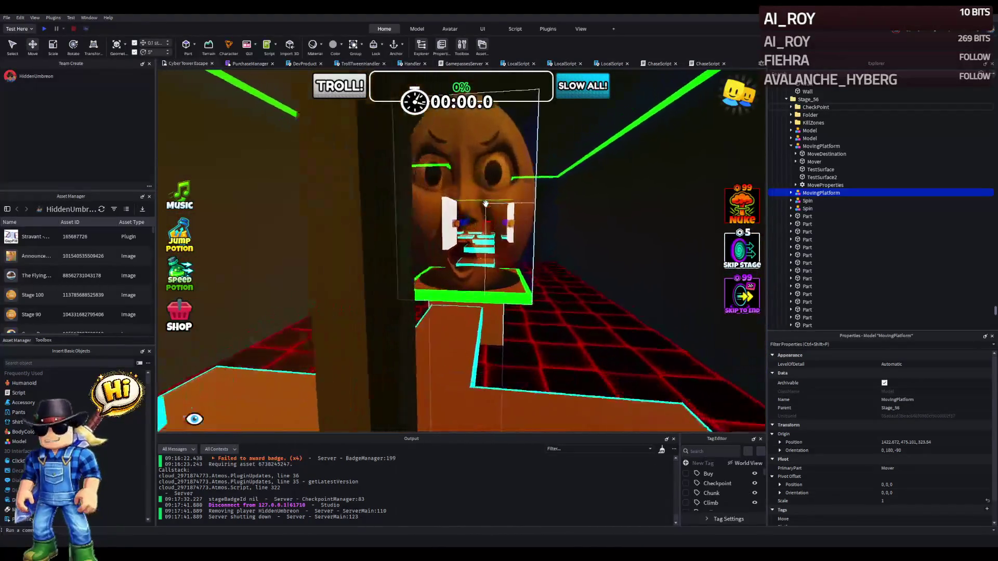
Playtest the obby, running along the cyan path past the white block onto the green platform, then stop.
{"action": "left_click", "coordinate": [45, 29]}
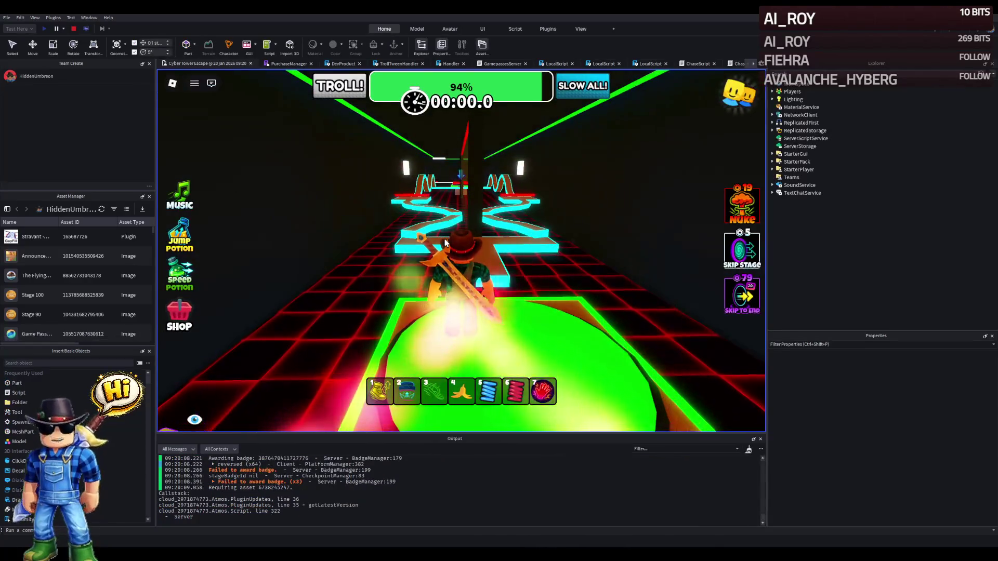
{"action": "key", "text": "w"}
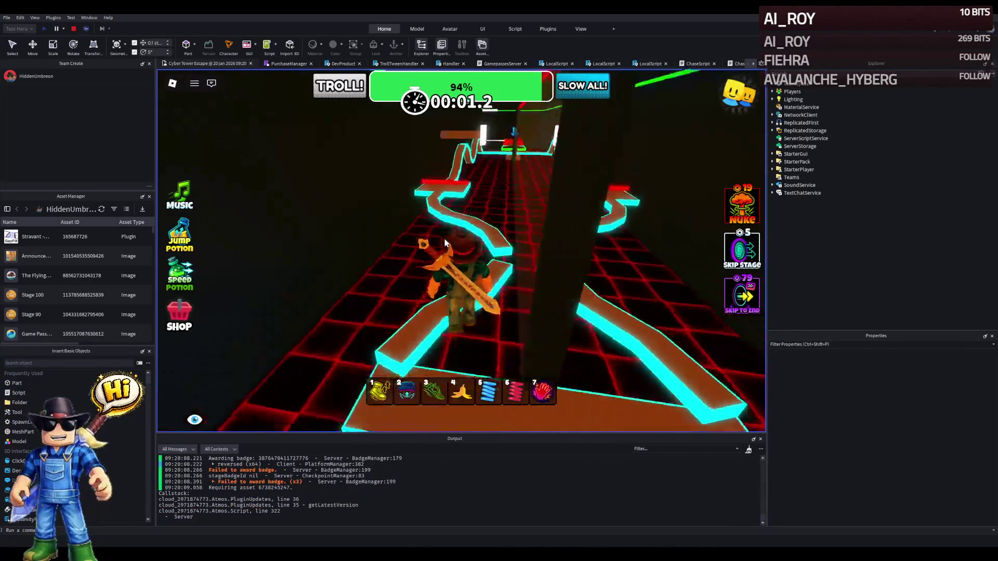
{"action": "key", "text": "w"}
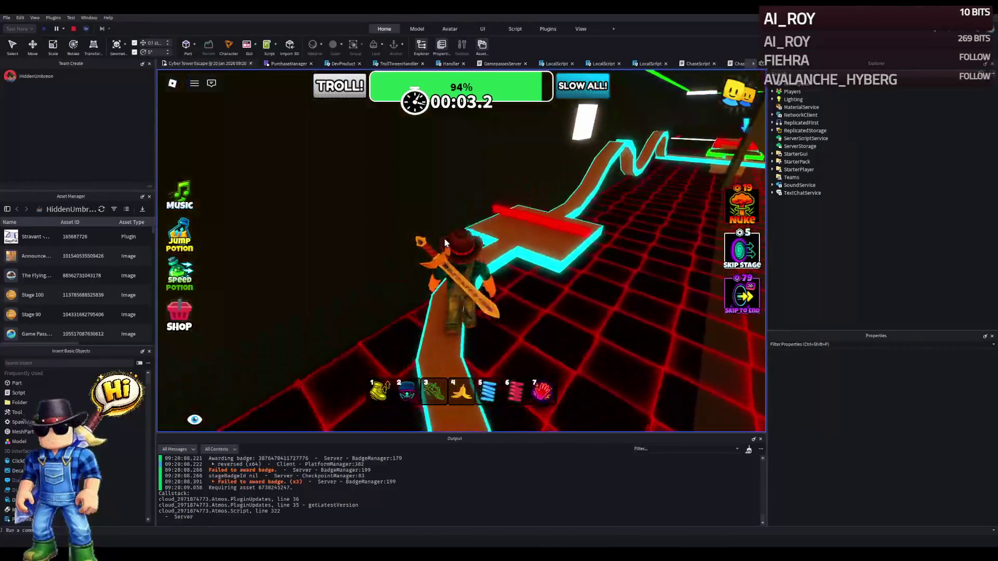
{"action": "key", "text": "w"}
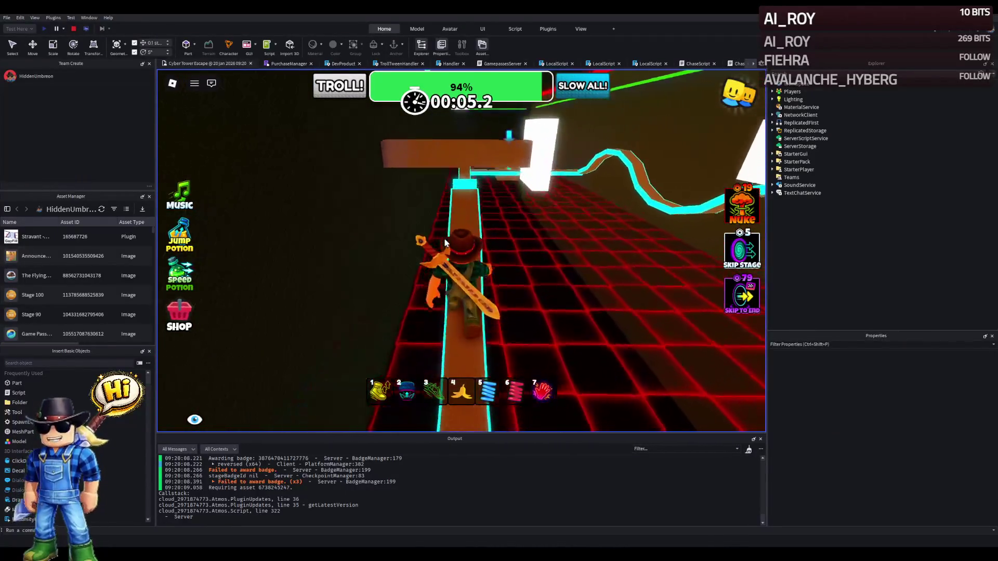
{"action": "key", "text": "w"}
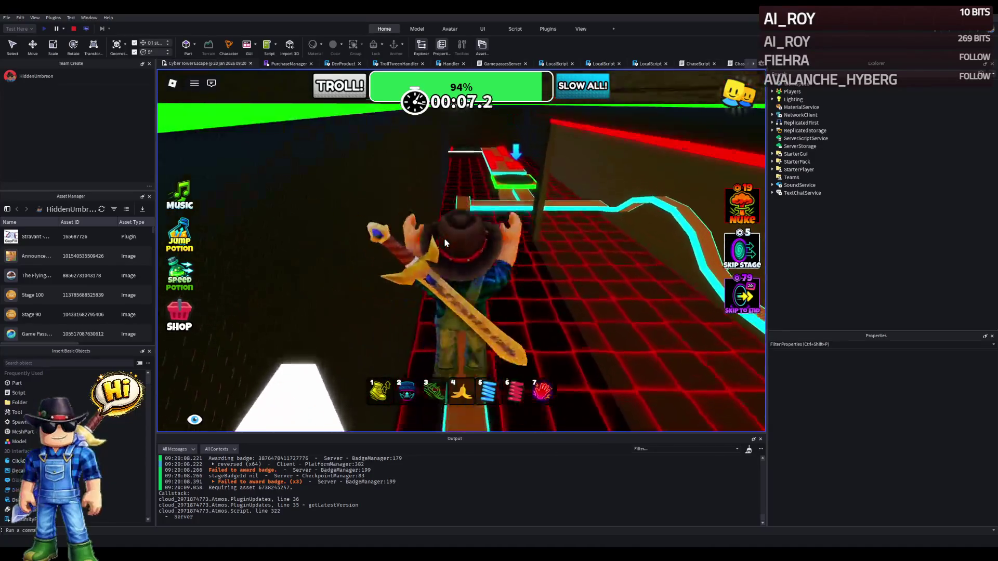
{"action": "key", "text": "w"}
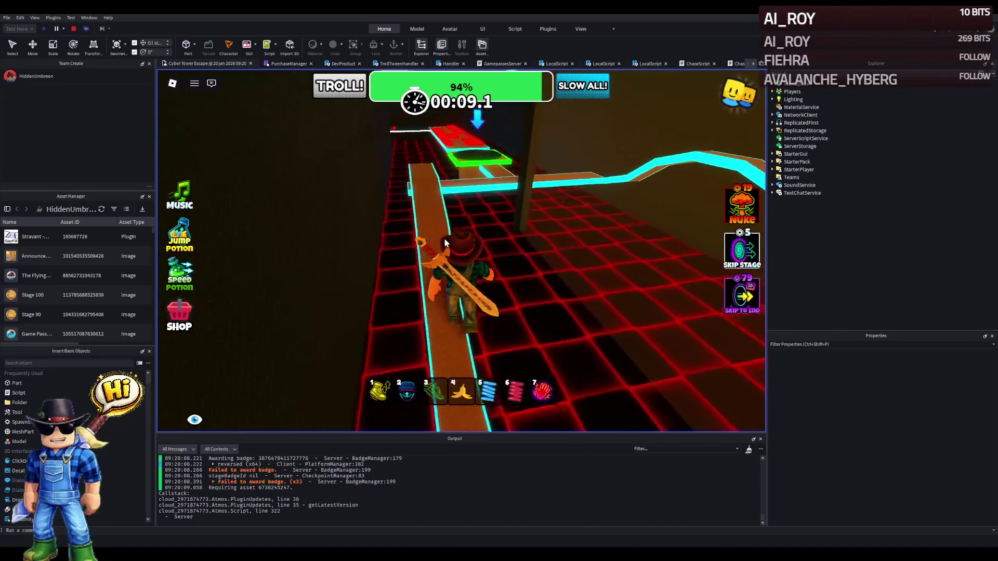
{"action": "key", "text": "w"}
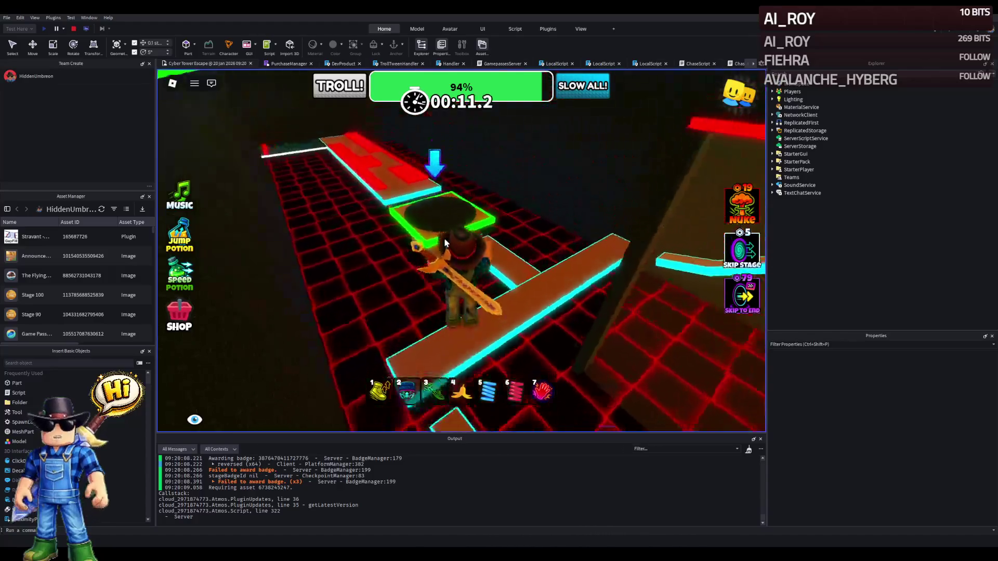
{"action": "key", "text": "w"}
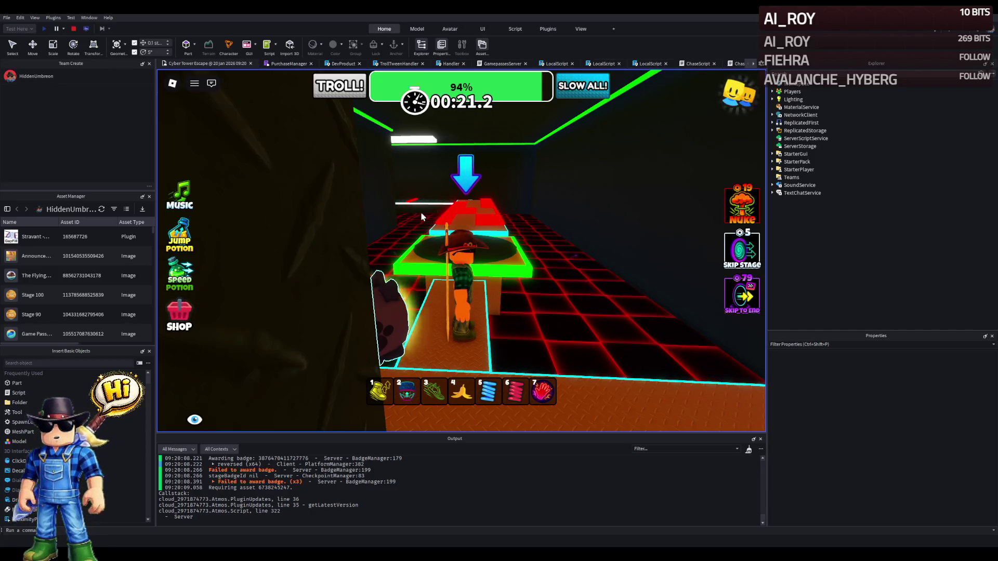
{"action": "left_click", "coordinate": [74, 29]}
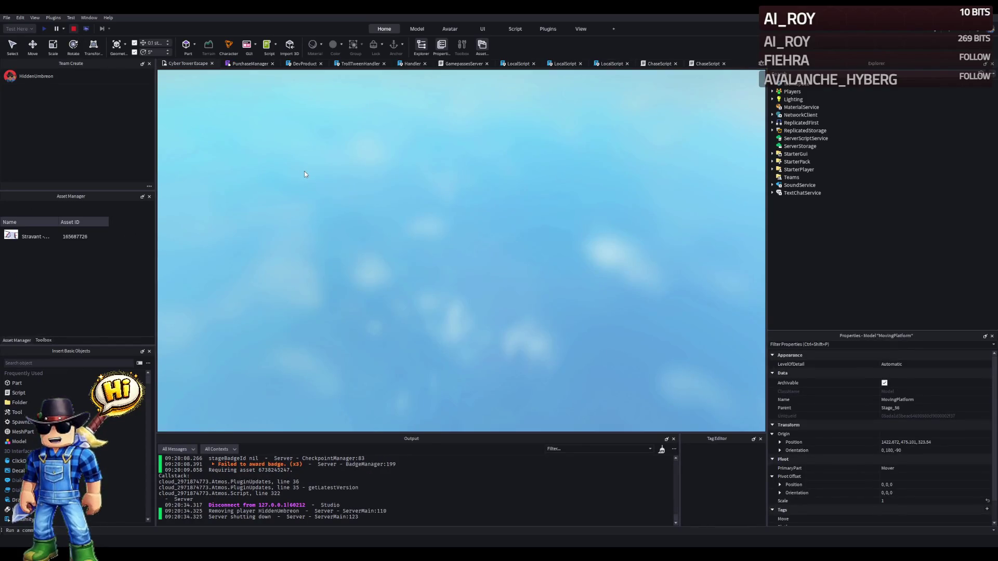
Select a corridor wall and try Smoky grey and Fossil BrickColors, then revert it to Black.
{"action": "scroll", "coordinate": [461, 222], "scroll_direction": "up", "scroll_amount": 2}
{"action": "scroll", "coordinate": [461, 223], "scroll_direction": "down", "scroll_amount": 5}
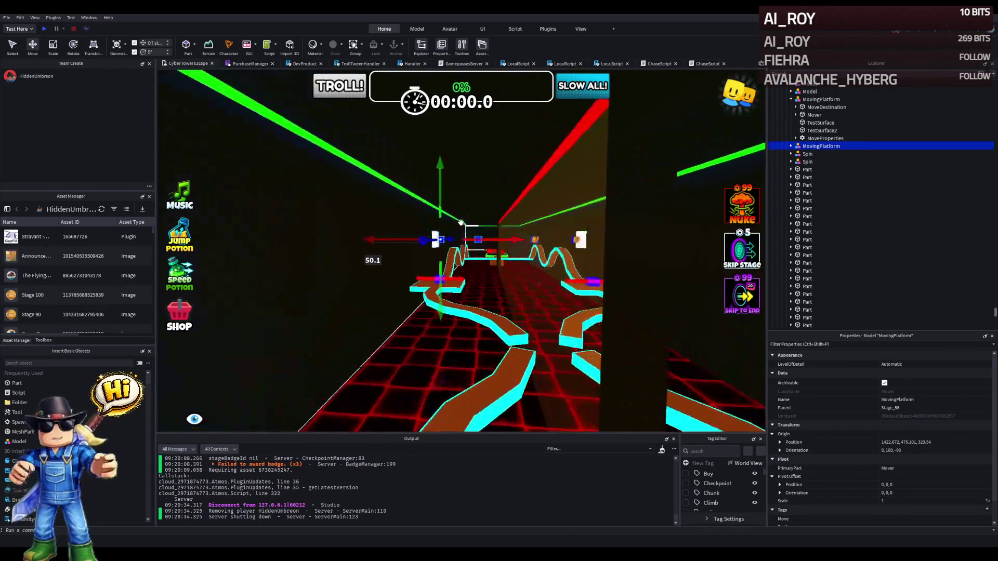
{"action": "left_click", "coordinate": [334, 264]}
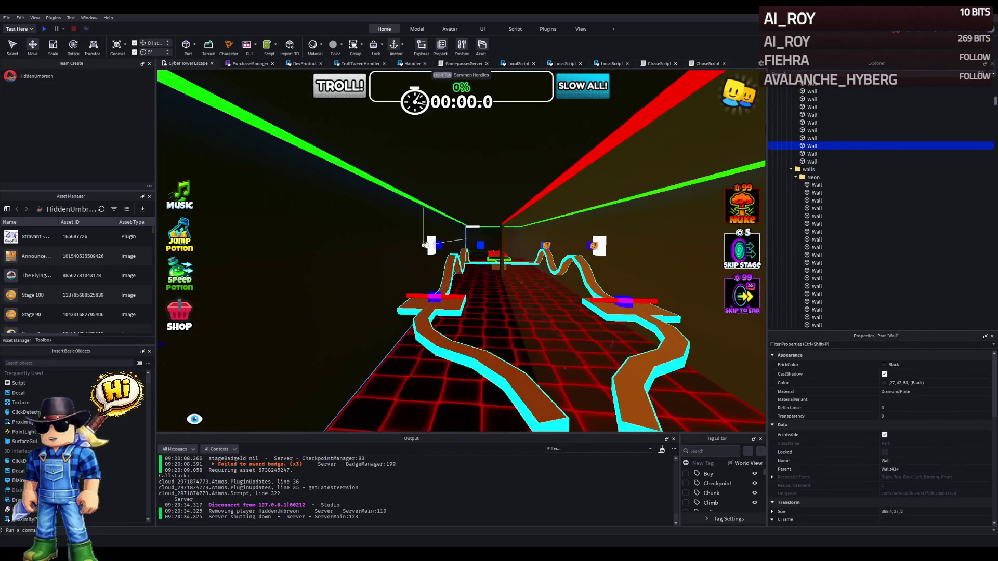
{"action": "scroll", "coordinate": [485, 241], "scroll_direction": "up", "scroll_amount": 5}
{"action": "scroll", "coordinate": [484, 242], "scroll_direction": "up", "scroll_amount": 6}
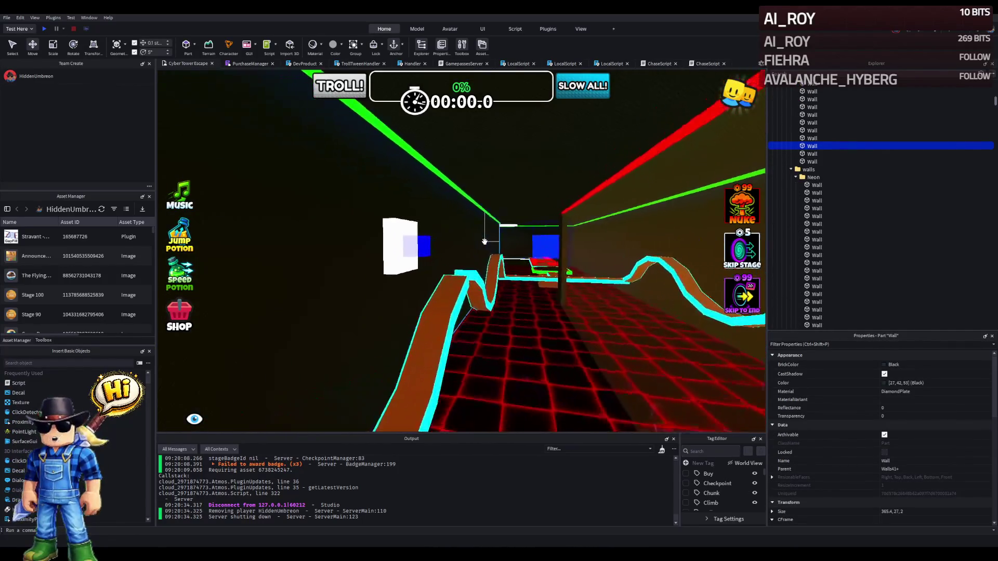
{"action": "scroll", "coordinate": [484, 242], "scroll_direction": "up", "scroll_amount": 6}
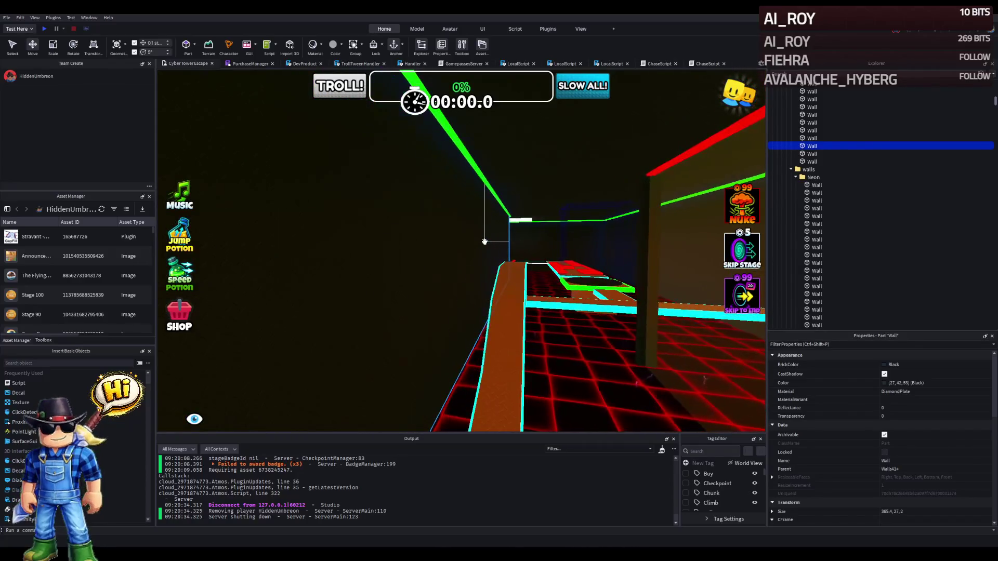
{"action": "scroll", "coordinate": [485, 242], "scroll_direction": "up", "scroll_amount": 6}
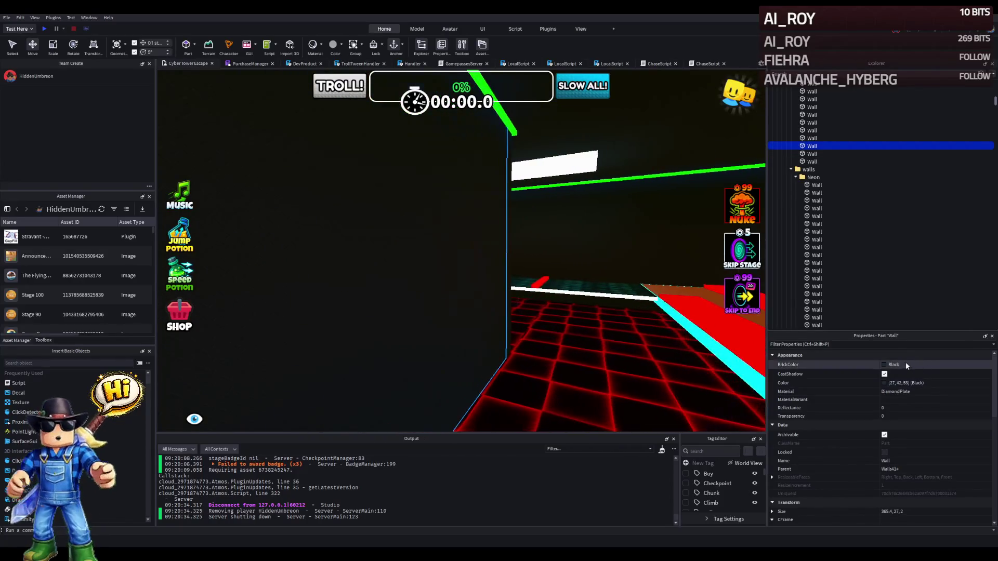
{"action": "left_click", "coordinate": [884, 365]}
{"action": "key", "text": "Down"}
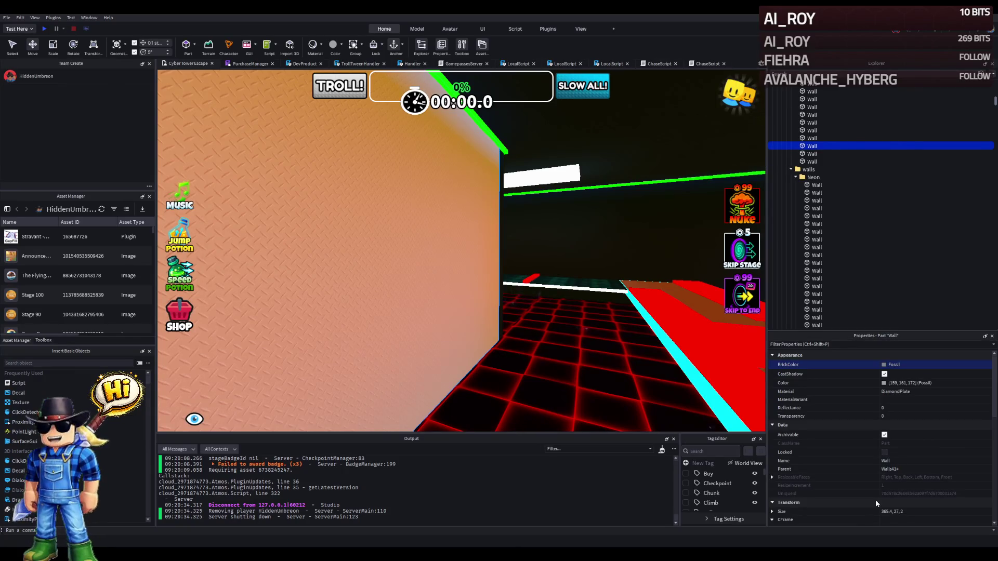
{"action": "key", "text": "ctrl+z"}
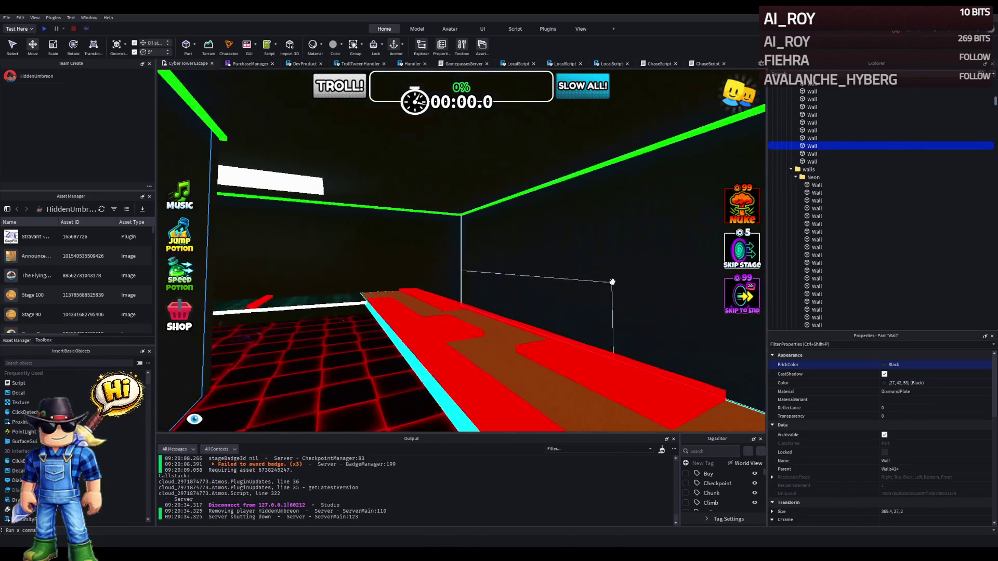
Add the third wall to the selection and set the walls' BrickColor to Lily white, then Beige.
{"action": "key", "text": "ctrl+z"}
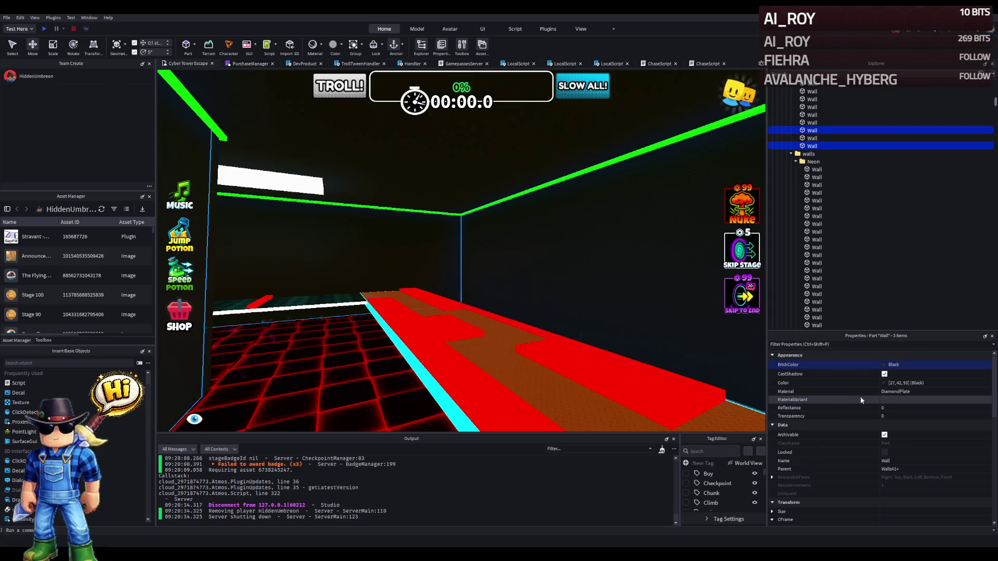
{"action": "left_click", "coordinate": [887, 383]}
{"action": "key", "text": "ctrl+z"}
{"action": "key", "text": "ctrl+z"}
{"action": "key", "text": "f"}
Fly down the neon hallway to the orange wall and start a playtest.
{"action": "key", "text": "w"}
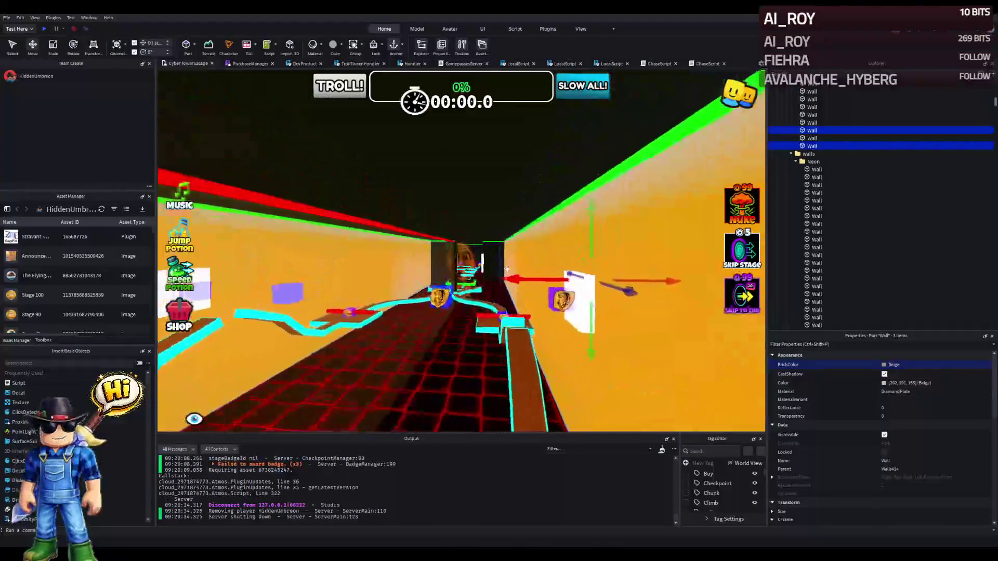
{"action": "key", "text": "w"}
{"action": "key", "text": "w"}
{"action": "left_click", "coordinate": [45, 28]}
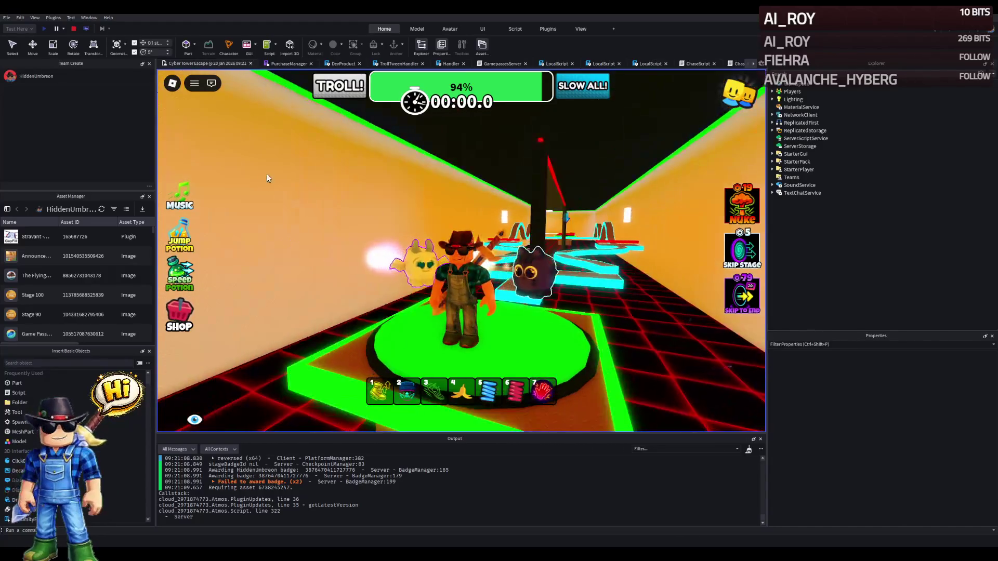
Stop the playtest to return to edit mode with the beige walls.
{"action": "left_click", "coordinate": [74, 29]}
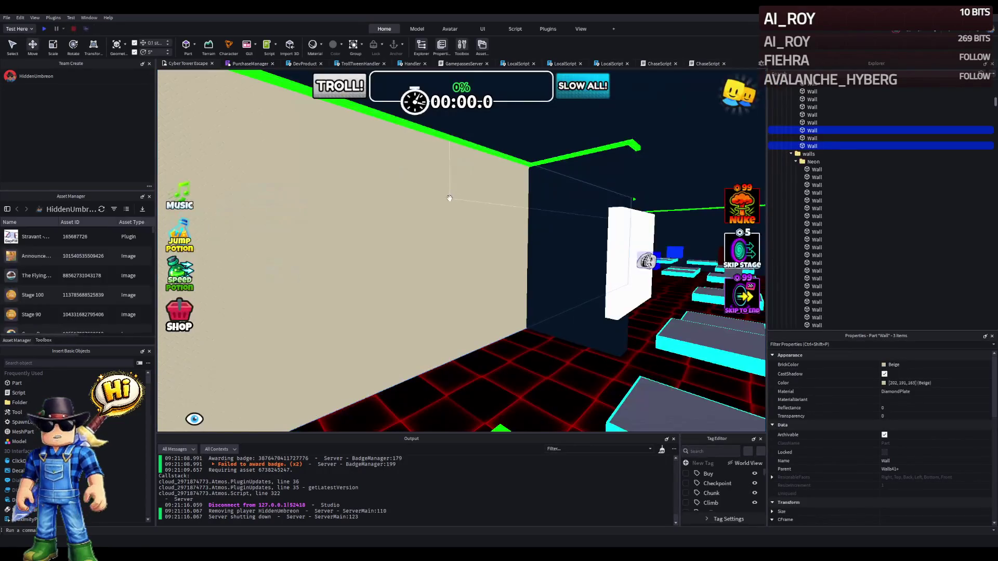
Fly the camera forward through the neon corridor toward the walls.
{"action": "key", "text": "w"}
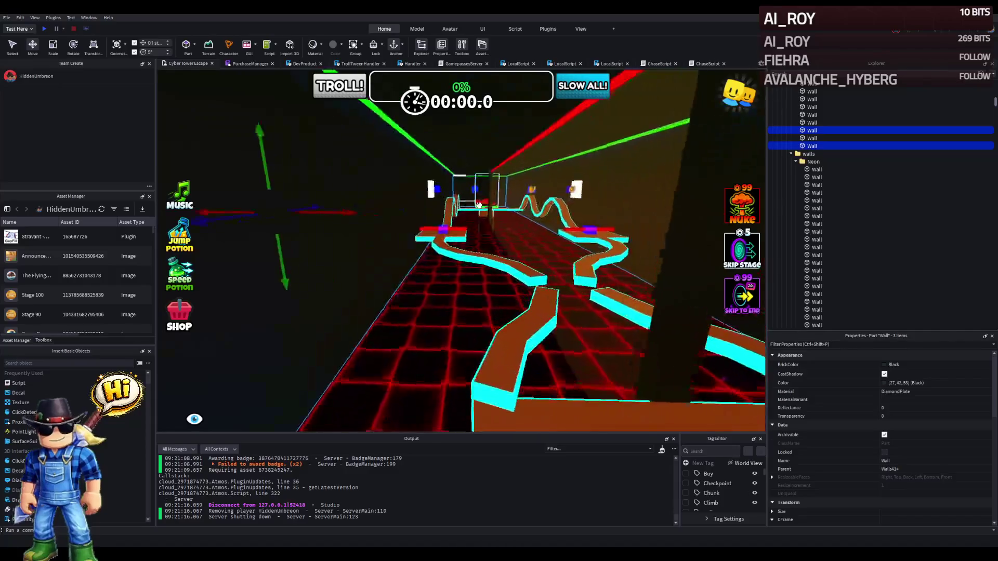
{"action": "key", "text": "w"}
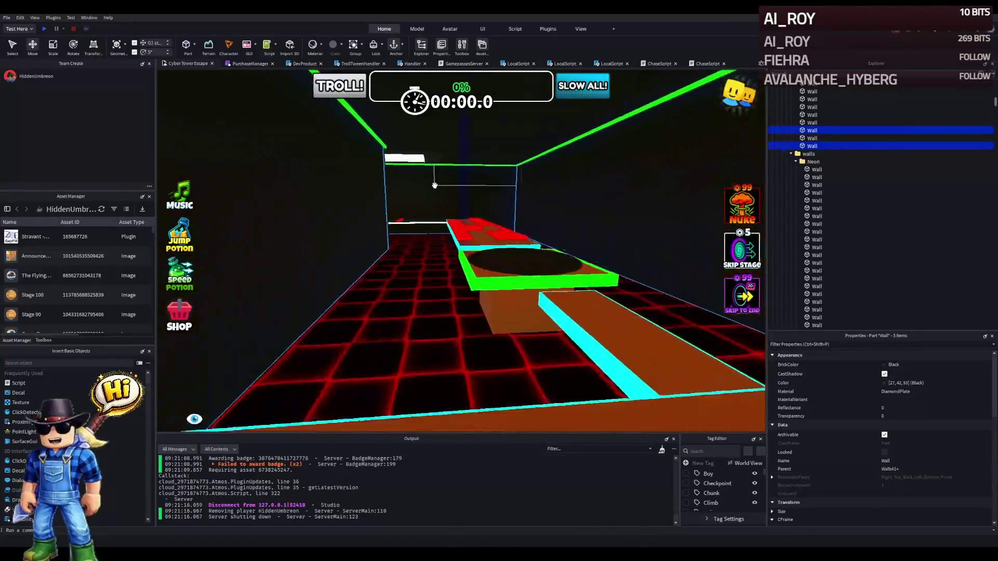
{"action": "key", "text": "w"}
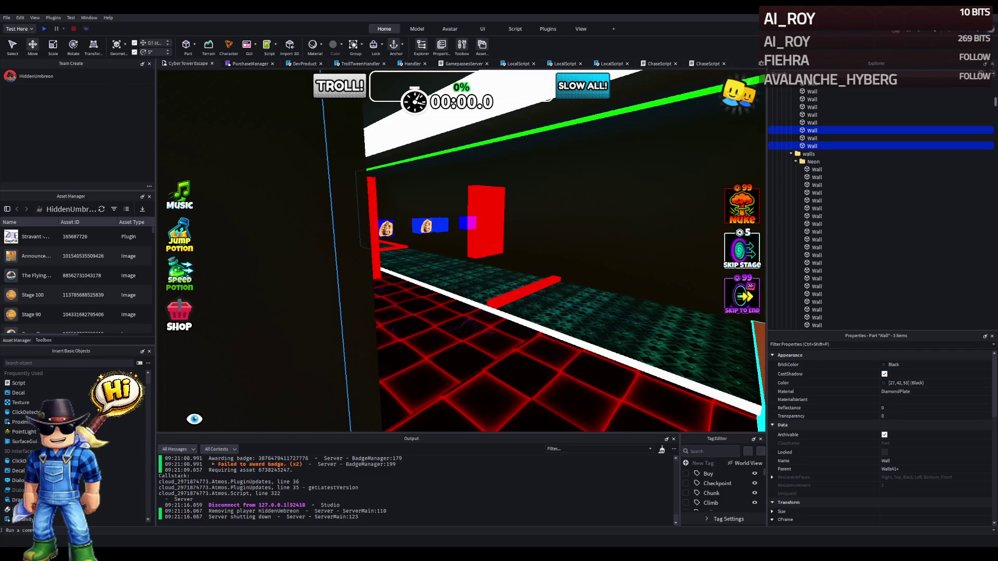
{"action": "key", "text": "Escape"}
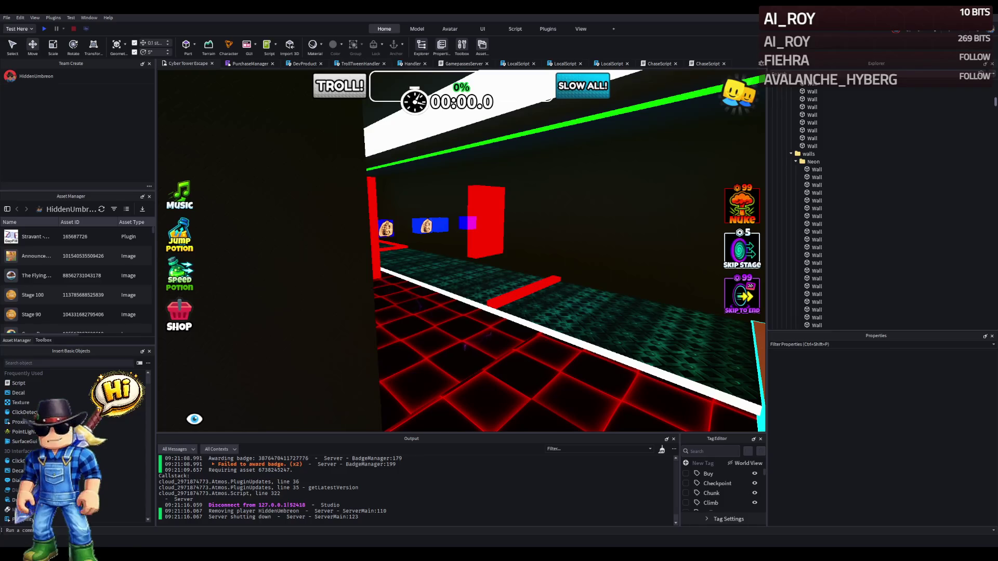
{"action": "left_click", "coordinate": [414, 261]}
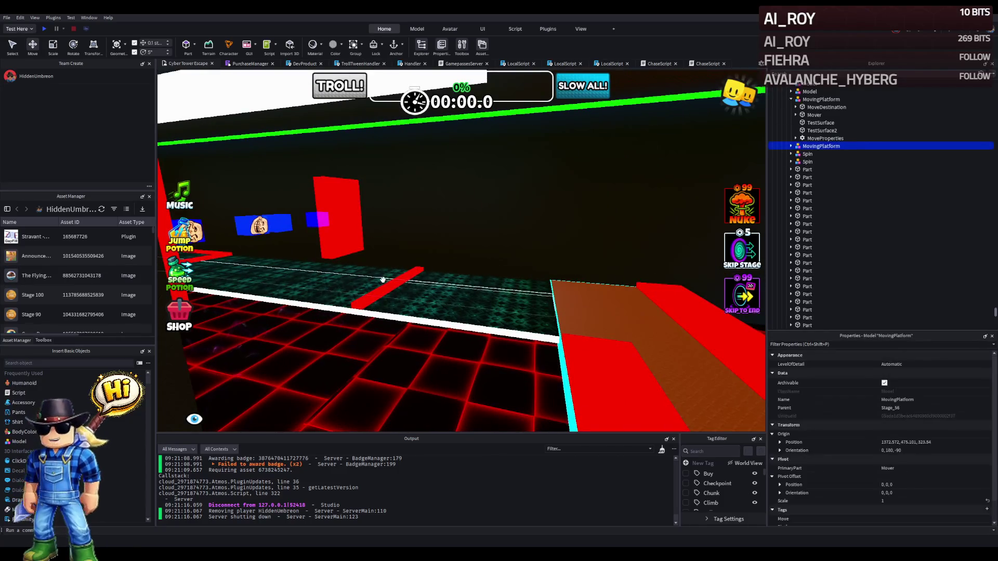
{"action": "key", "text": "f"}
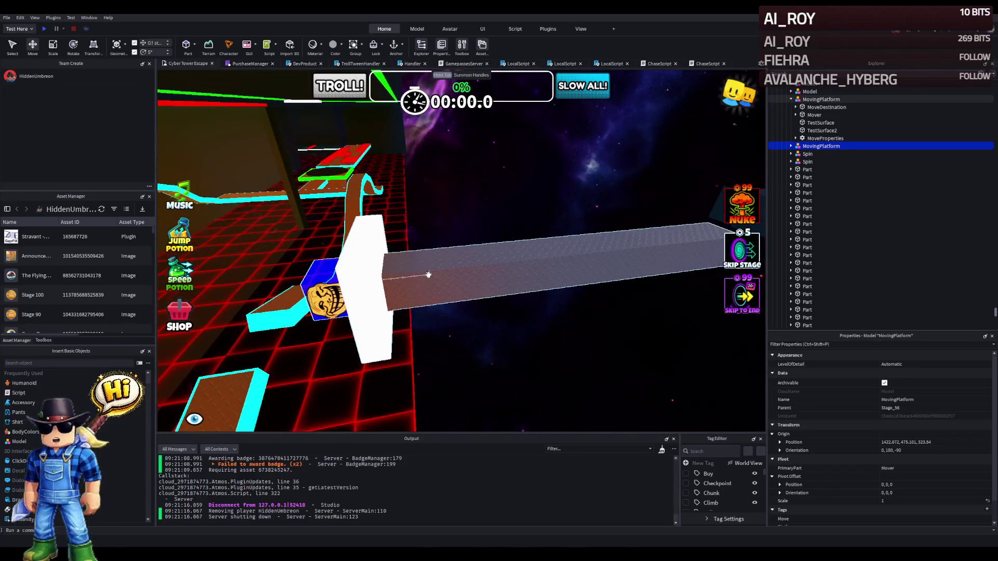
{"action": "left_click", "coordinate": [430, 274]}
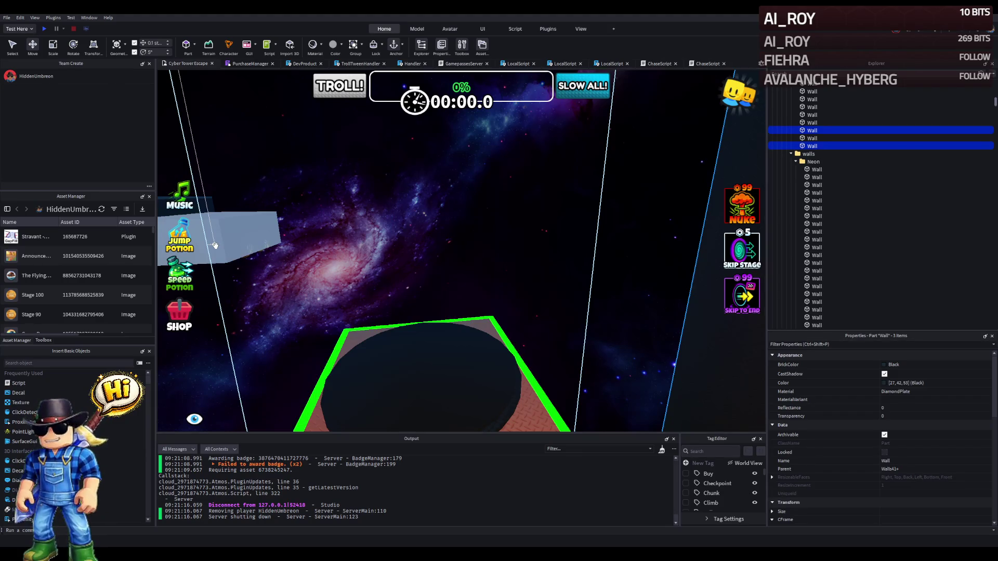
Orbit past the dark wall structure and fly along the yellow path to the circular platform.
{"action": "left_click_drag", "start_coordinate": [400, 254], "coordinate": [400, 254]}
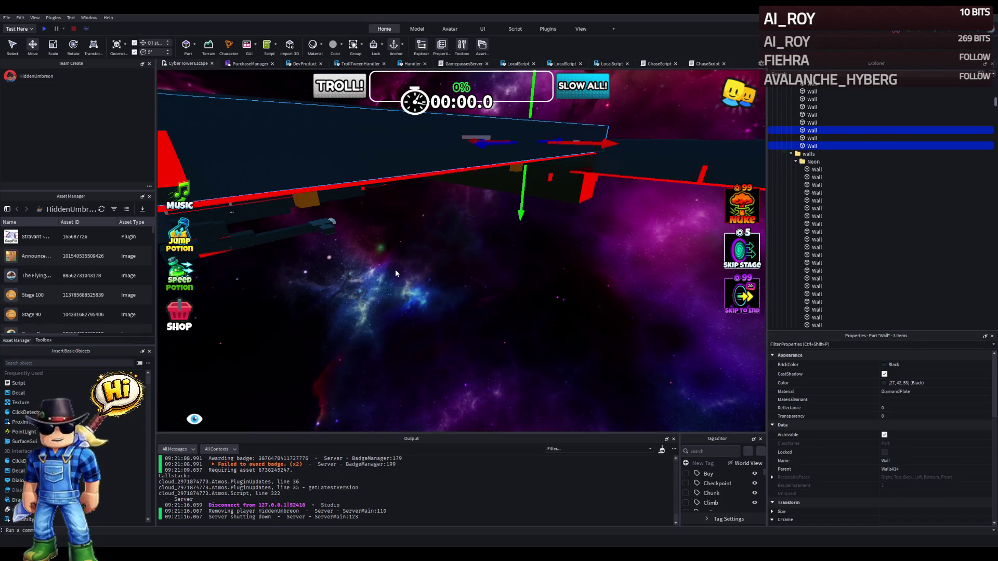
{"action": "key", "text": "f"}
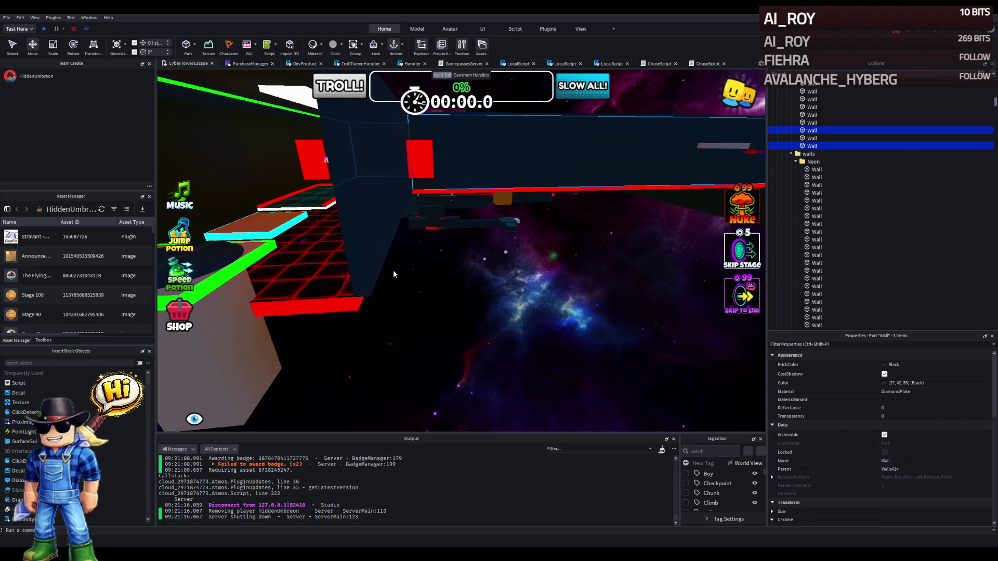
{"action": "key", "text": "d"}
{"action": "key", "text": "d"}
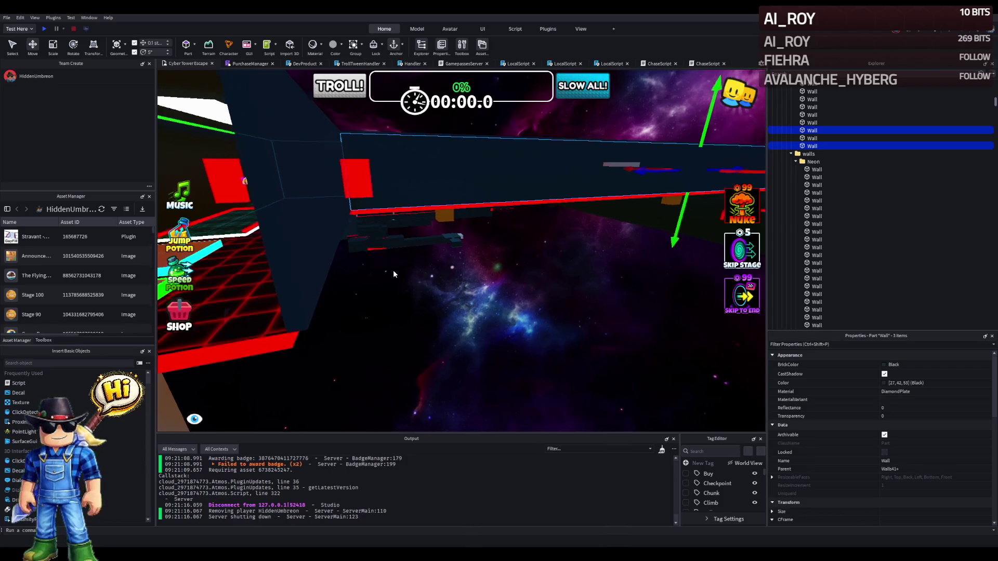
{"action": "key", "text": "w"}
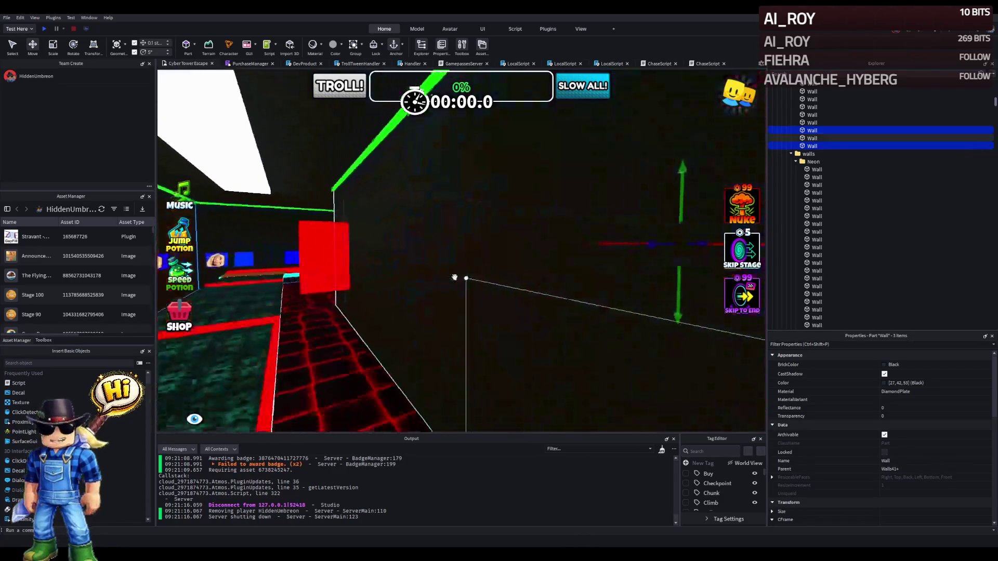
{"action": "key", "text": "w"}
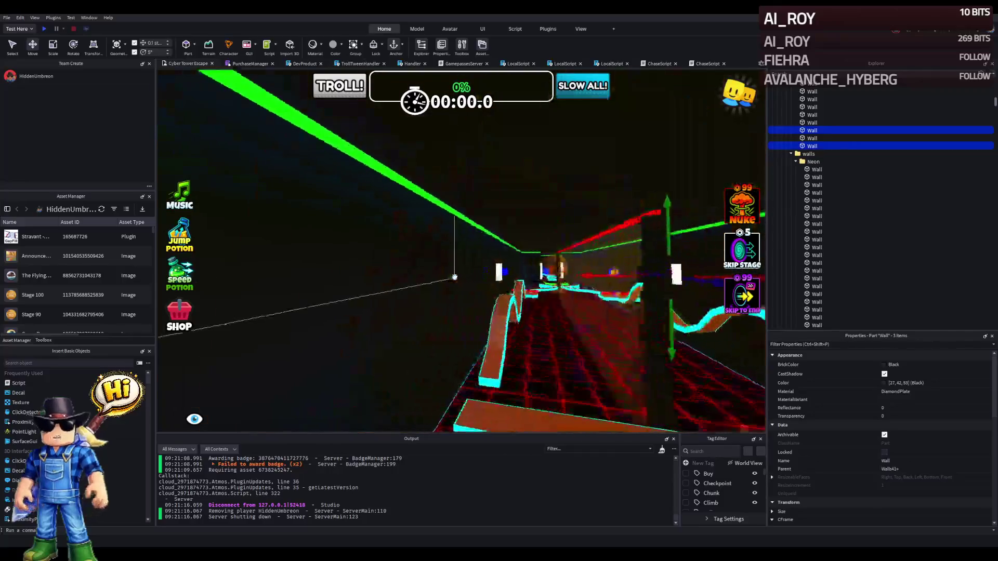
{"action": "key", "text": "s"}
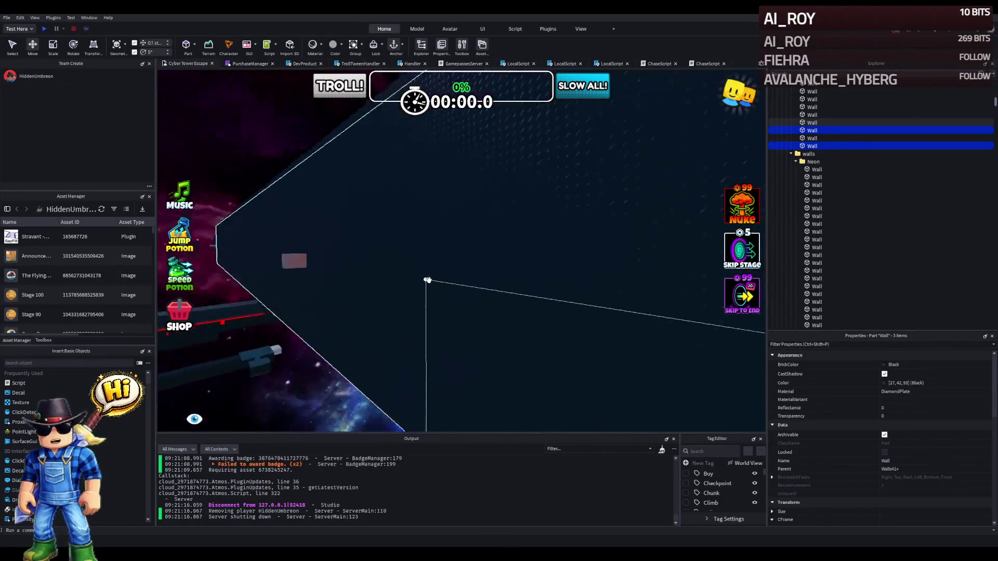
{"action": "key", "text": "w"}
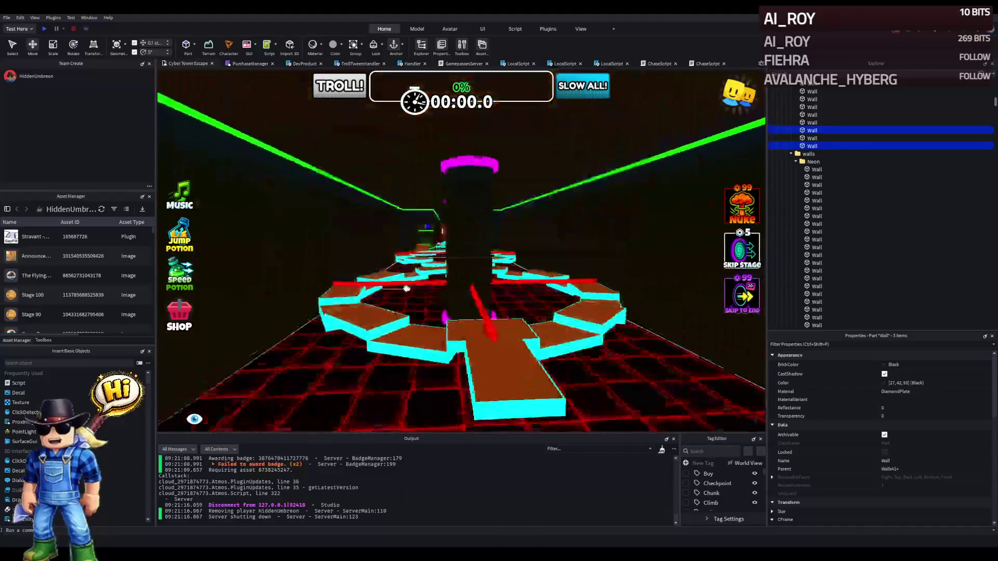
{"action": "key", "text": "w"}
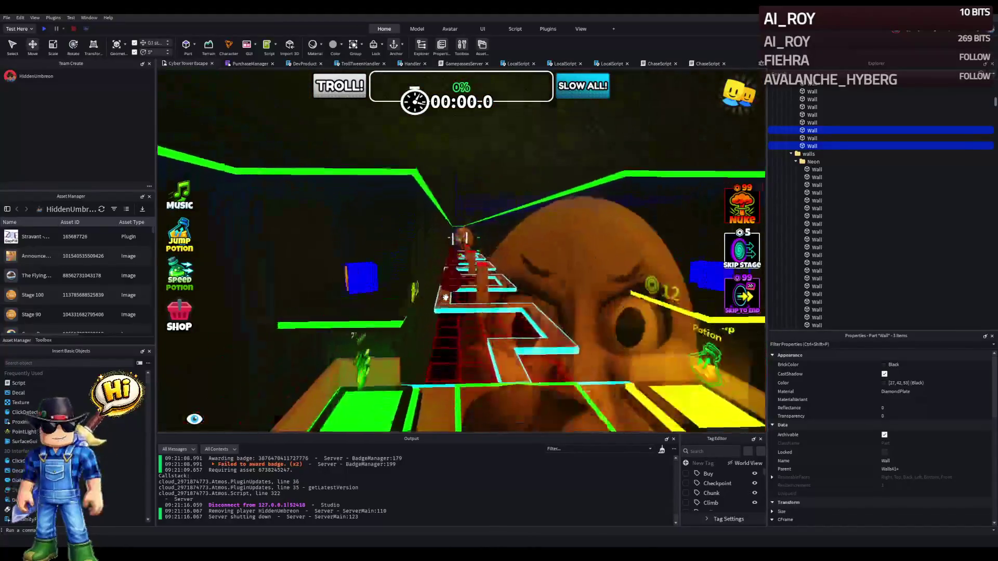
Fly through the green neon path and cyan staircase corridor until looking down on the brown steps.
{"action": "key", "text": "w"}
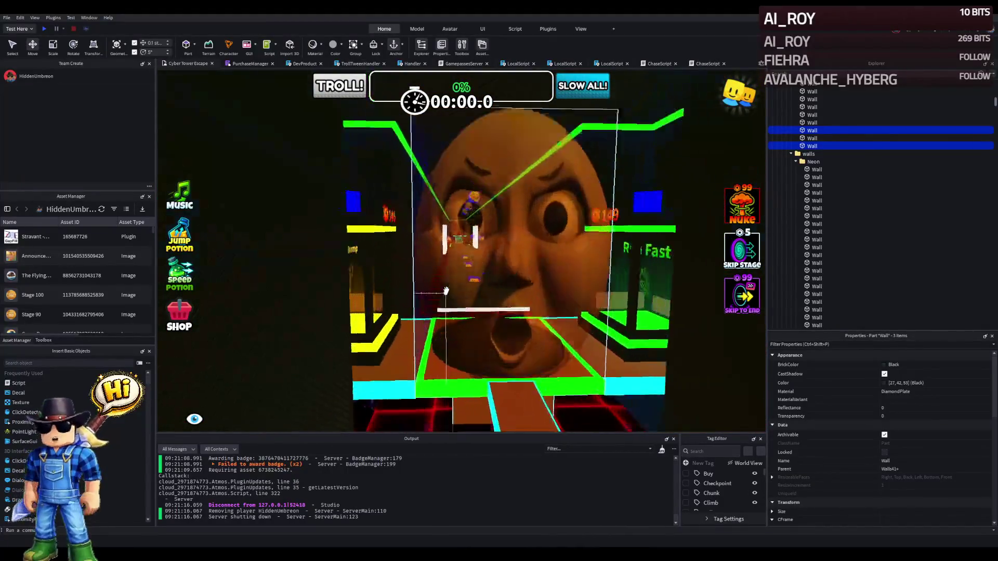
{"action": "key", "text": "w"}
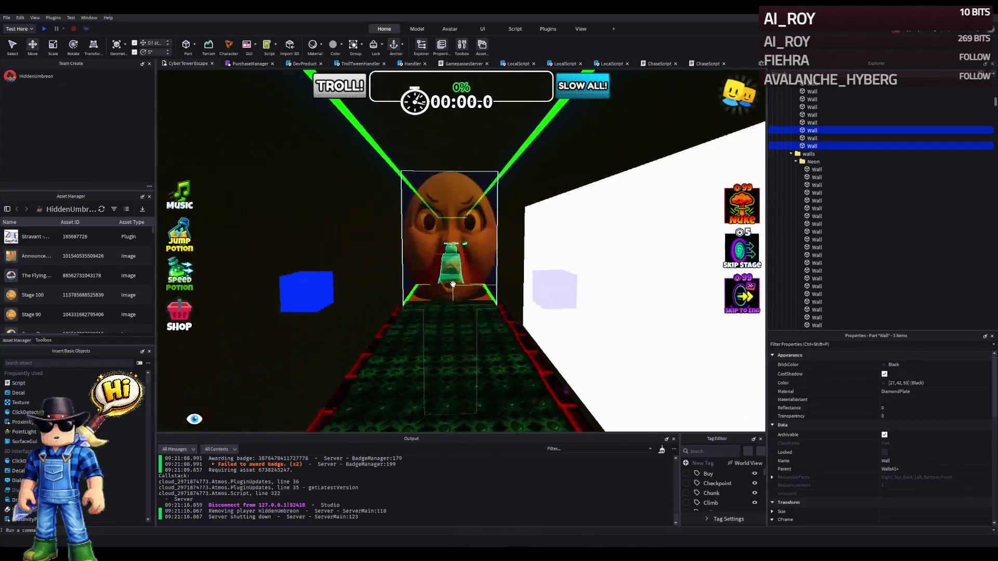
{"action": "key", "text": "w"}
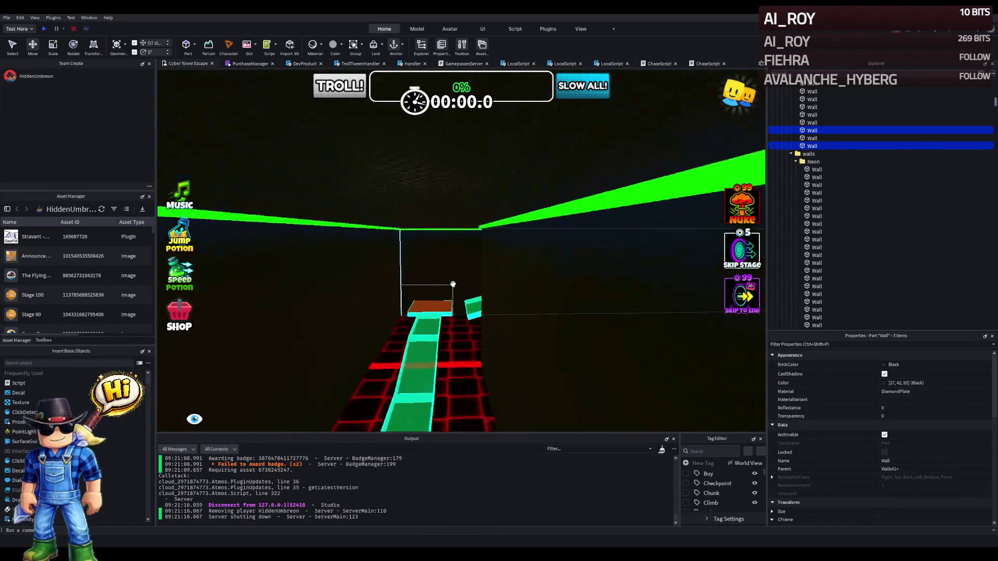
{"action": "key", "text": "w"}
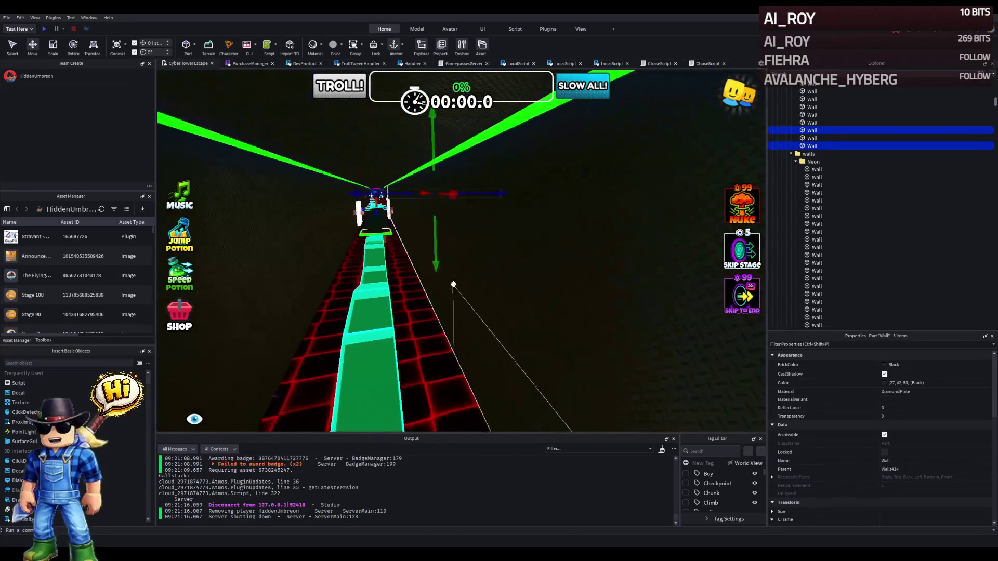
{"action": "key", "text": "f"}
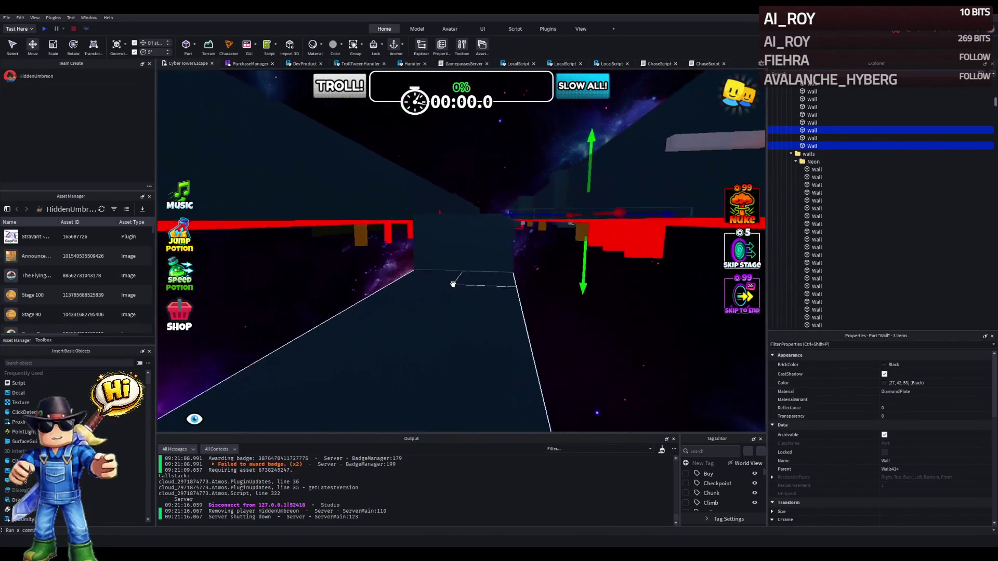
{"action": "key", "text": "s"}
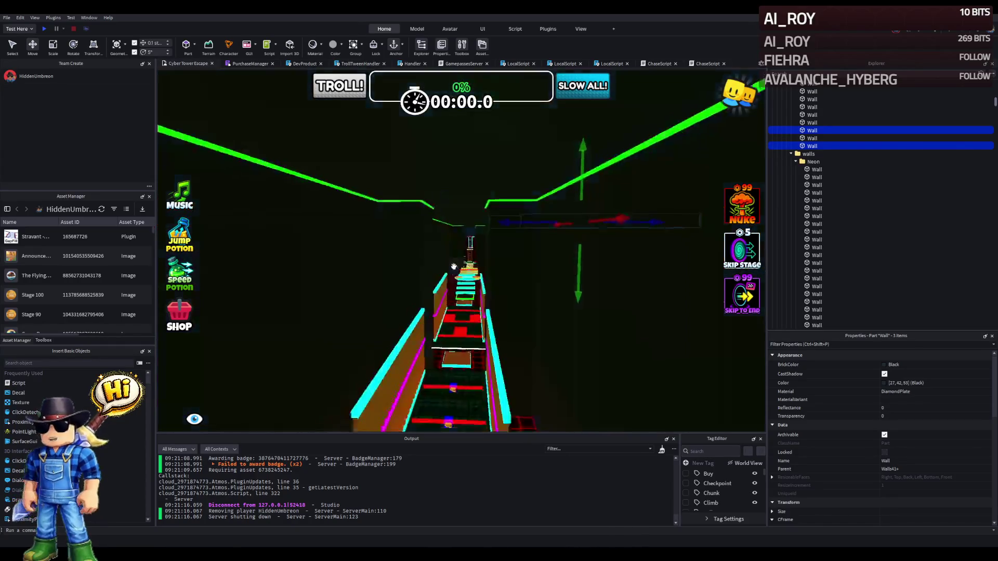
{"action": "key", "text": "w"}
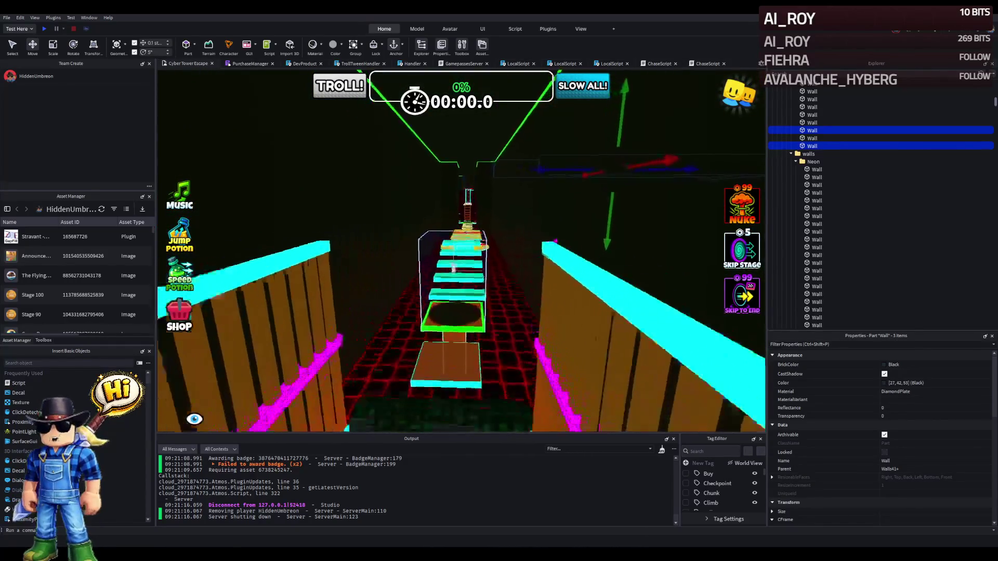
{"action": "key", "text": "w"}
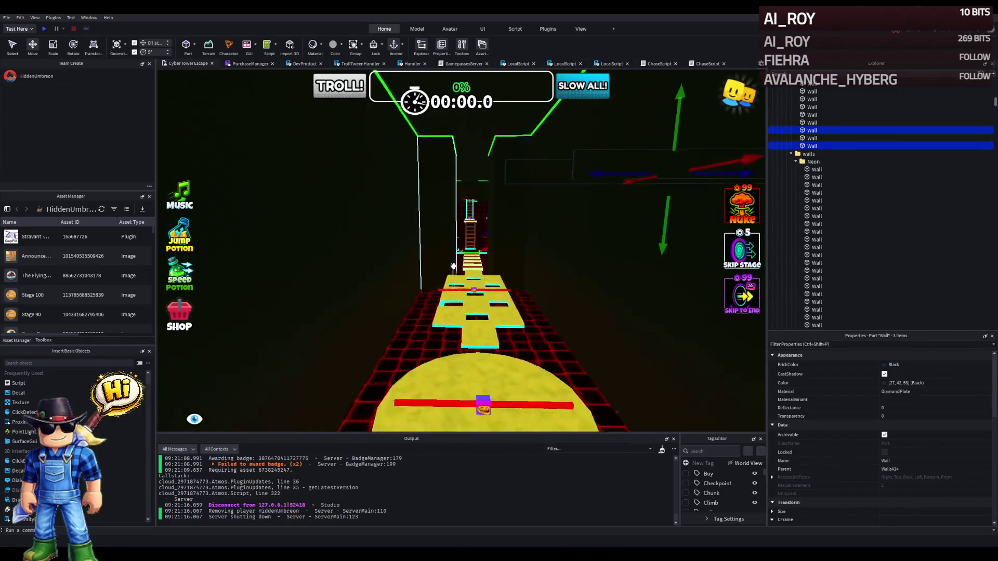
{"action": "key", "text": "w"}
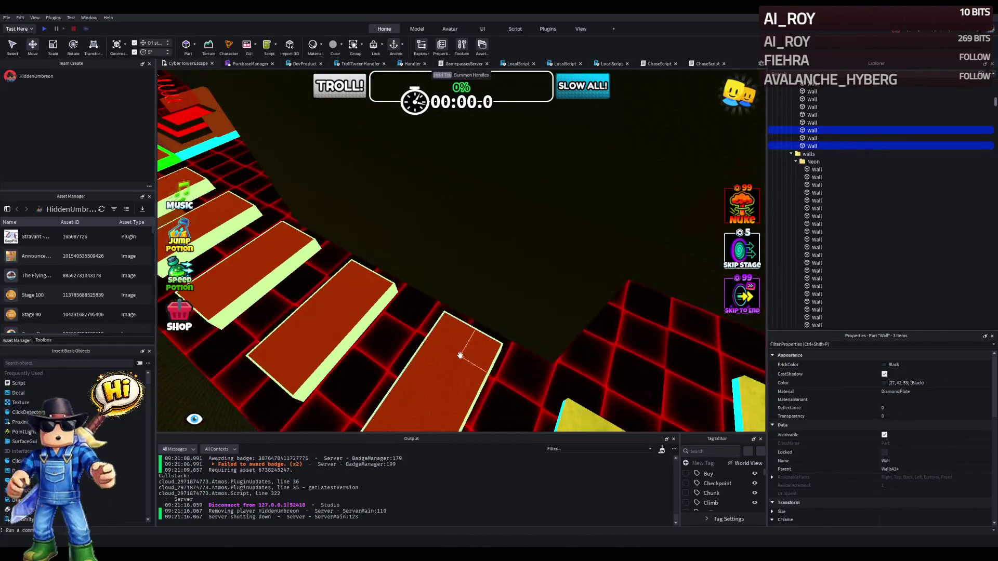
Select the brown PhaseSurface steps, duplicate them, and position the copies along the path.
{"action": "left_click", "coordinate": [455, 356]}
{"action": "left_click", "coordinate": [322, 292], "text": "ctrl"}
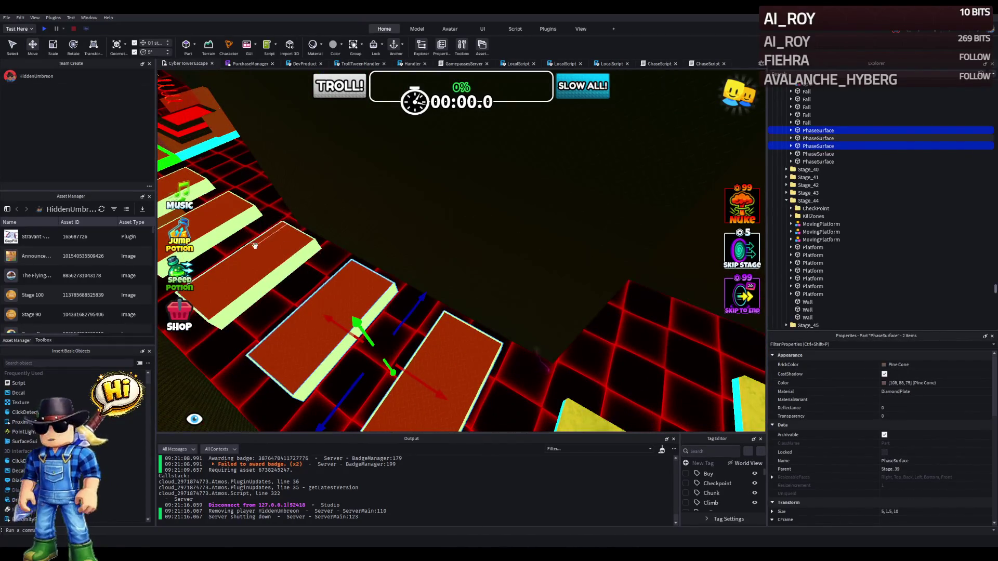
{"action": "left_click", "coordinate": [255, 246], "text": "ctrl"}
{"action": "key", "text": "s"}
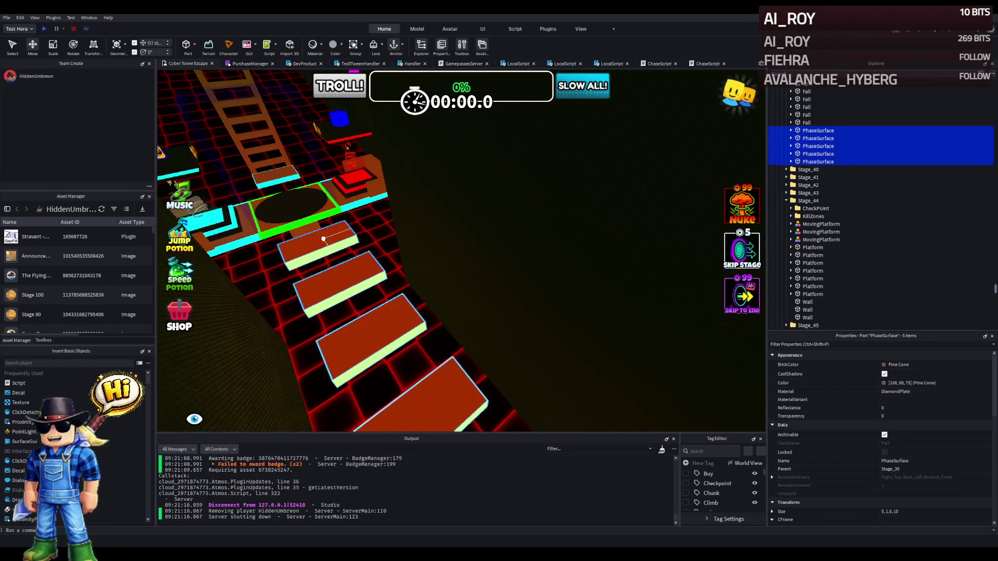
{"action": "key", "text": "ctrl+d"}
{"action": "left_click_drag", "start_coordinate": [331, 236], "coordinate": [353, 217]}
Fly in over the five platforms and select the Stage_58 checkpoint.
{"action": "key", "text": "s"}
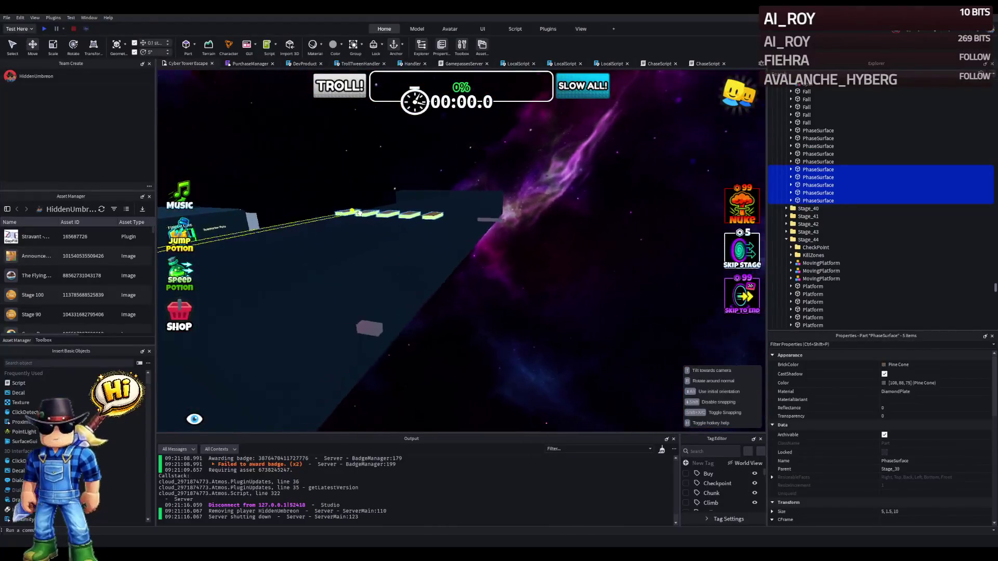
{"action": "key", "text": "w"}
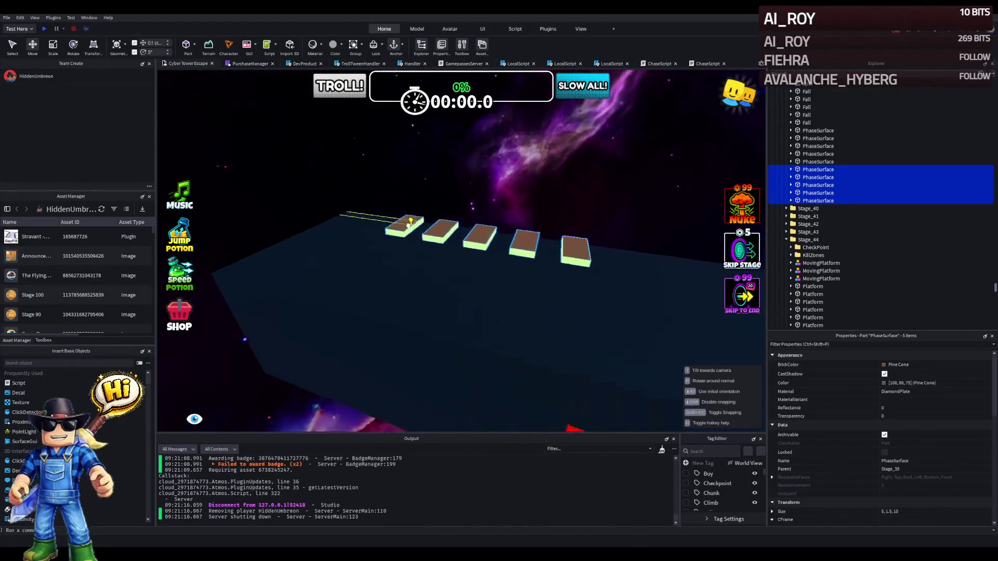
{"action": "key", "text": "s"}
{"action": "key", "text": "w"}
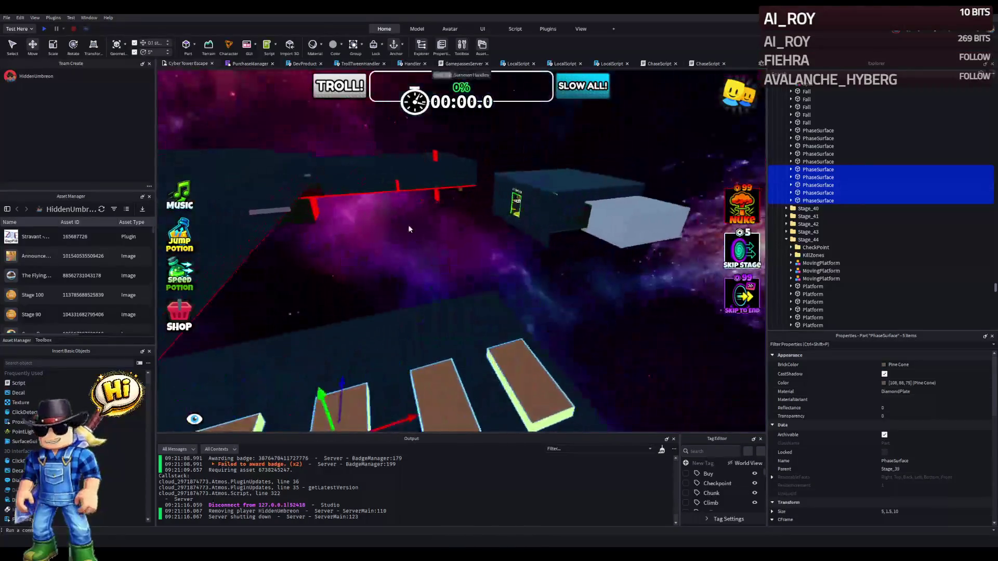
{"action": "key", "text": "a"}
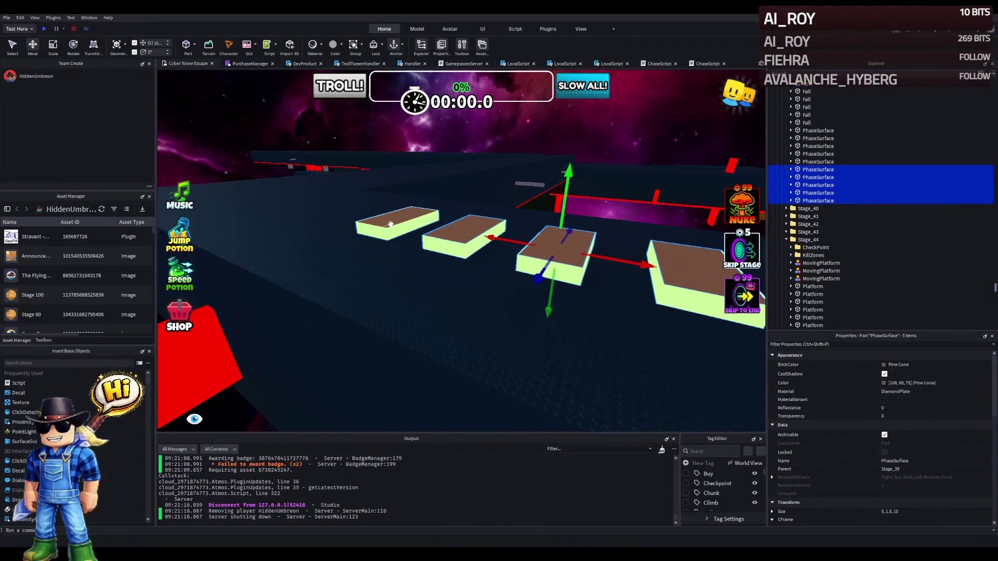
{"action": "key", "text": "w"}
{"action": "left_click", "coordinate": [395, 271]}
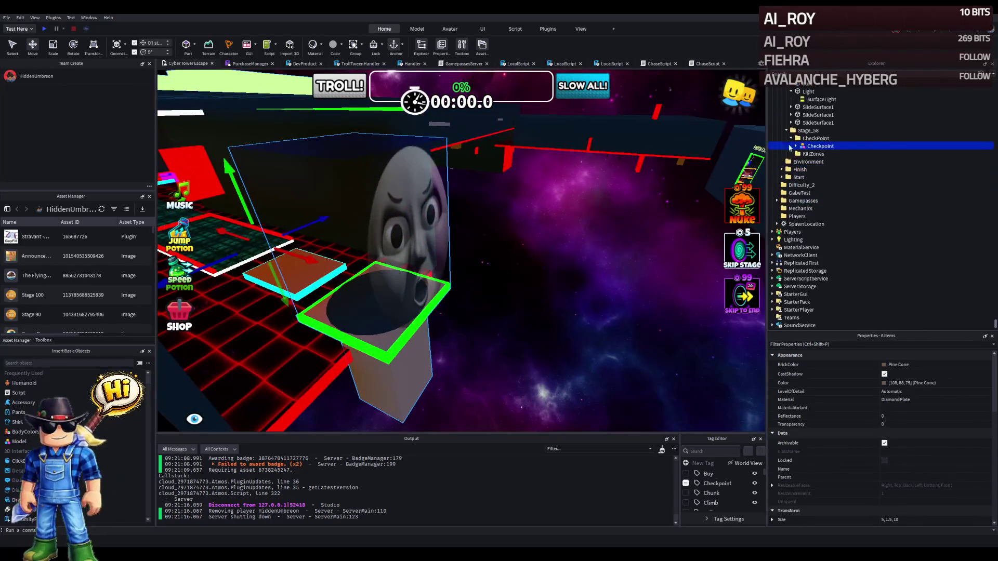
Move the platforms into Stage_58 in Explorer and return Checkpoint to the CheckPoint folder.
{"action": "left_click_drag", "start_coordinate": [809, 134], "coordinate": [808, 134]}
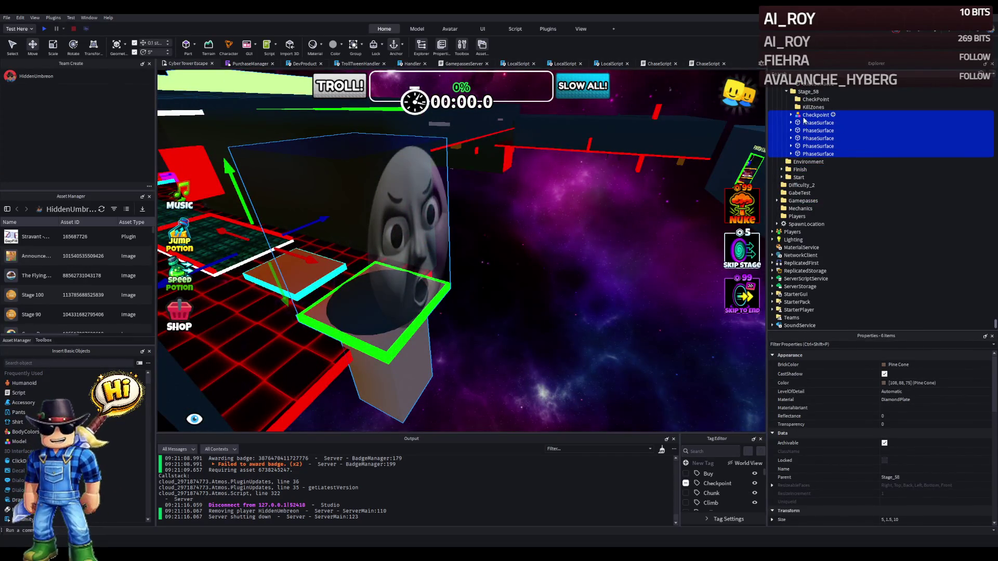
{"action": "left_click", "coordinate": [806, 117], "text": "ctrl"}
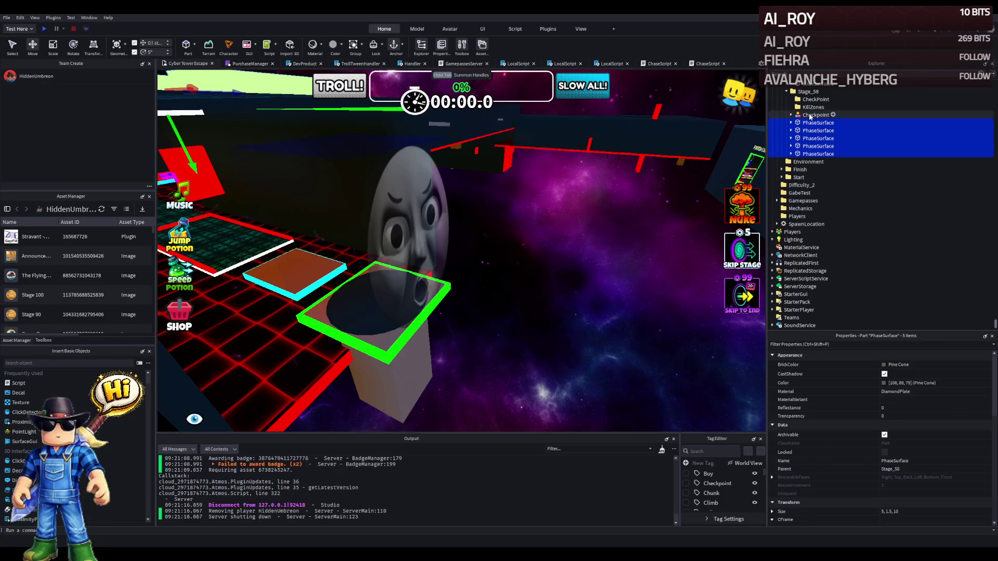
{"action": "left_click", "coordinate": [810, 115]}
{"action": "left_click_drag", "start_coordinate": [814, 102], "coordinate": [814, 101]}
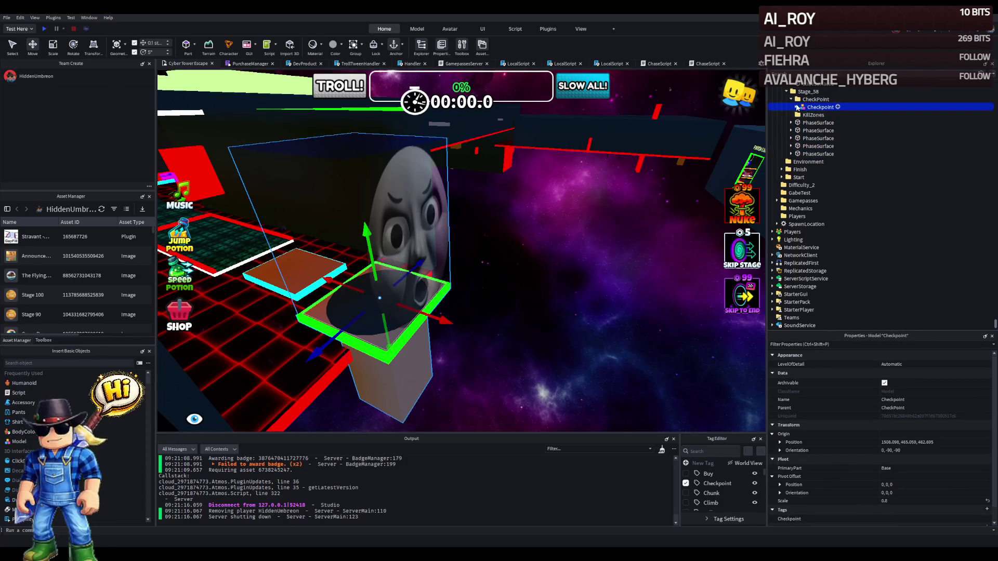
Select all five PhaseSurface platforms, frame them, and drag them over to the checkpoint.
{"action": "left_click", "coordinate": [805, 122]}
{"action": "left_click", "coordinate": [817, 154], "text": "shift"}
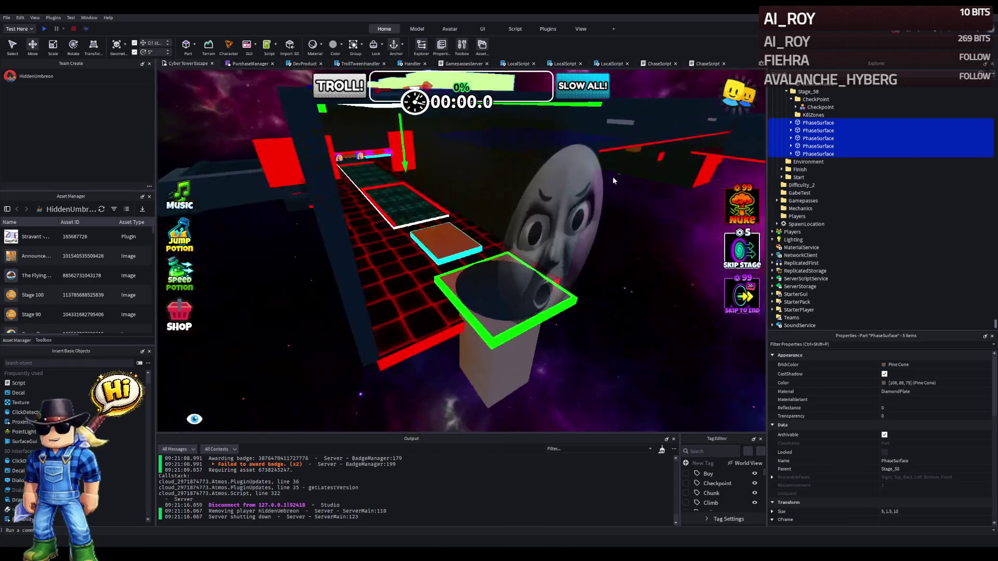
{"action": "key", "text": "f"}
{"action": "left_click_drag", "start_coordinate": [461, 171], "coordinate": [552, 165]}
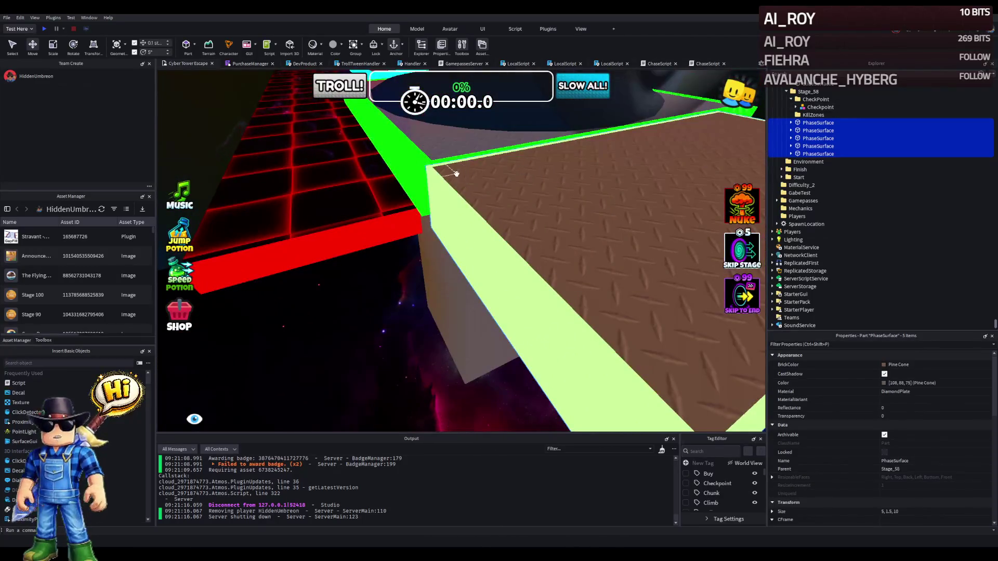
{"action": "scroll", "coordinate": [456, 173], "scroll_direction": "down", "scroll_amount": 5}
{"action": "scroll", "coordinate": [447, 174], "scroll_direction": "up", "scroll_amount": 8}
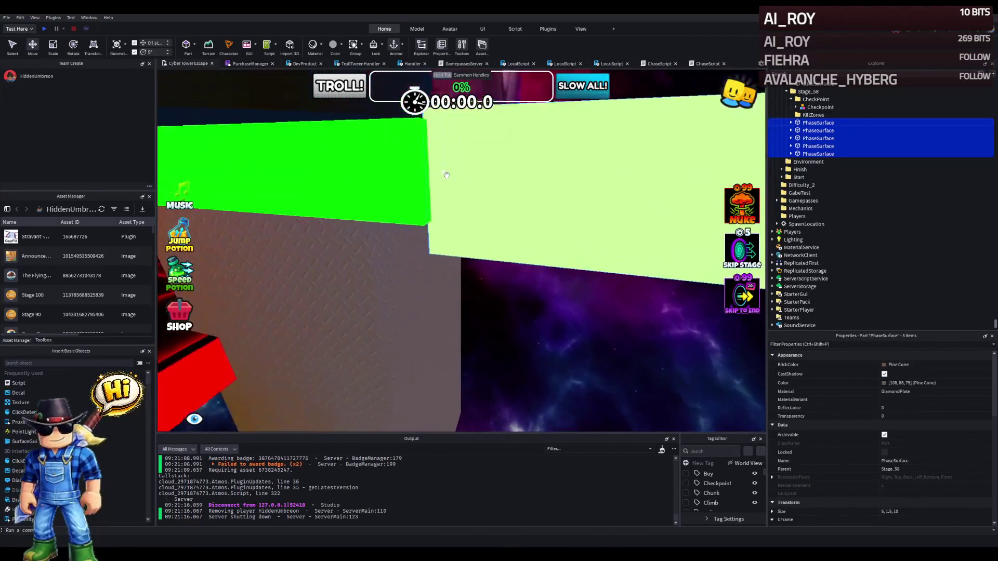
{"action": "scroll", "coordinate": [447, 175], "scroll_direction": "down", "scroll_amount": 4}
{"action": "scroll", "coordinate": [447, 174], "scroll_direction": "up", "scroll_amount": 3}
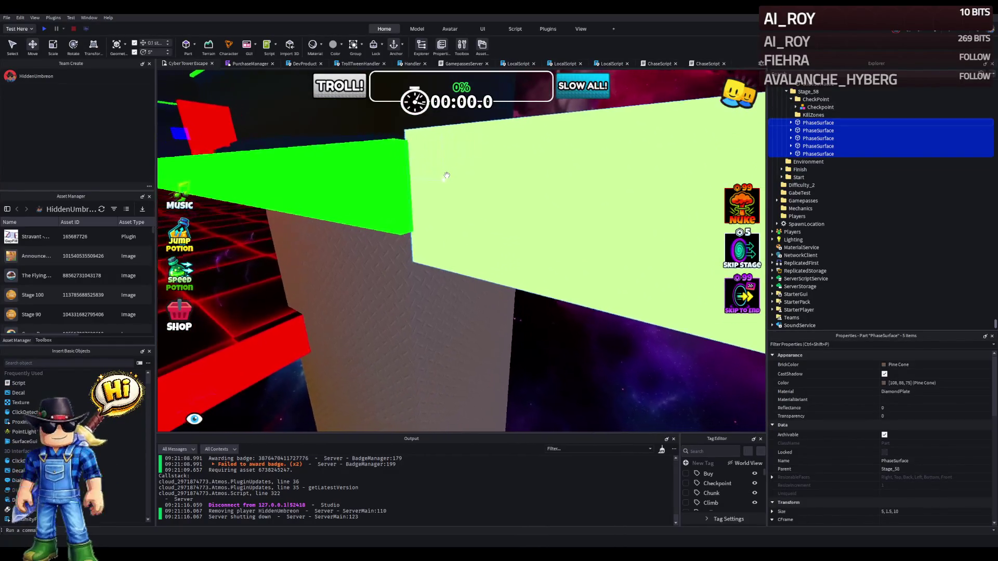
{"action": "scroll", "coordinate": [447, 174], "scroll_direction": "down", "scroll_amount": 5}
{"action": "scroll", "coordinate": [447, 175], "scroll_direction": "up", "scroll_amount": 4}
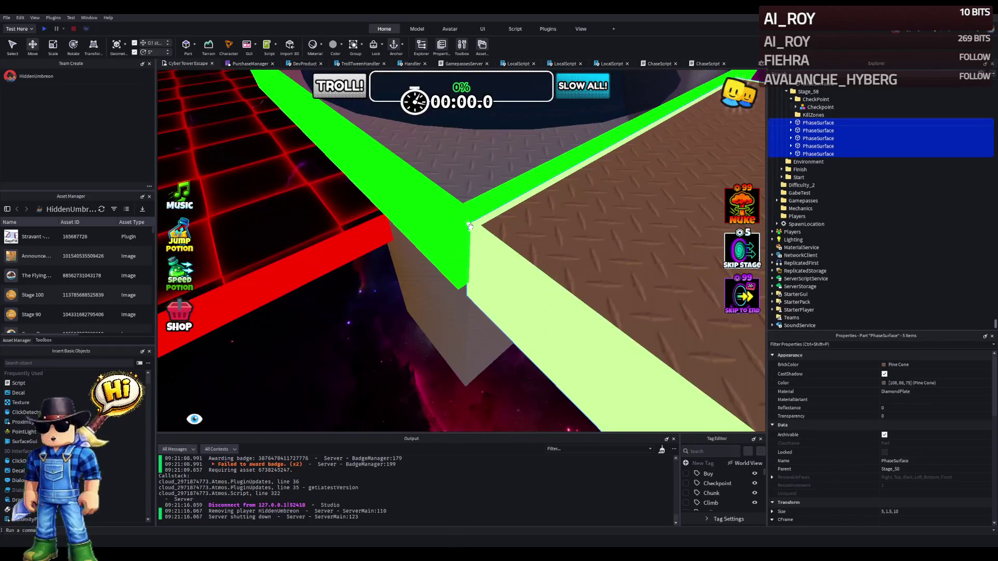
Reselect the five whole PhaseSurfaces rather than their Wrap trim and nudge them up-left by the checkpoint.
{"action": "left_click", "coordinate": [465, 225]}
{"action": "left_click", "coordinate": [557, 216]}
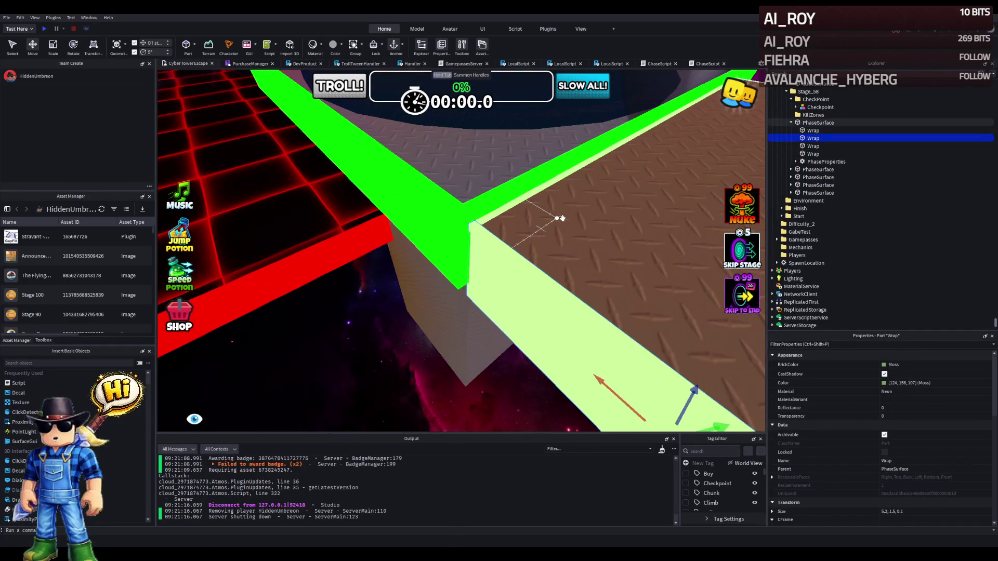
{"action": "left_click", "coordinate": [792, 123]}
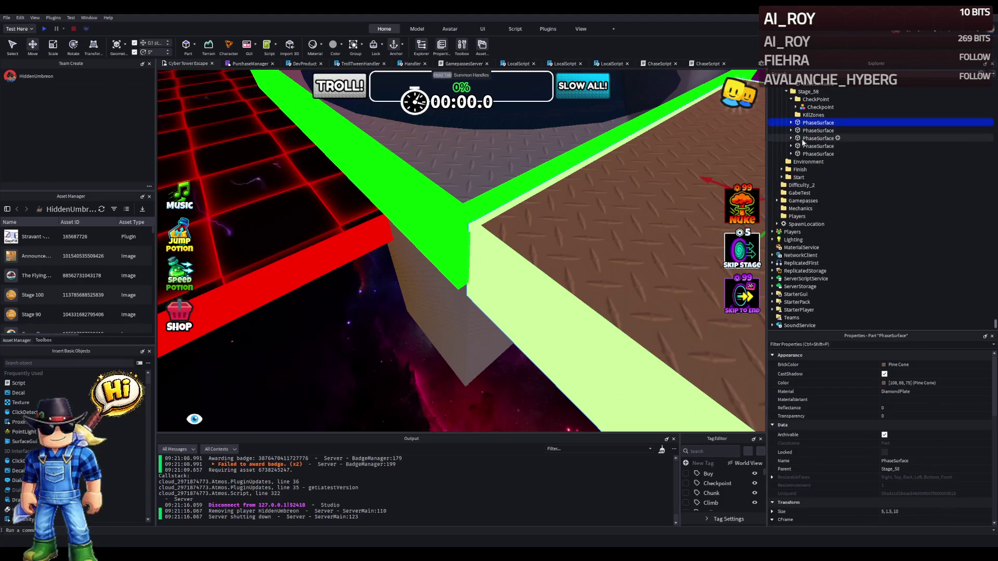
{"action": "left_click", "coordinate": [808, 154], "text": "shift"}
{"action": "left_click_drag", "start_coordinate": [534, 227], "coordinate": [525, 224]}
{"action": "key", "text": "s"}
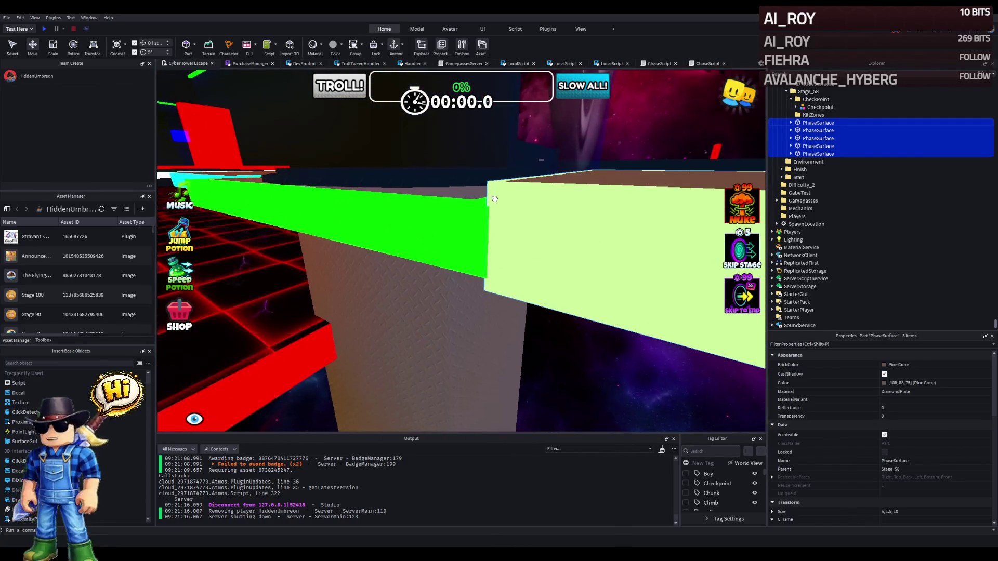
Drag the five selected PhaseSurfaces into line with the checkpoint and slide them left against it.
{"action": "key", "text": "e"}
{"action": "key", "text": "w"}
{"action": "mouse_move", "coordinate": [474, 176]}
{"action": "left_mouse_down"}
{"action": "mouse_move", "coordinate": [472, 240]}
{"action": "mouse_move", "coordinate": [475, 231]}
{"action": "left_mouse_up"}
{"action": "key", "text": "w"}
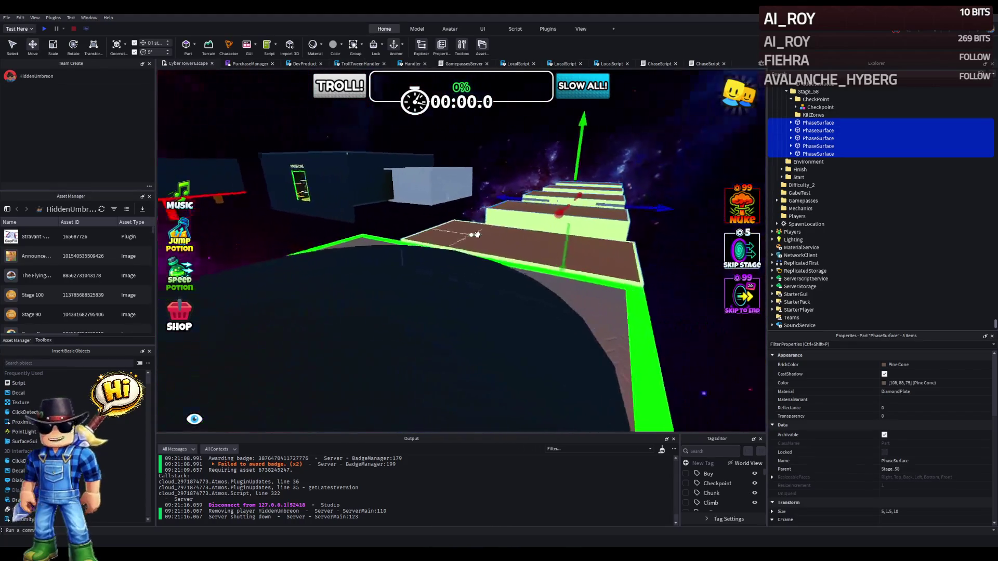
{"action": "key", "text": "s"}
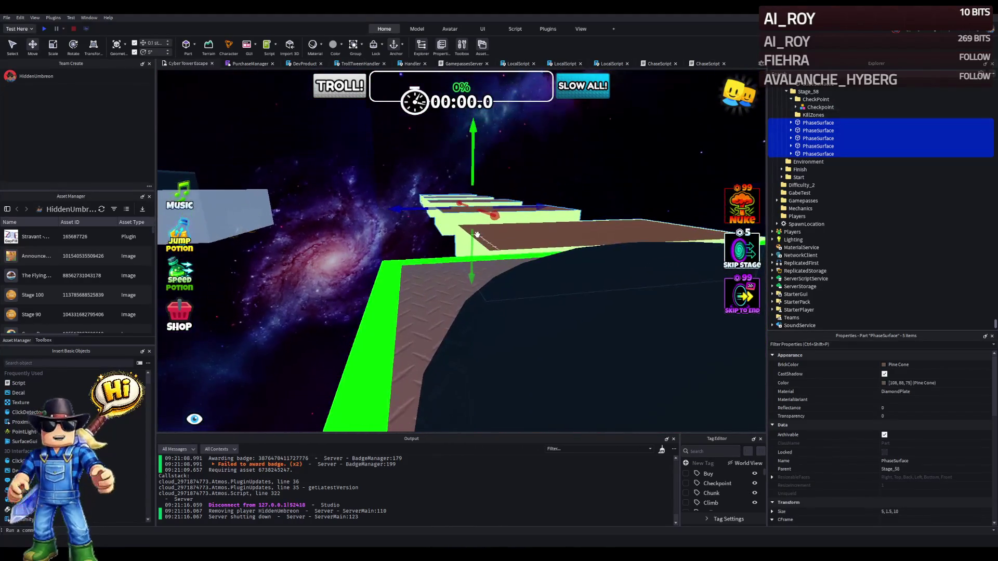
{"action": "key", "text": "w"}
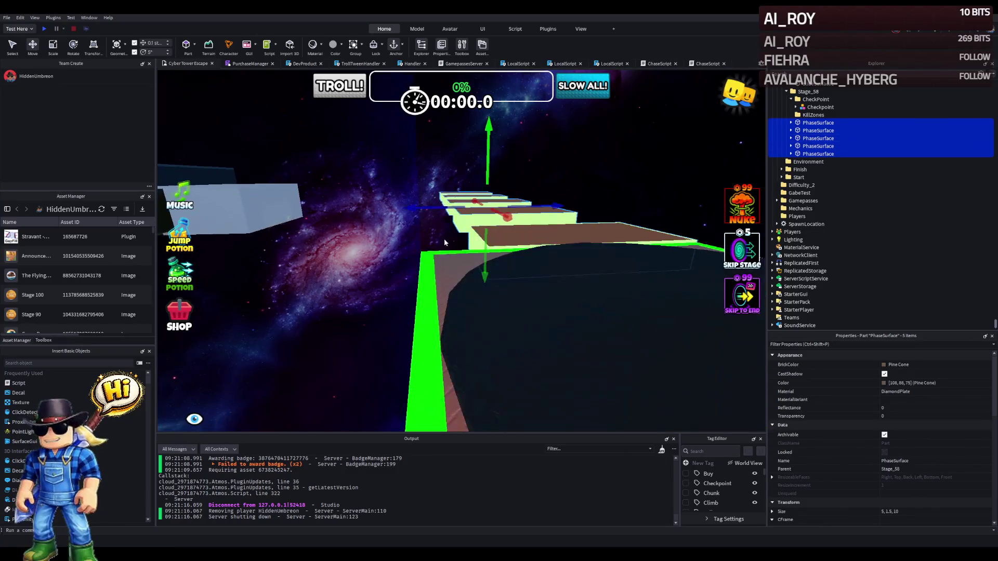
{"action": "left_click_drag", "start_coordinate": [438, 199], "coordinate": [421, 203]}
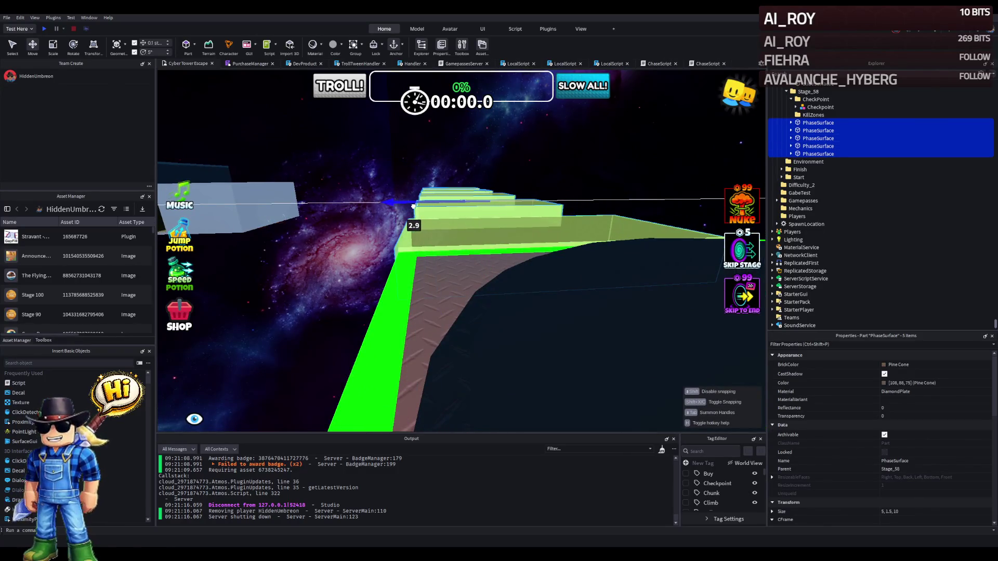
{"action": "left_click_drag", "start_coordinate": [412, 207], "coordinate": [424, 200]}
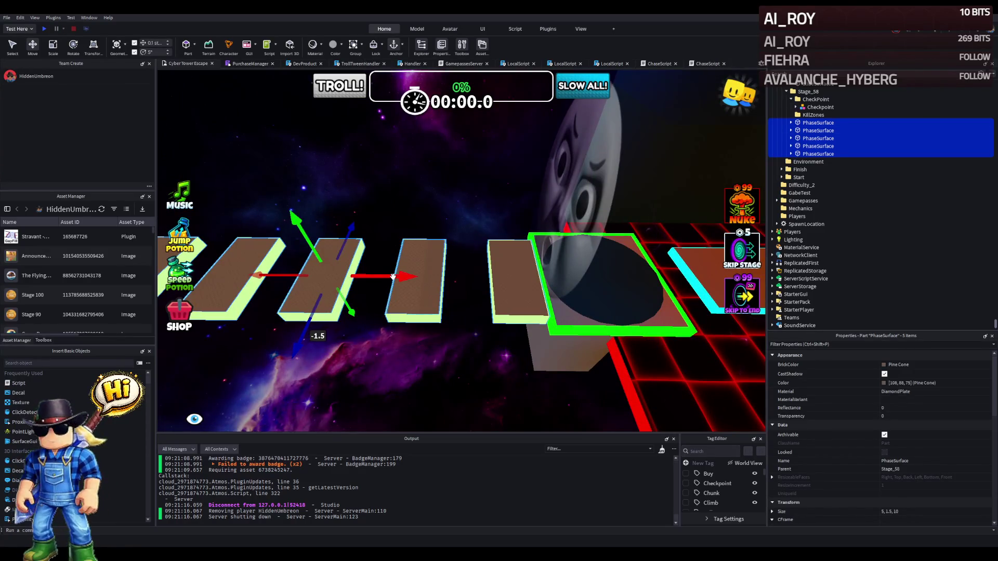
{"action": "mouse_move", "coordinate": [392, 278]}
{"action": "left_mouse_down"}
{"action": "mouse_move", "coordinate": [379, 282]}
{"action": "mouse_move", "coordinate": [393, 281]}
{"action": "left_mouse_up"}
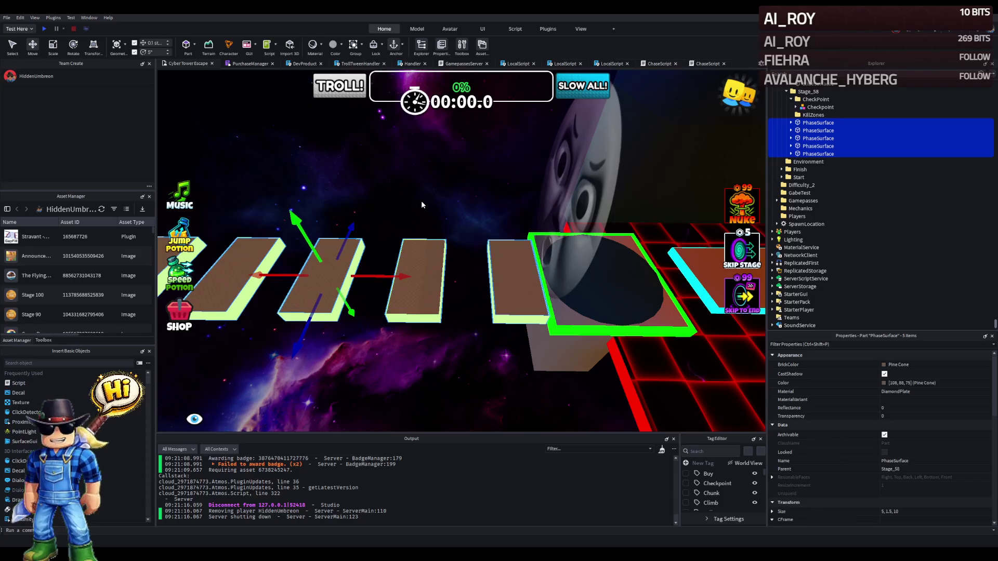
Try sliding the first platform right to widen its gap, then undo the move.
{"action": "left_click", "coordinate": [421, 201]}
{"action": "key", "text": "a"}
{"action": "left_click", "coordinate": [384, 267]}
{"action": "left_click_drag", "start_coordinate": [452, 273], "coordinate": [492, 266]}
{"action": "key", "text": "ctrl+z"}
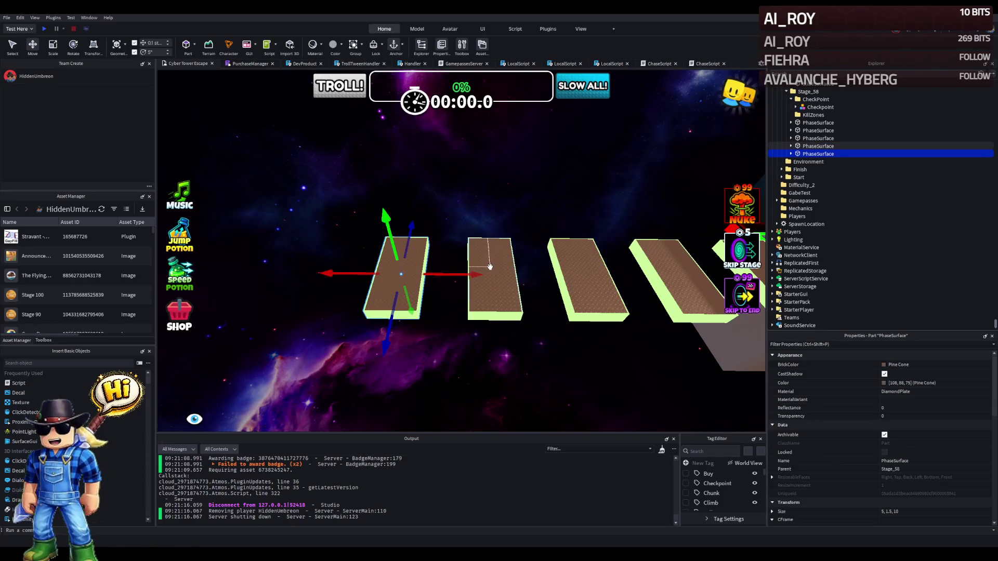
{"action": "key", "text": "d"}
{"action": "key", "text": "a"}
{"action": "key", "text": "d"}
{"action": "key", "text": "a"}
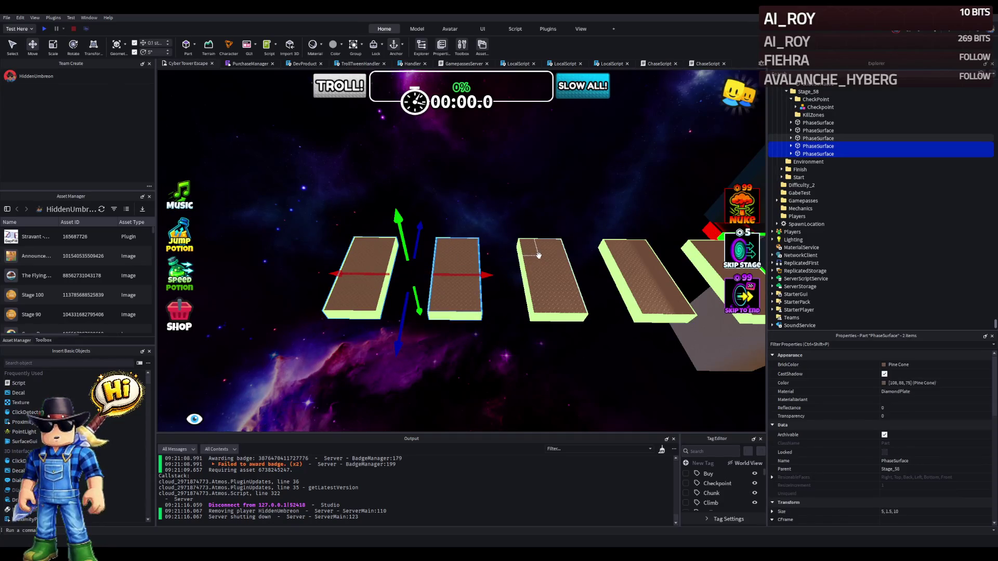
Select the three platforms nearest the checkpoint and slide them left along the row.
{"action": "left_click", "coordinate": [498, 227]}
{"action": "key", "text": "d"}
{"action": "left_click", "coordinate": [575, 265]}
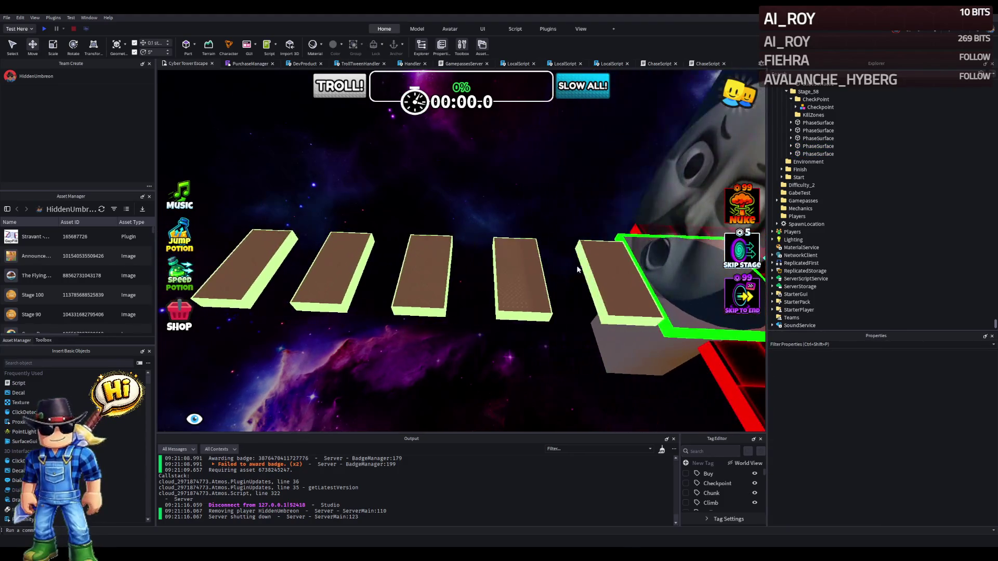
{"action": "left_click", "coordinate": [525, 276], "text": "ctrl"}
{"action": "left_click", "coordinate": [411, 274], "text": "ctrl"}
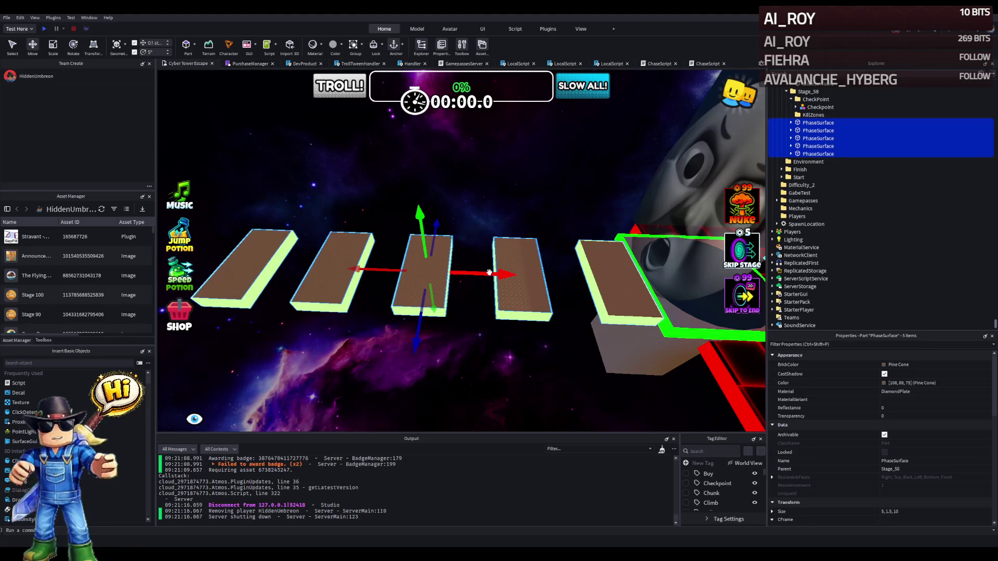
{"action": "left_click_drag", "start_coordinate": [495, 274], "coordinate": [454, 277]}
Select the second, third and fourth platforms and slide them right to even the gaps.
{"action": "left_click", "coordinate": [463, 244]}
{"action": "left_click", "coordinate": [383, 270], "text": "ctrl"}
{"action": "left_click", "coordinate": [287, 263], "text": "ctrl"}
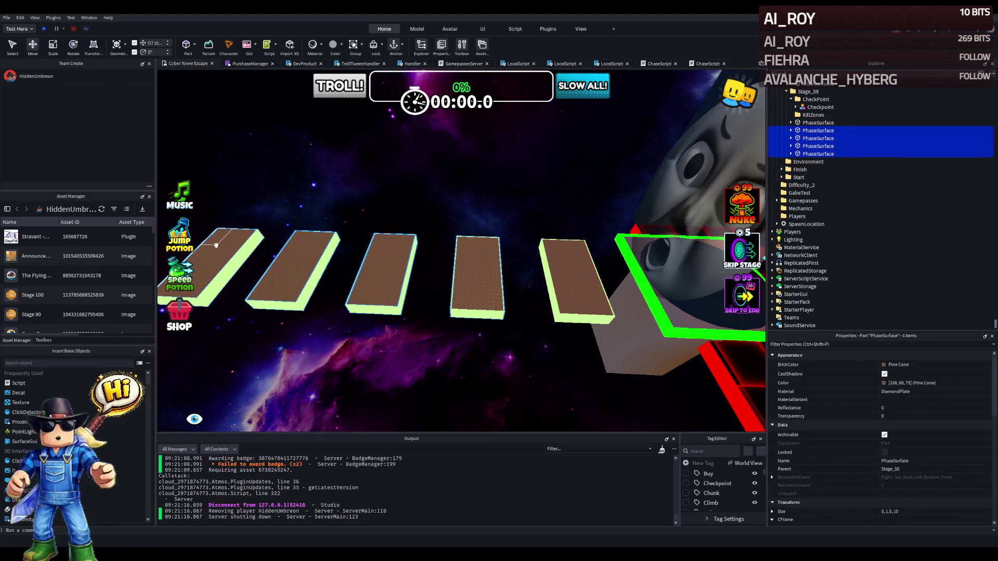
{"action": "mouse_move", "coordinate": [400, 269]}
{"action": "left_mouse_down"}
{"action": "mouse_move", "coordinate": [414, 262]}
{"action": "mouse_move", "coordinate": [336, 277]}
{"action": "mouse_move", "coordinate": [441, 275]}
{"action": "left_mouse_up"}
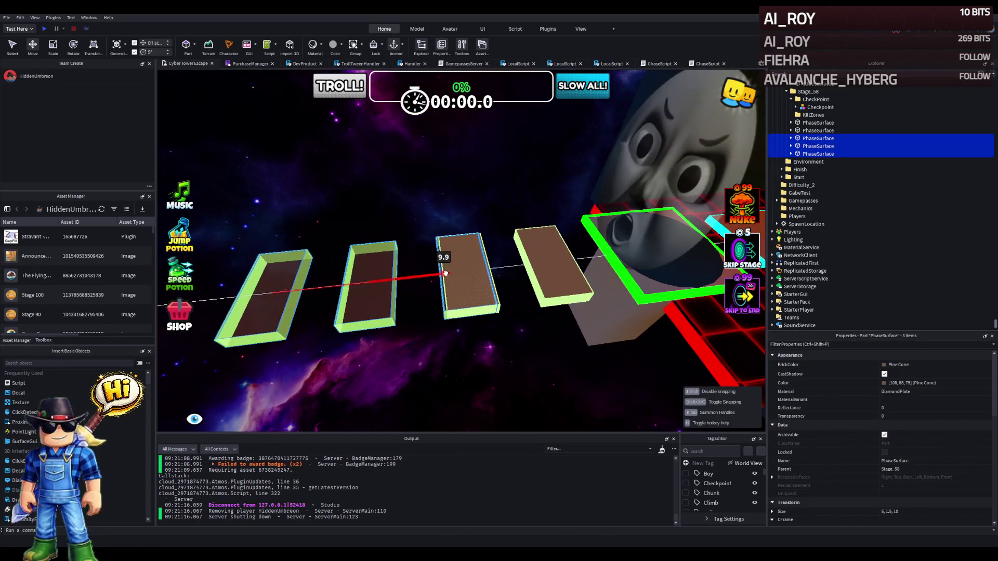
{"action": "mouse_move", "coordinate": [446, 272]}
{"action": "left_mouse_down"}
{"action": "mouse_move", "coordinate": [354, 283]}
{"action": "mouse_move", "coordinate": [426, 278]}
{"action": "mouse_move", "coordinate": [384, 286]}
{"action": "left_mouse_up"}
Slide the leftmost PhaseSurface platform sideways along its X axis, offsetting it from the others.
{"action": "key", "text": "a"}
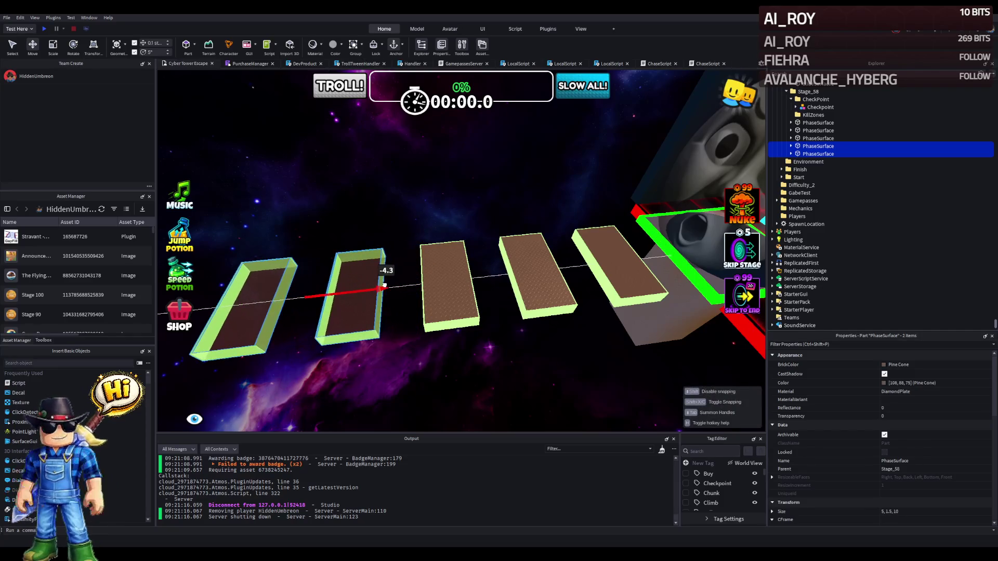
{"action": "left_click", "coordinate": [374, 286], "text": "ctrl"}
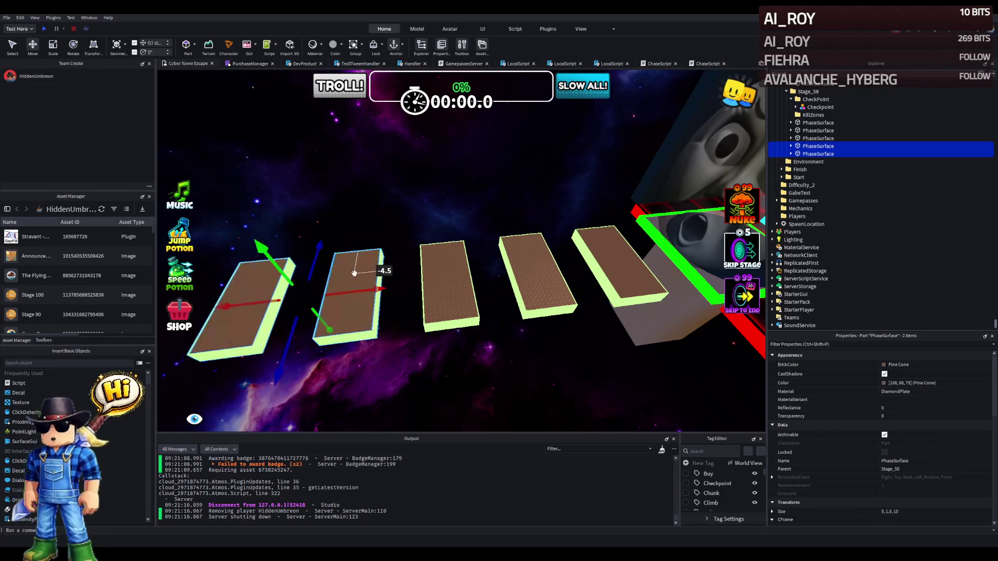
{"action": "key", "text": "a"}
{"action": "mouse_move", "coordinate": [425, 292]}
{"action": "left_mouse_down"}
{"action": "mouse_move", "coordinate": [439, 281]}
{"action": "mouse_move", "coordinate": [478, 281]}
{"action": "mouse_move", "coordinate": [427, 299]}
{"action": "left_mouse_up"}
{"action": "key", "text": "d"}
{"action": "key", "text": "e"}
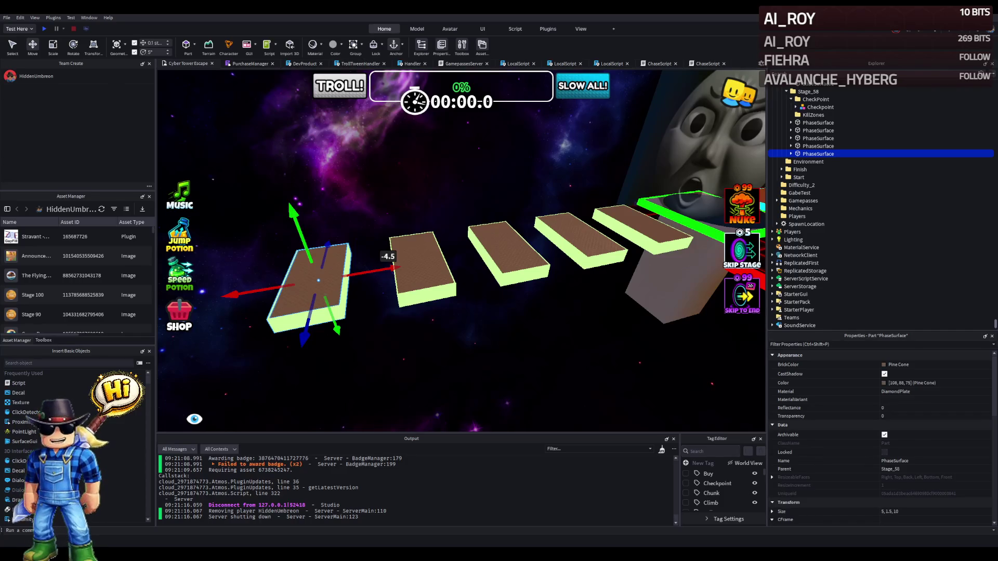
{"action": "key", "text": "q"}
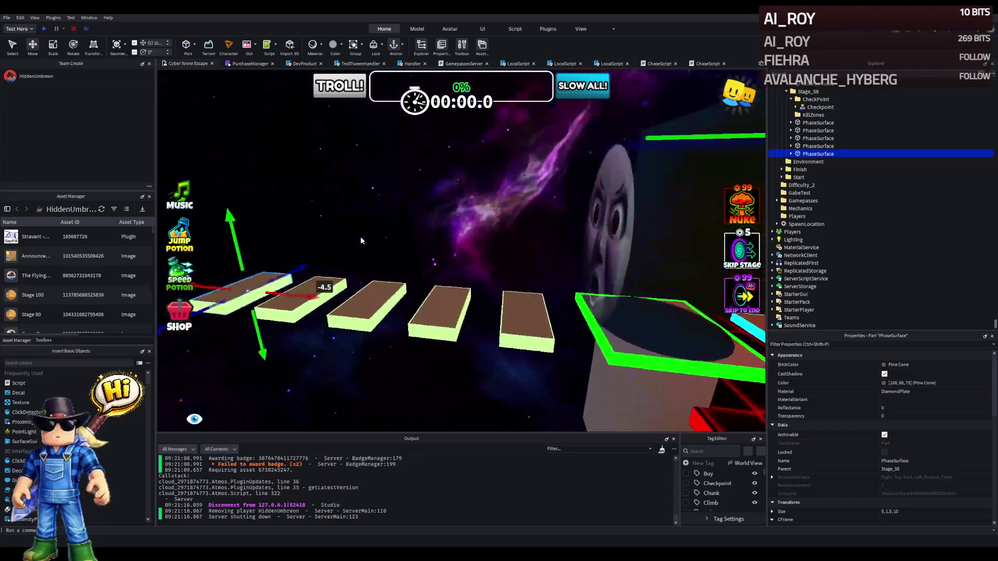
Raise the second and middle PhaseSurface platforms together along the Y axis above the rest.
{"action": "left_click", "coordinate": [526, 209]}
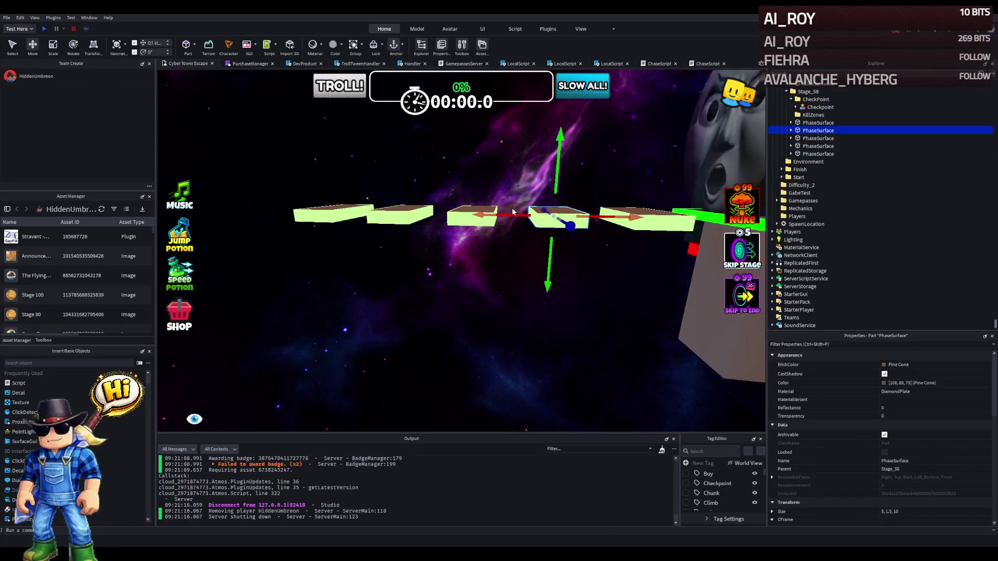
{"action": "key", "text": "d"}
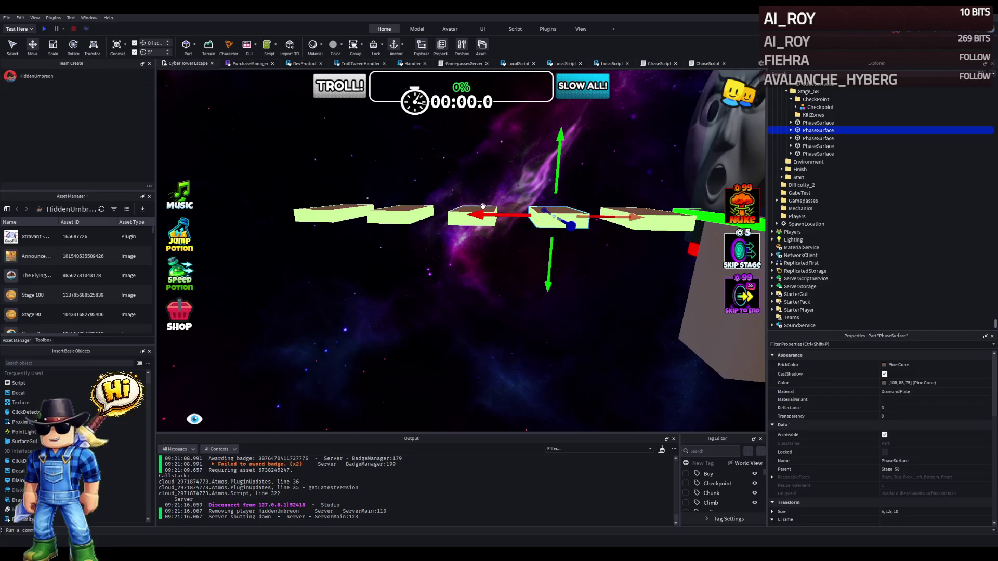
{"action": "left_click", "coordinate": [482, 211], "text": "ctrl"}
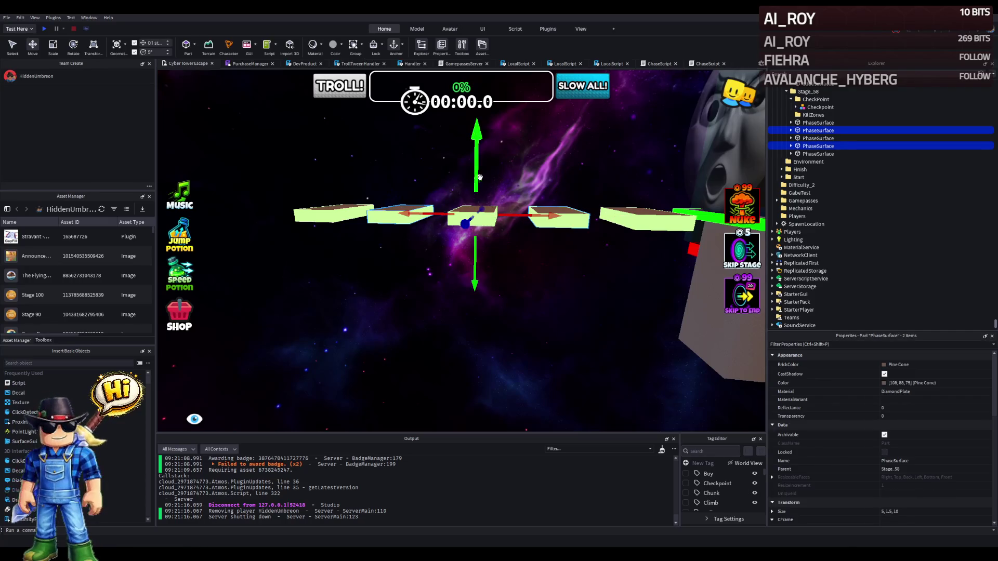
{"action": "mouse_move", "coordinate": [479, 173]}
{"action": "left_mouse_down"}
{"action": "mouse_move", "coordinate": [480, 160]}
{"action": "mouse_move", "coordinate": [474, 189]}
{"action": "mouse_move", "coordinate": [485, 151]}
{"action": "mouse_move", "coordinate": [520, 160]}
{"action": "left_mouse_up"}
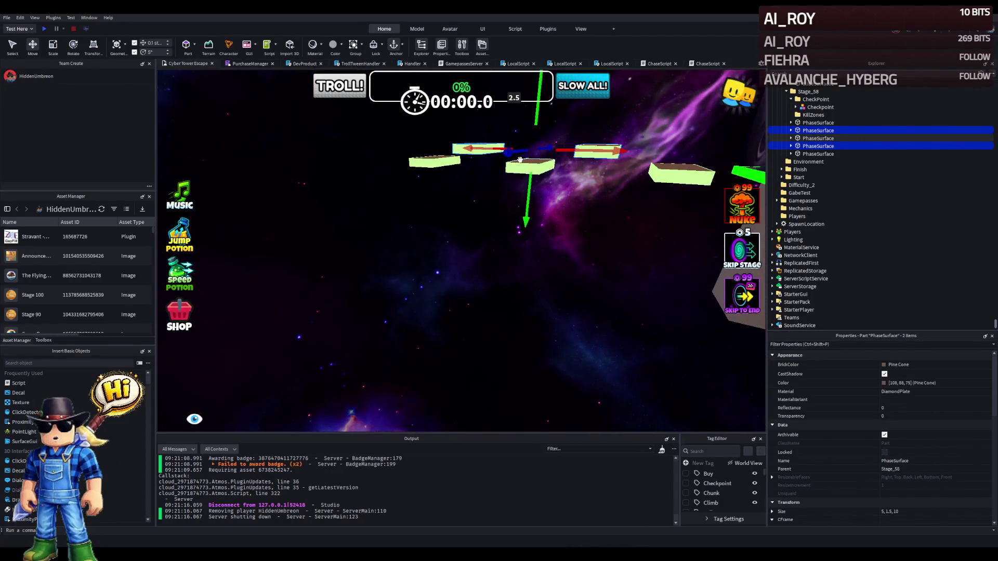
{"action": "left_click_drag", "start_coordinate": [520, 160], "coordinate": [521, 163]}
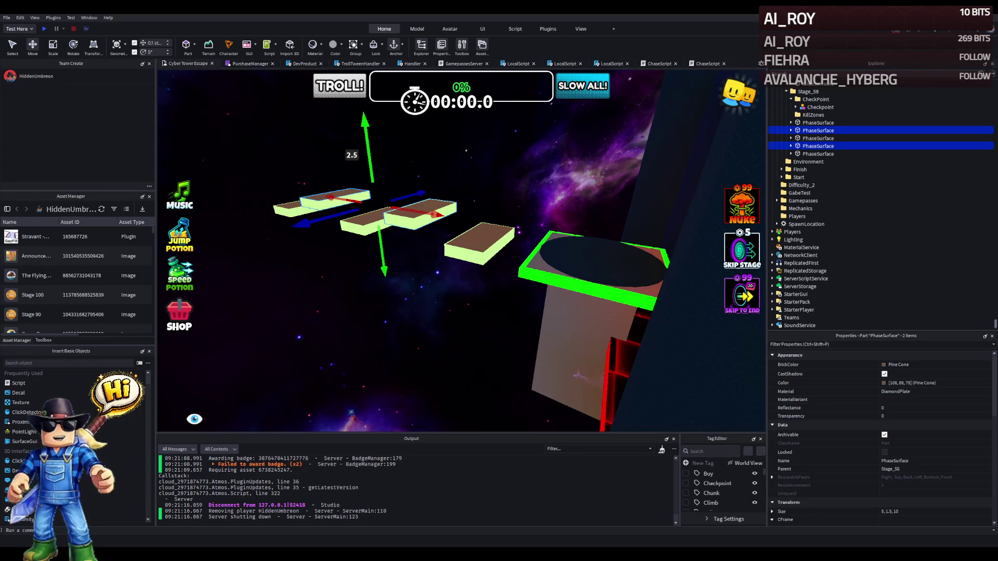
{"action": "key", "text": "w"}
{"action": "key", "text": "w"}
{"action": "key", "text": "w"}
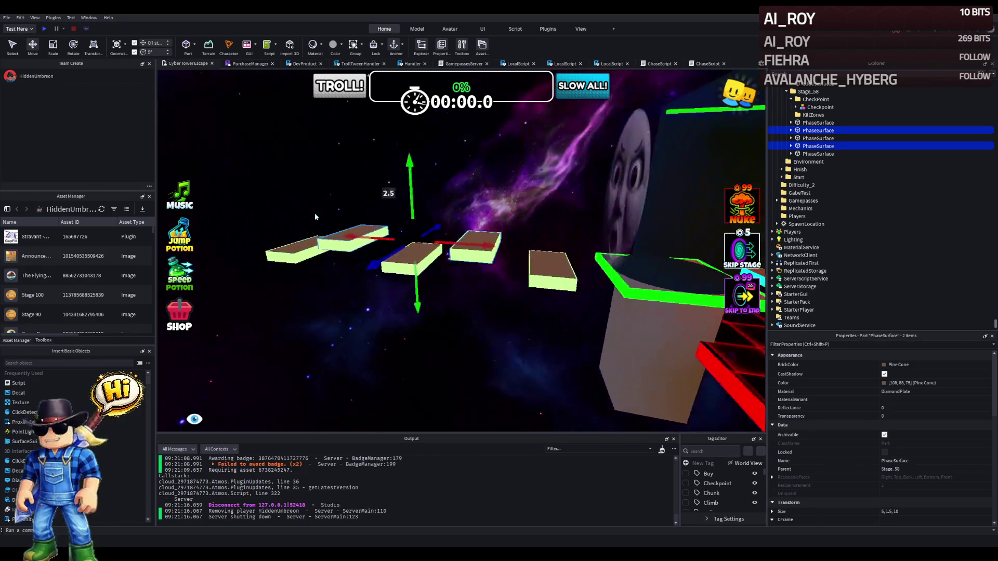
{"action": "key", "text": "w"}
{"action": "key", "text": "w"}
{"action": "key", "text": "w"}
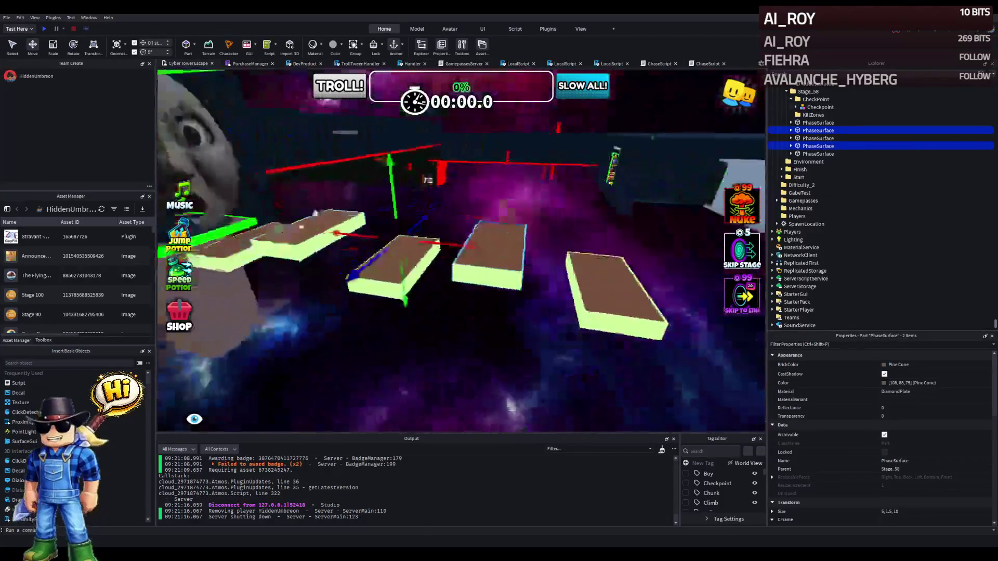
{"action": "key", "text": "w"}
{"action": "key", "text": "w"}
{"action": "key", "text": "w"}
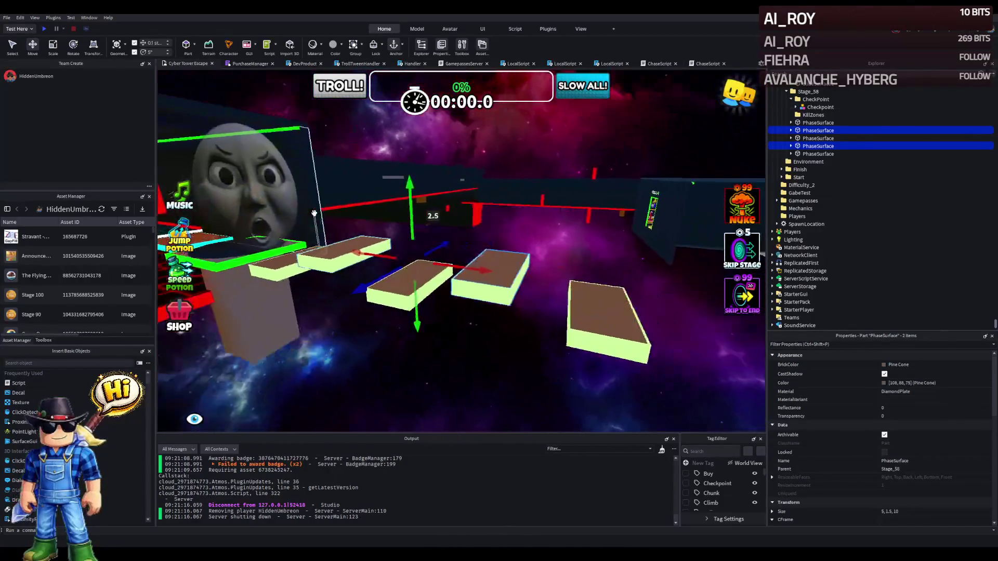
{"action": "key", "text": "w"}
{"action": "key", "text": "w"}
{"action": "key", "text": "w"}
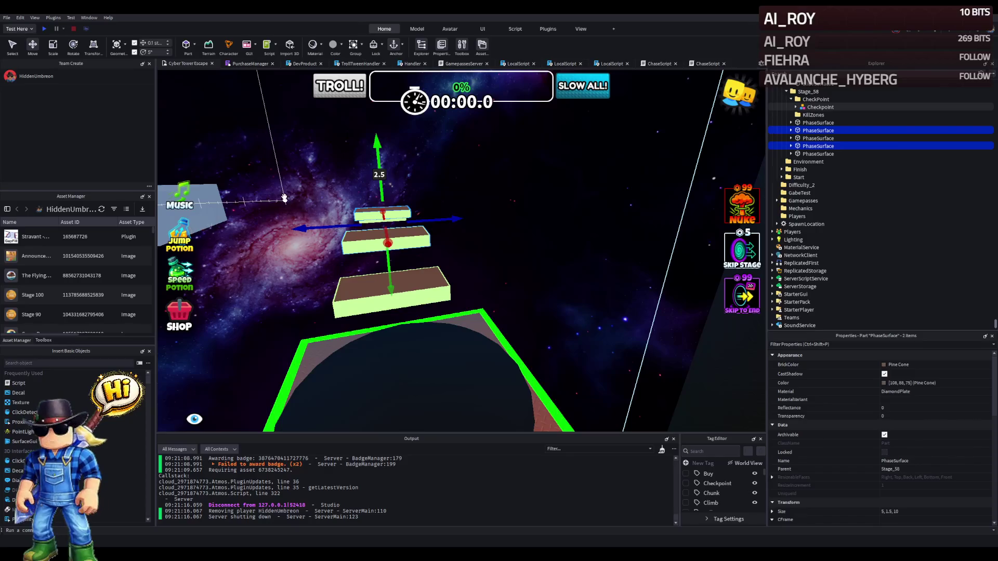
{"action": "right_click", "coordinate": [285, 198]}
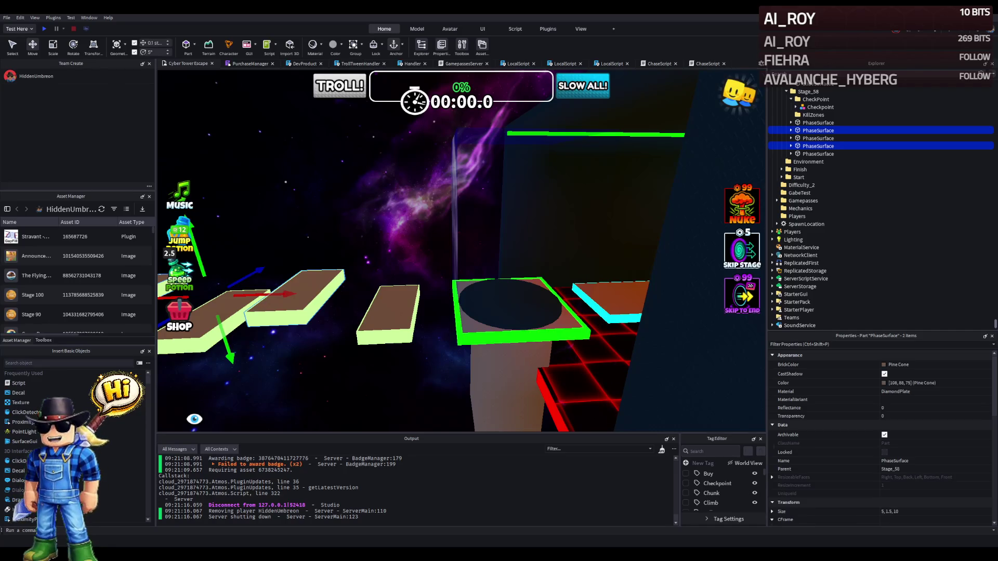
{"action": "left_click_drag", "start_coordinate": [323, 206], "coordinate": [335, 206]}
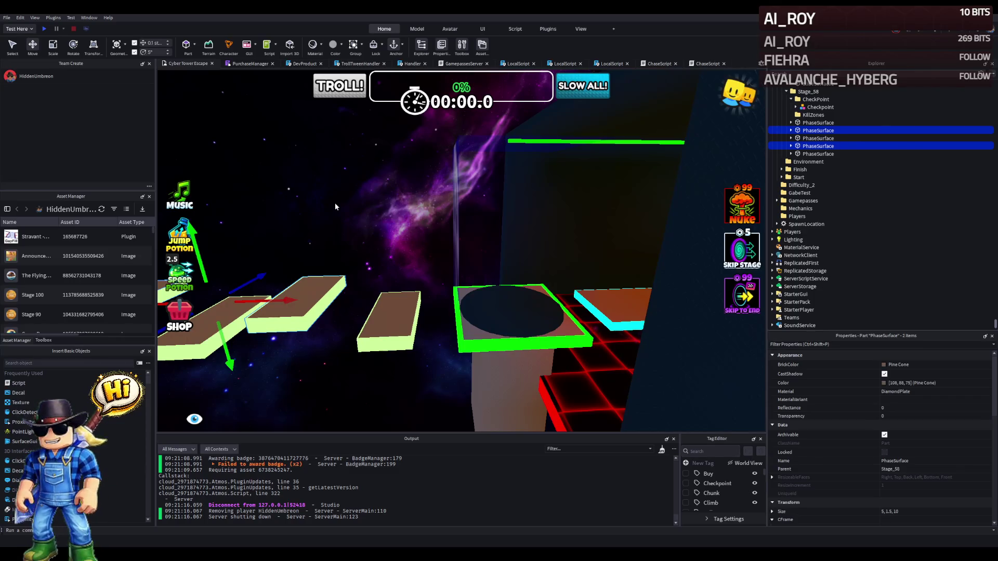
{"action": "left_click_drag", "start_coordinate": [335, 204], "coordinate": [331, 204]}
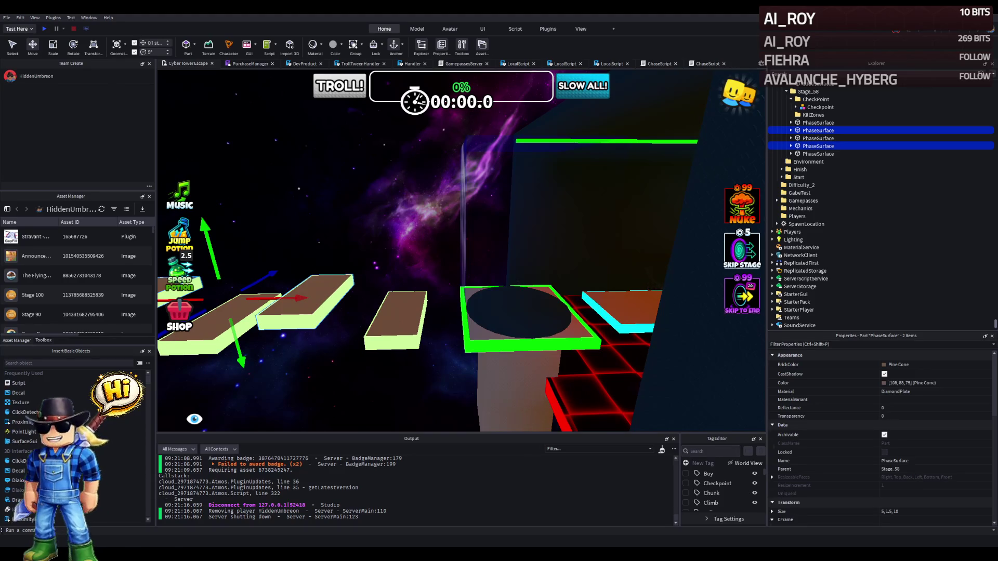
{"action": "key", "text": "Left"}
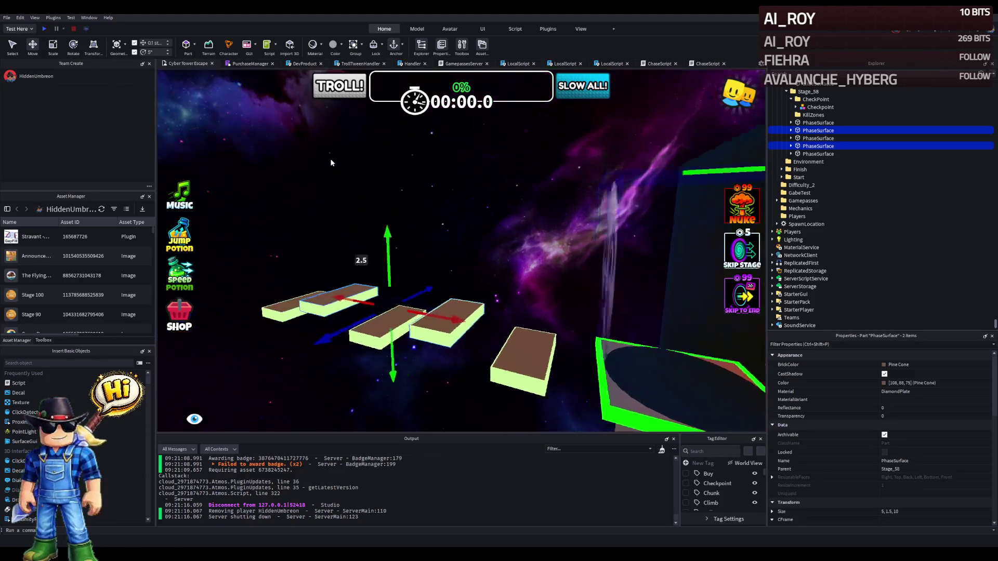
{"action": "key", "text": "Left"}
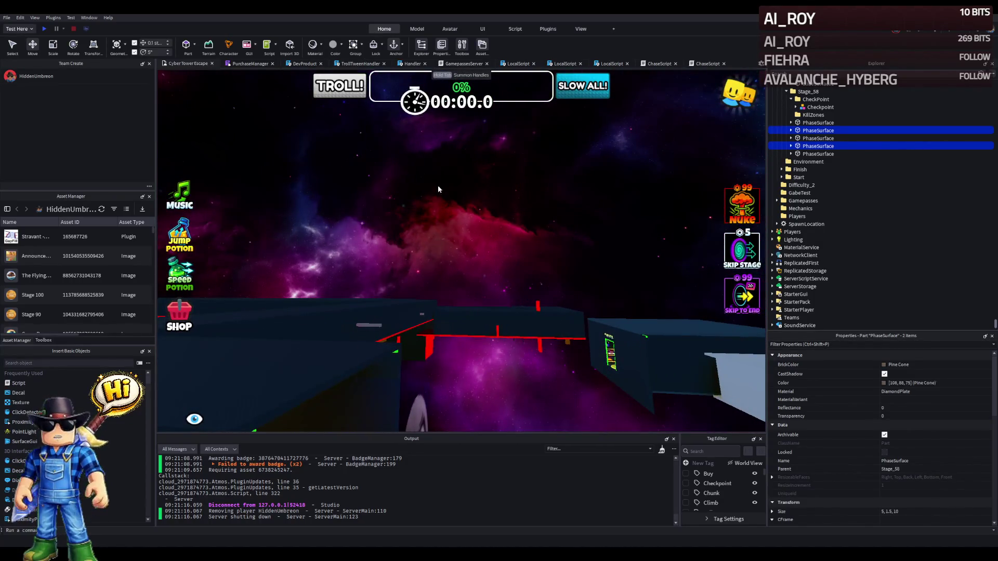
{"action": "key", "text": "Right"}
{"action": "key", "text": "Up"}
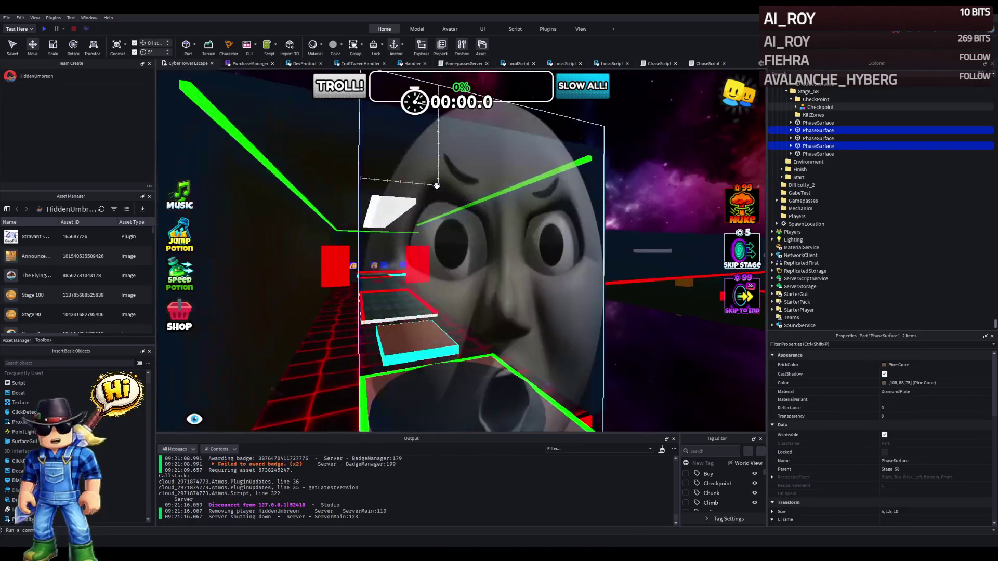
{"action": "key", "text": "Up"}
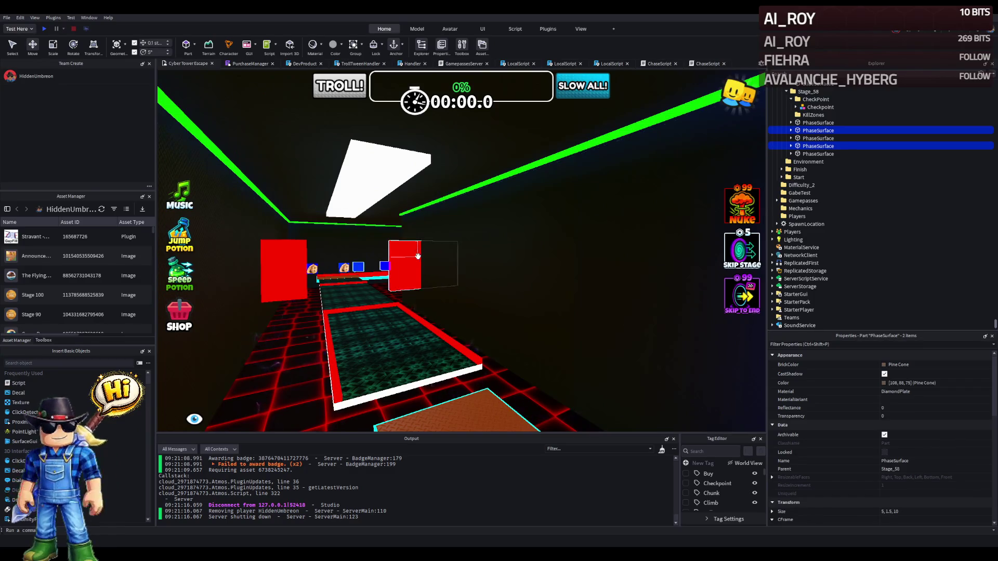
{"action": "scroll", "coordinate": [421, 246], "scroll_direction": "up", "scroll_amount": 2}
{"action": "scroll", "coordinate": [421, 246], "scroll_direction": "down", "scroll_amount": 3}
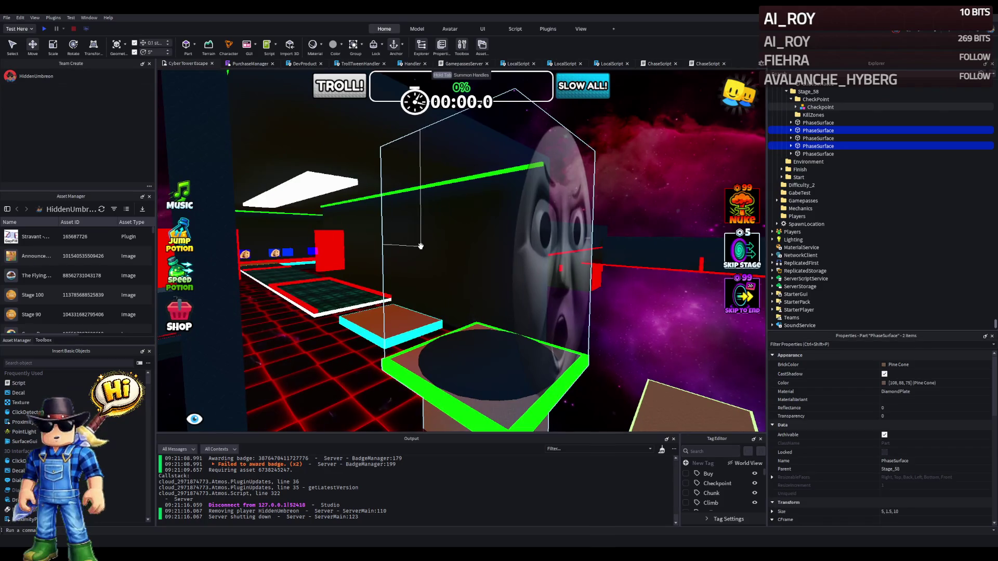
{"action": "key", "text": "Right"}
{"action": "key", "text": "Right"}
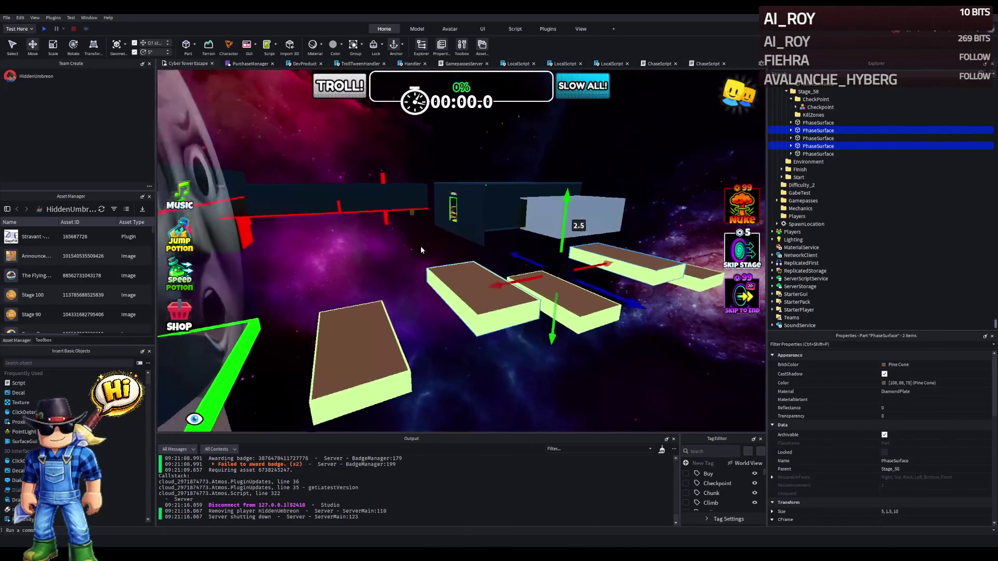
{"action": "key", "text": "Left"}
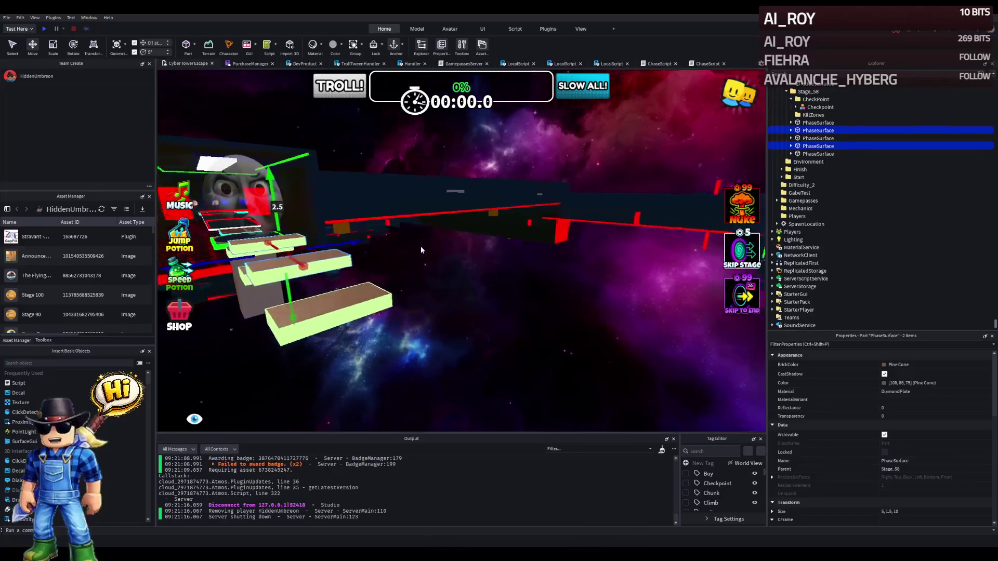
{"action": "key", "text": "Left"}
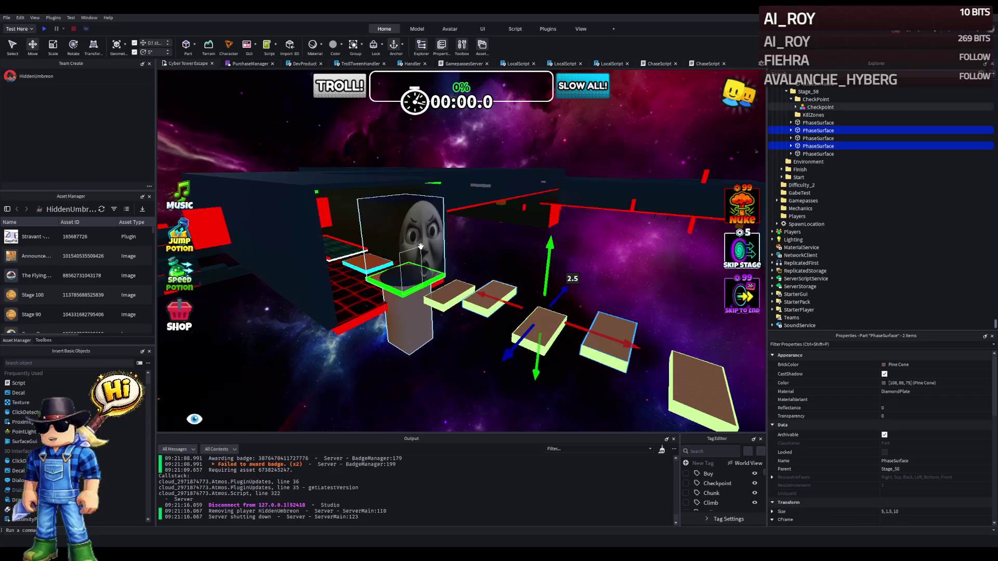
{"action": "key", "text": "Up"}
{"action": "key", "text": "Down"}
{"action": "key", "text": "Right"}
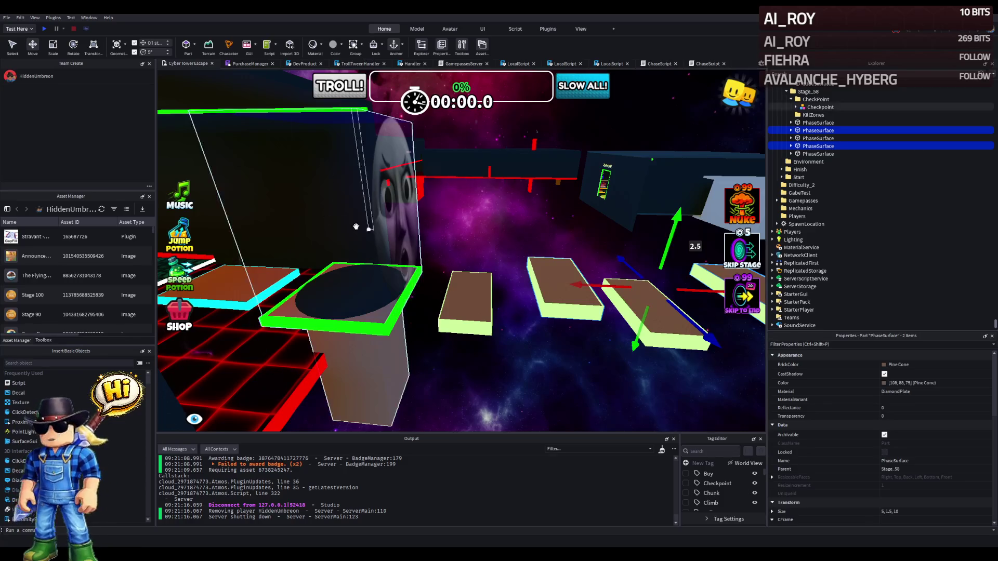
{"action": "key", "text": "Up"}
{"action": "key", "text": "Down"}
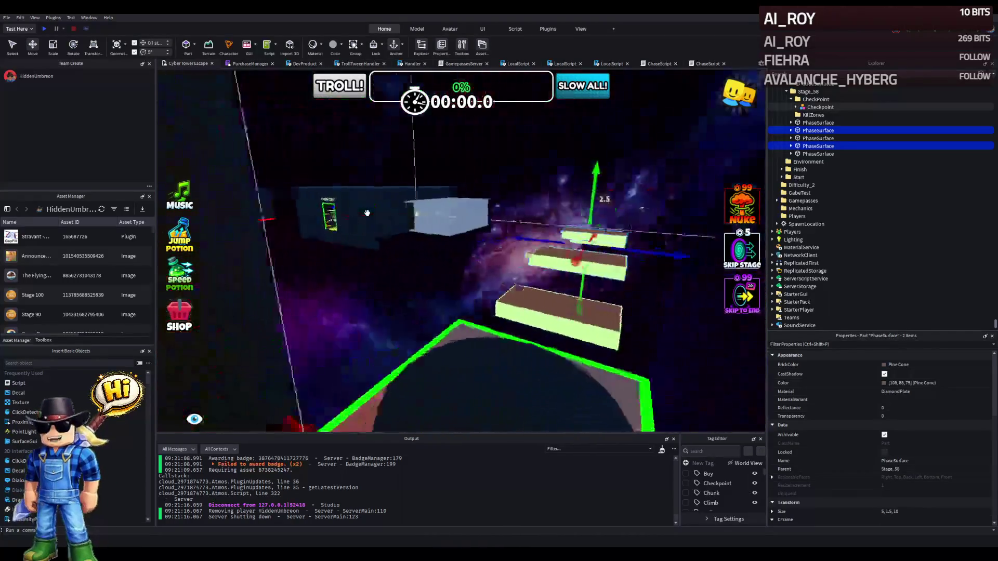
{"action": "key", "text": "Left"}
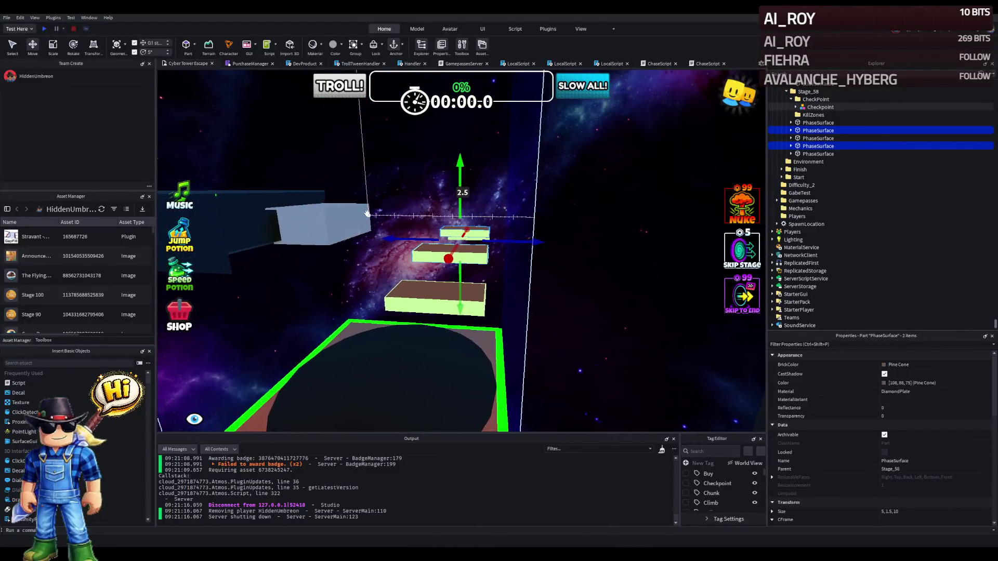
{"action": "key", "text": "Down"}
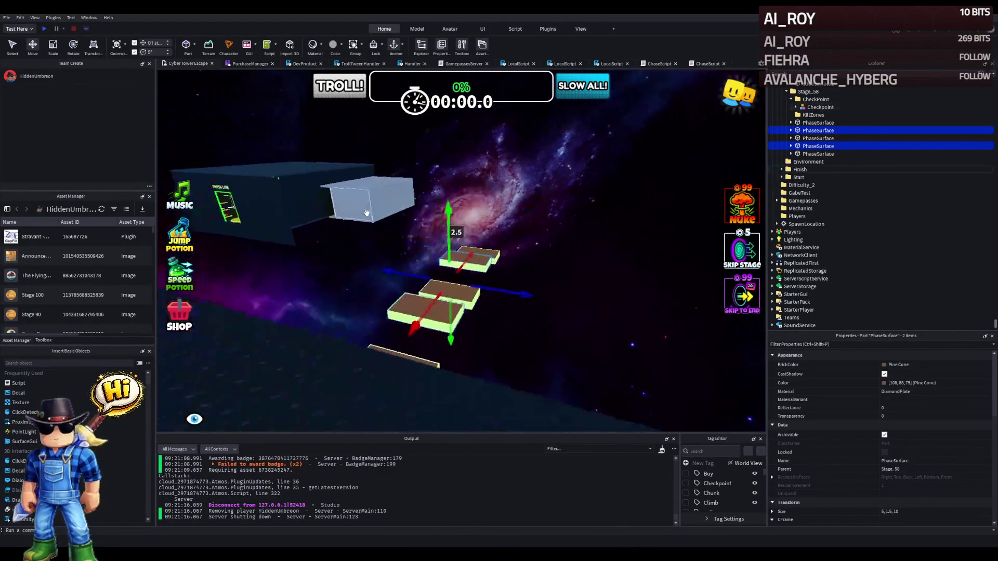
{"action": "key", "text": "Right"}
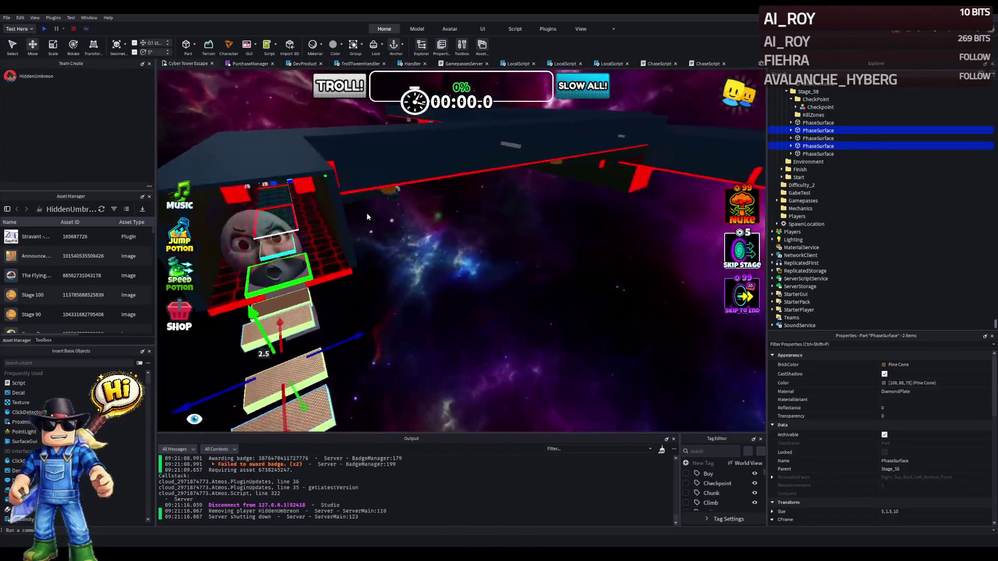
{"action": "key", "text": "Left"}
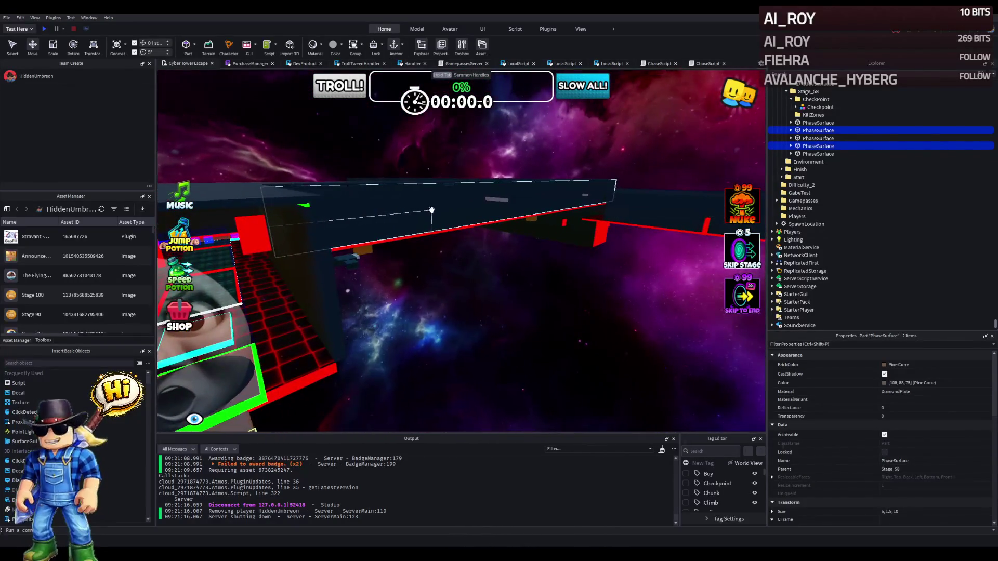
{"action": "key", "text": "Up"}
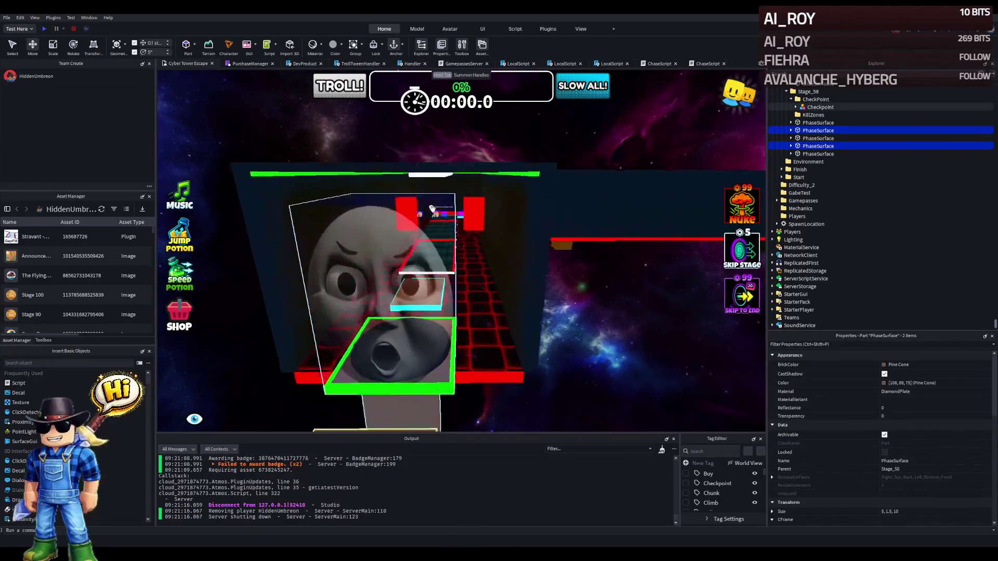
{"action": "key", "text": "Right"}
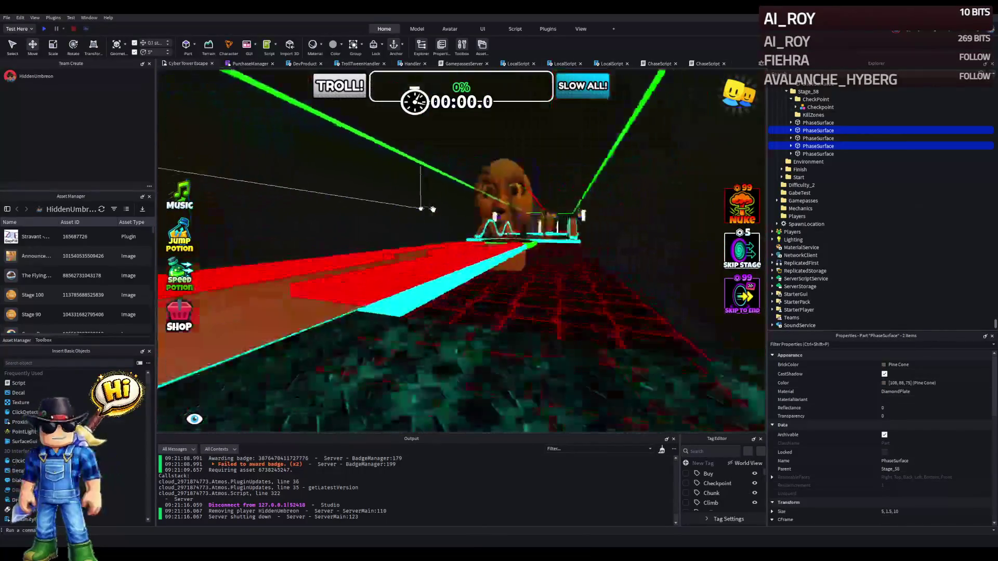
{"action": "key", "text": "w"}
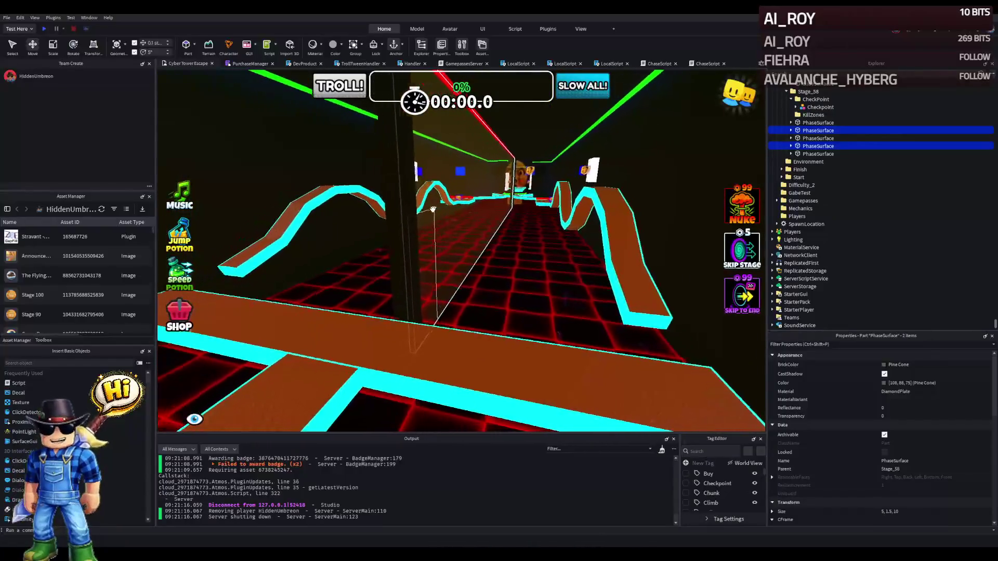
{"action": "key", "text": "w"}
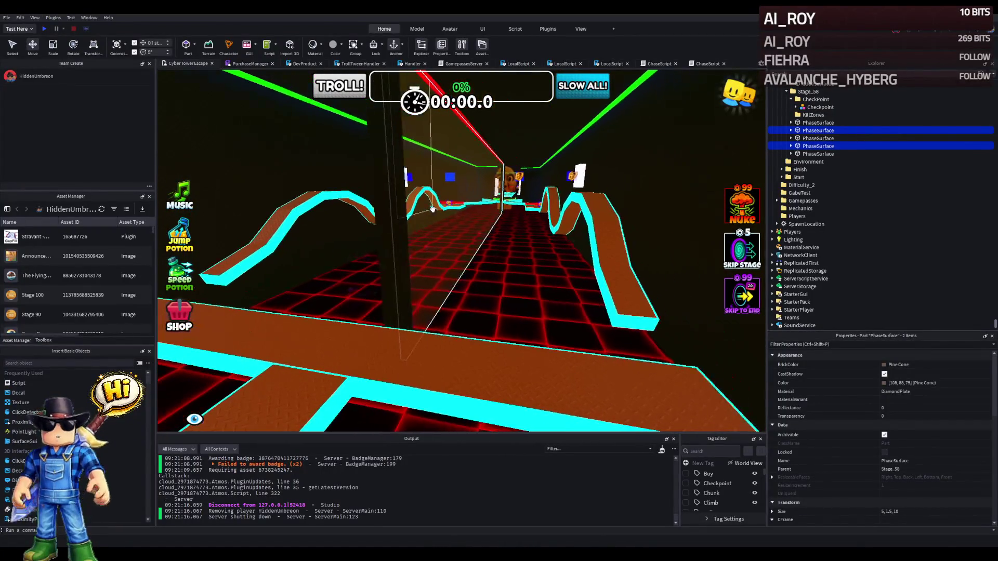
{"action": "key", "text": "w"}
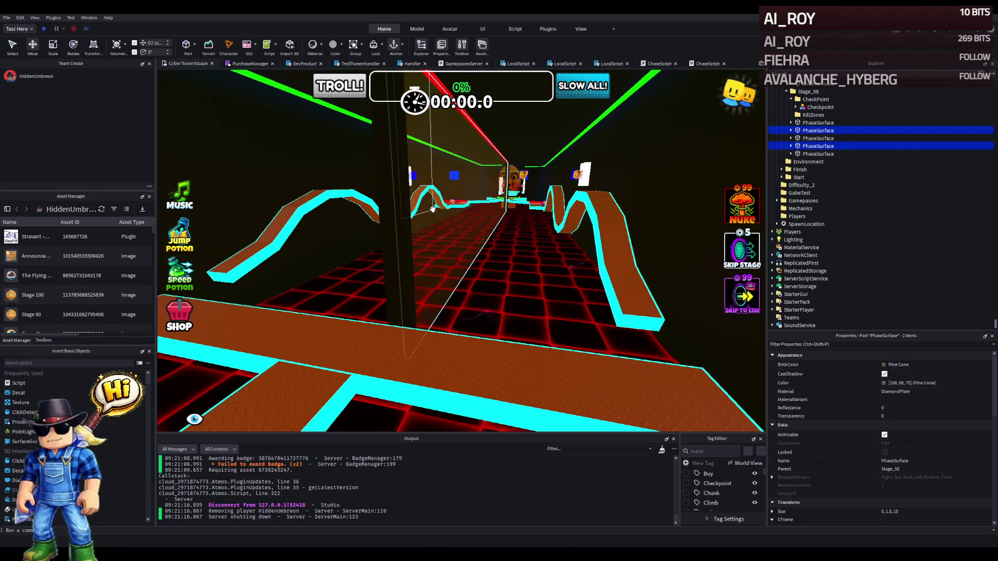
{"action": "key", "text": "w"}
{"action": "key", "text": "w"}
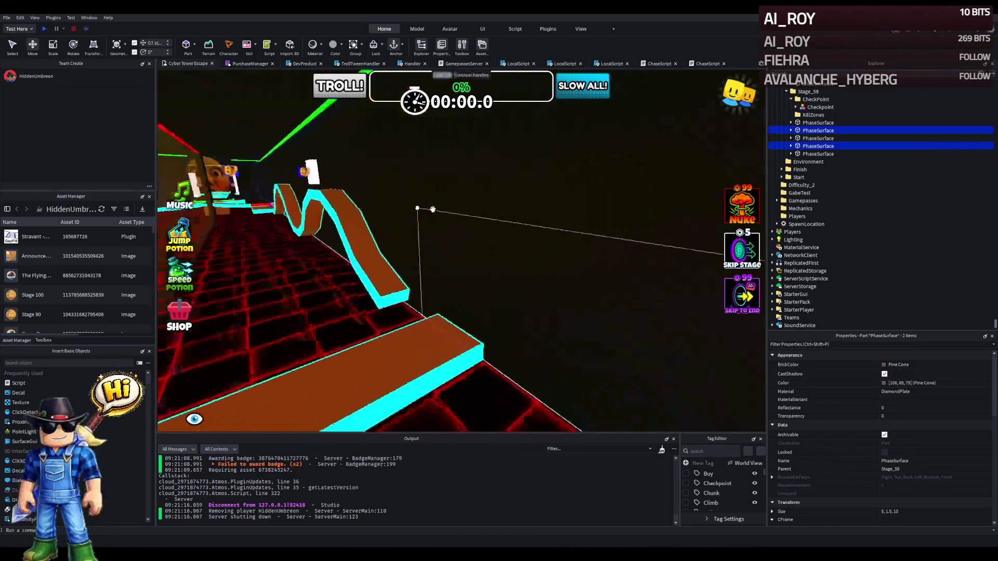
{"action": "key", "text": "w"}
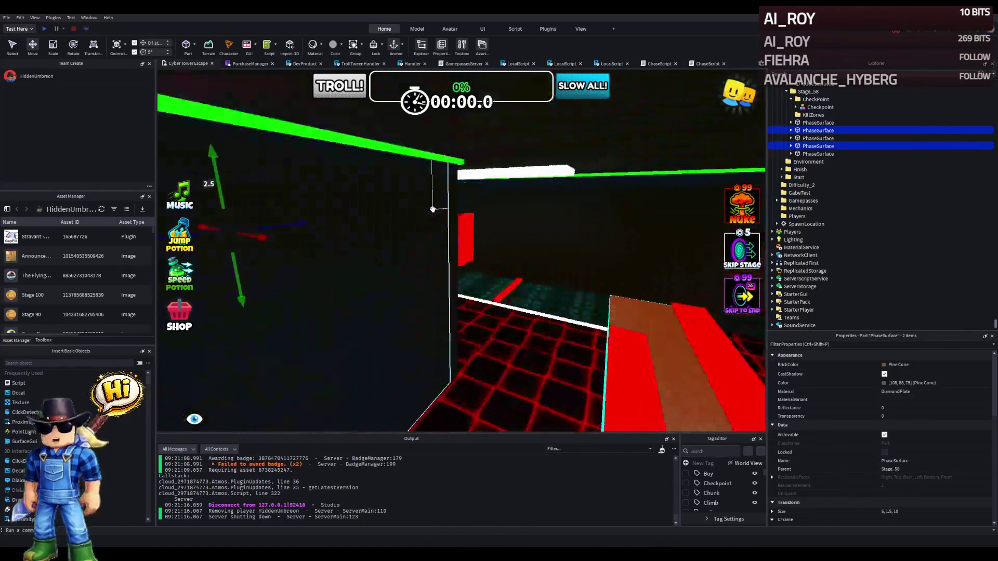
{"action": "key", "text": "w"}
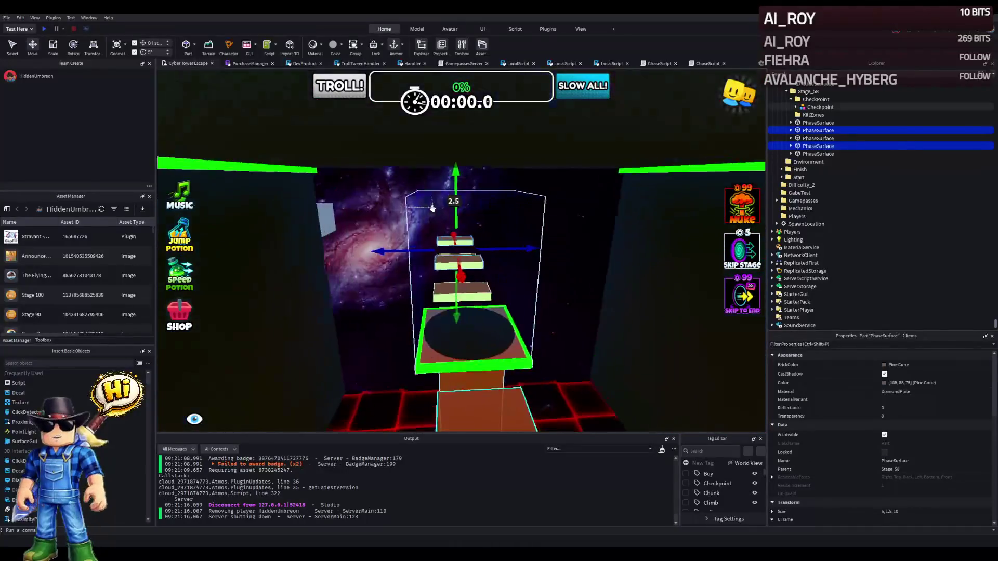
{"action": "key", "text": "w"}
{"action": "key", "text": "w"}
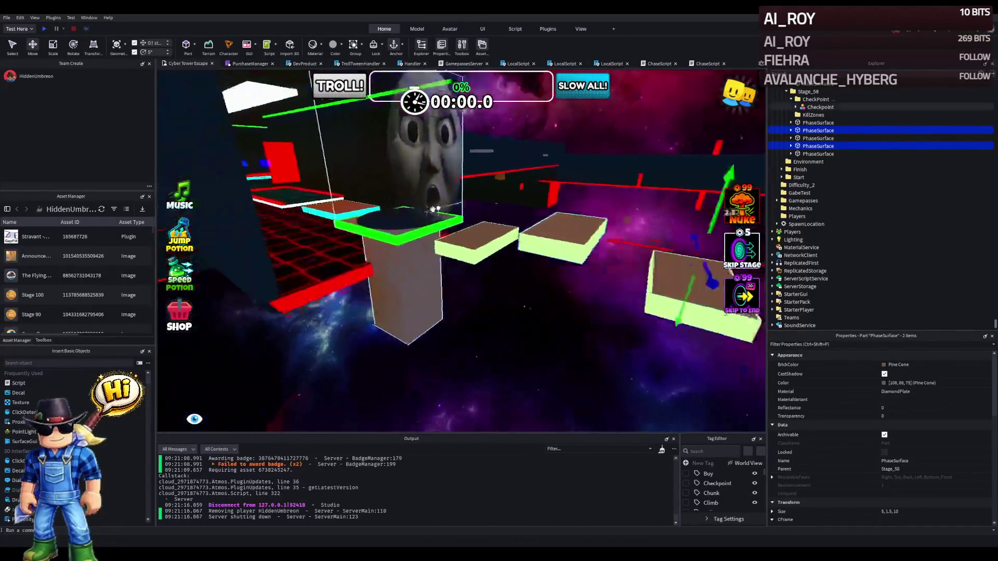
{"action": "key", "text": "s"}
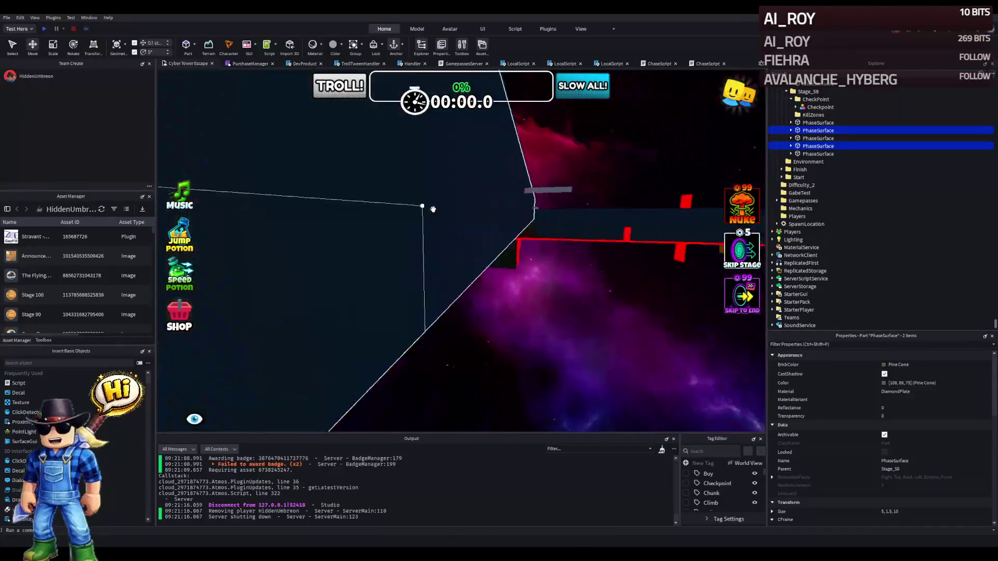
{"action": "key", "text": "w"}
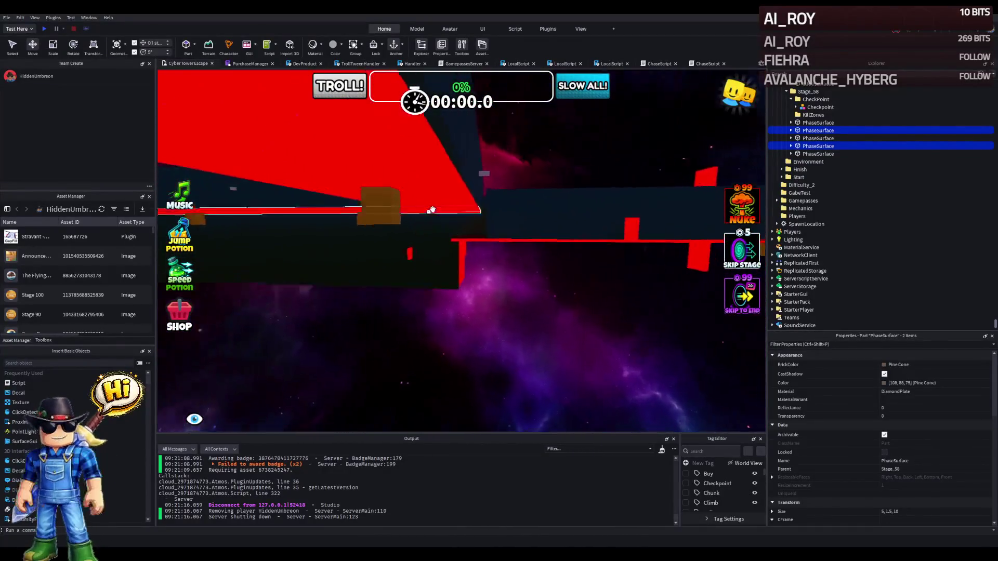
{"action": "key", "text": "w"}
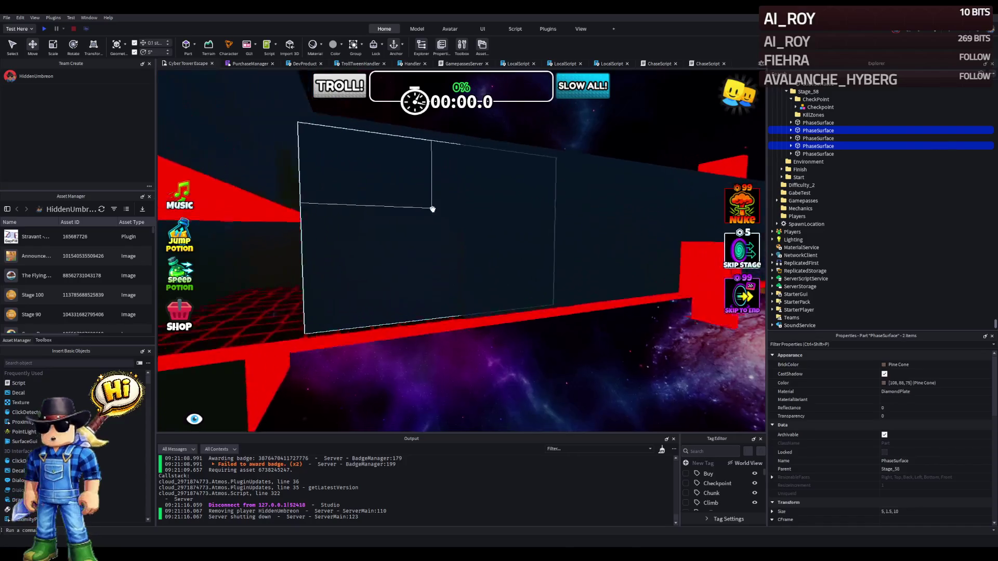
{"action": "key", "text": "s"}
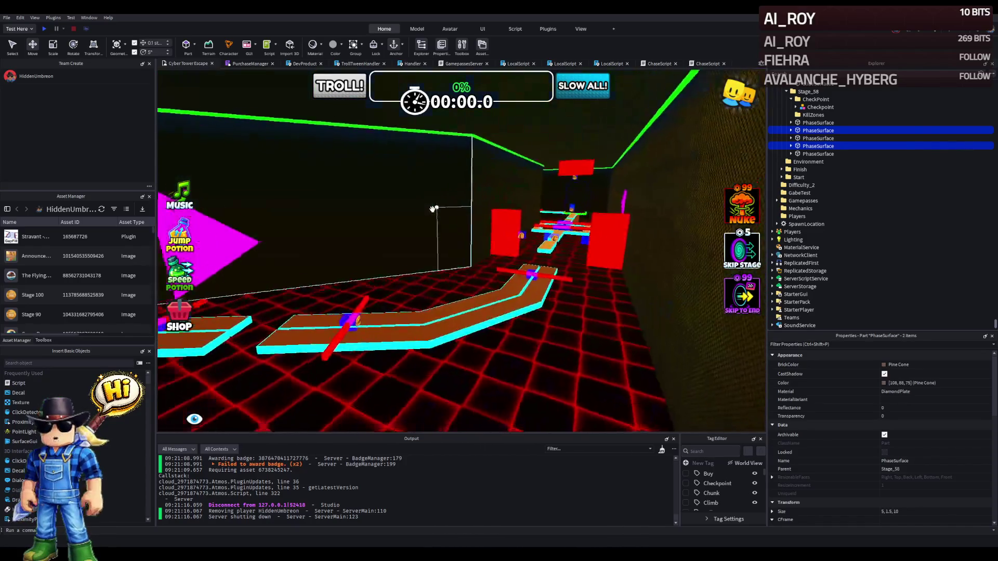
{"action": "key", "text": "w"}
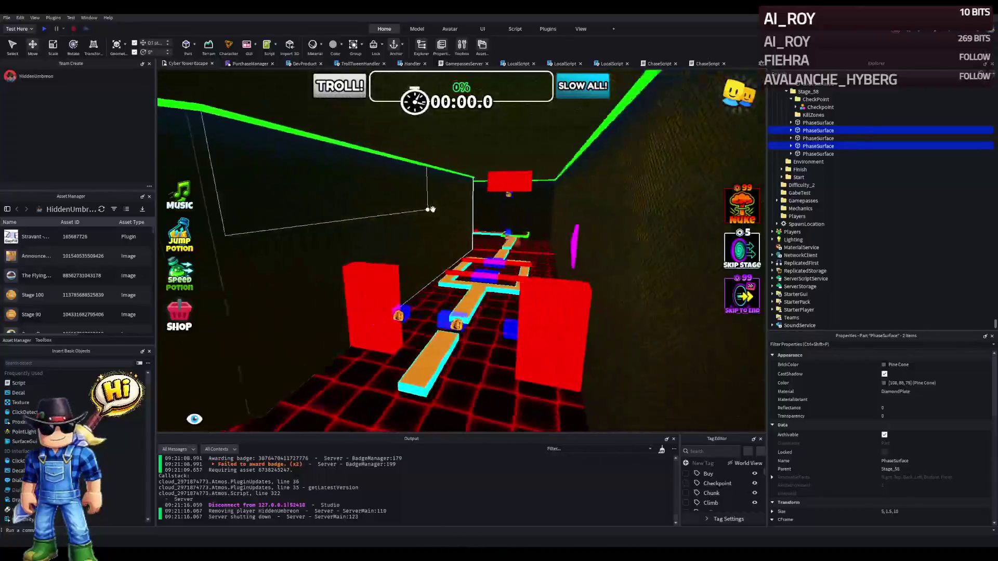
{"action": "key", "text": "w"}
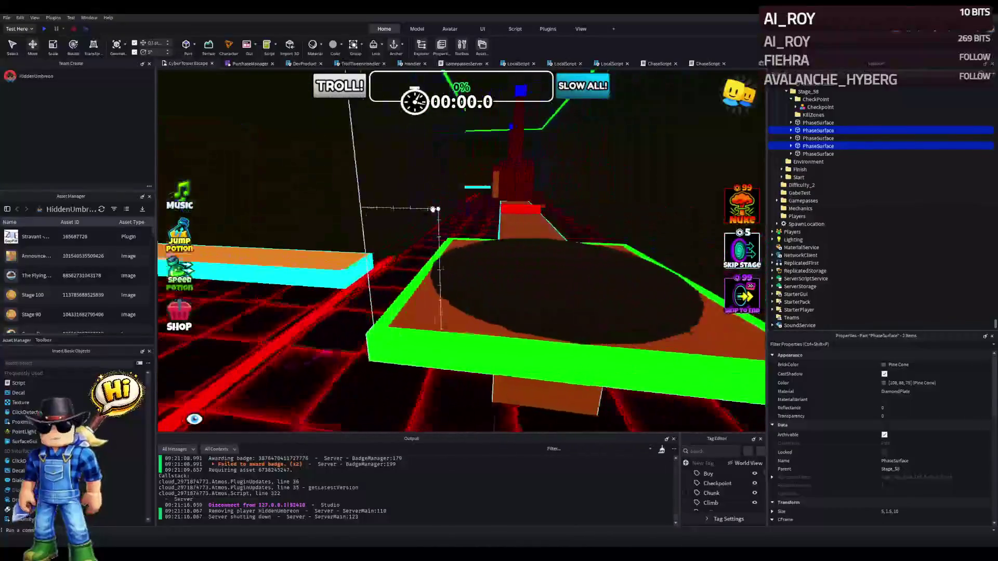
{"action": "key", "text": "w"}
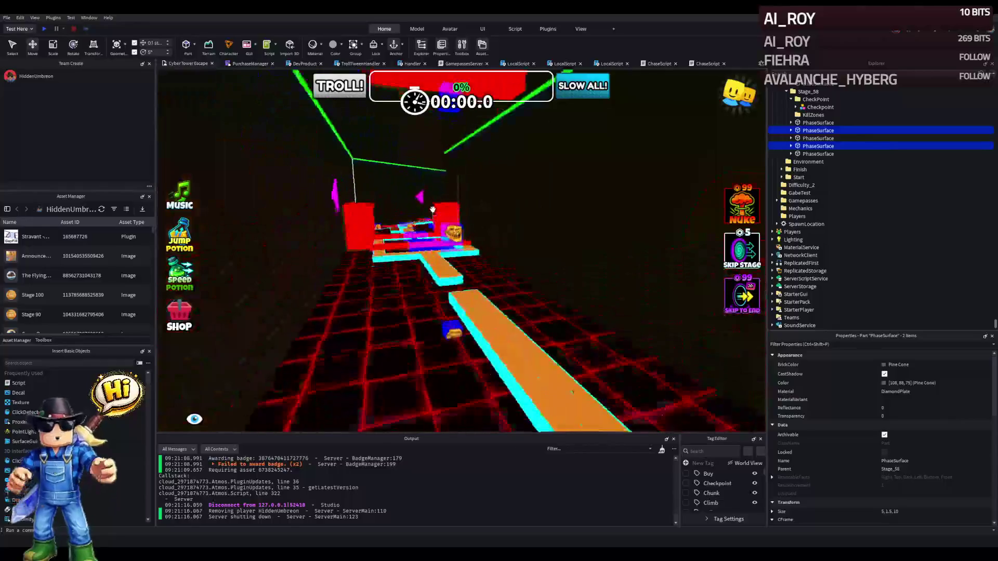
{"action": "key", "text": "w"}
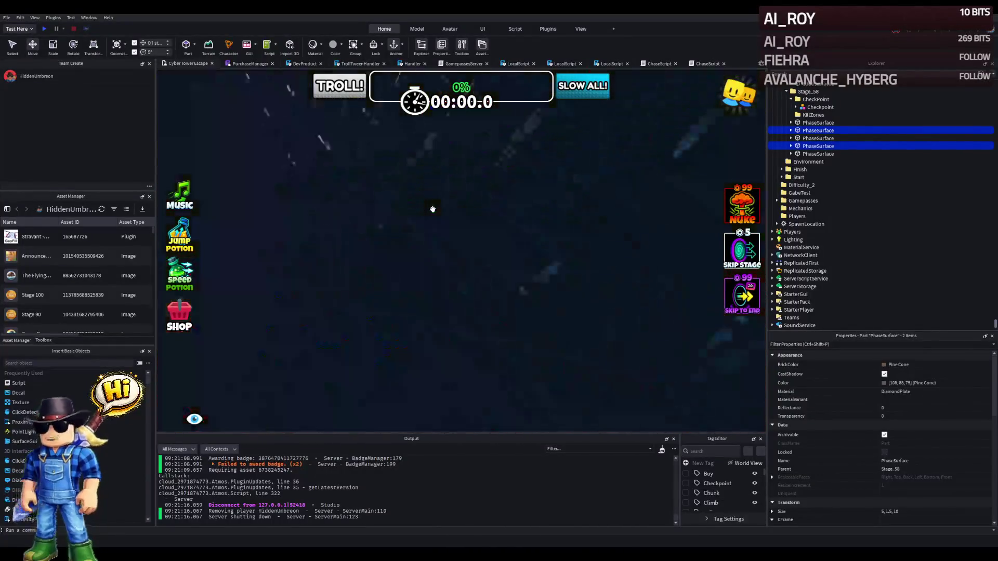
{"action": "key", "text": "w"}
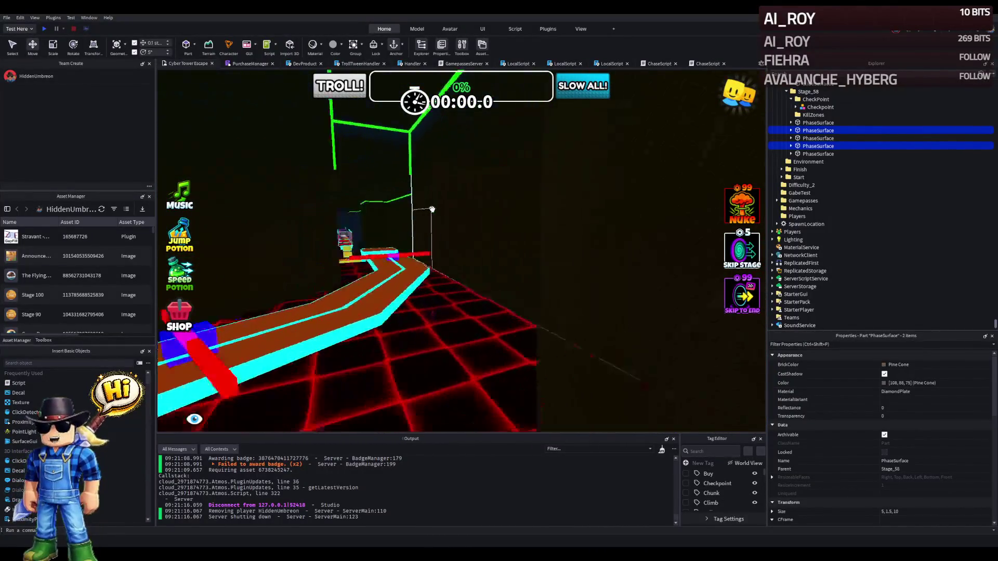
{"action": "key", "text": "w"}
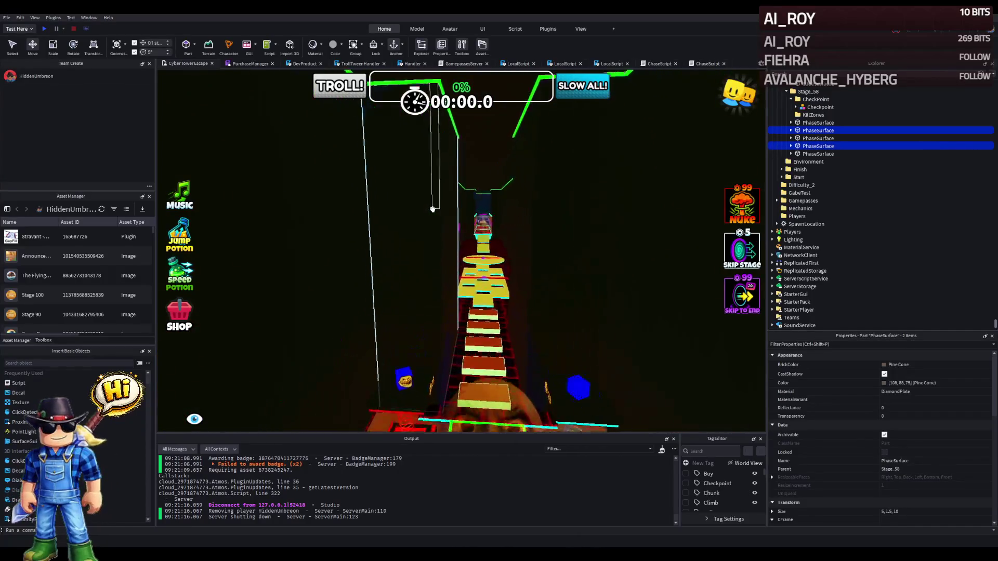
{"action": "key", "text": "w"}
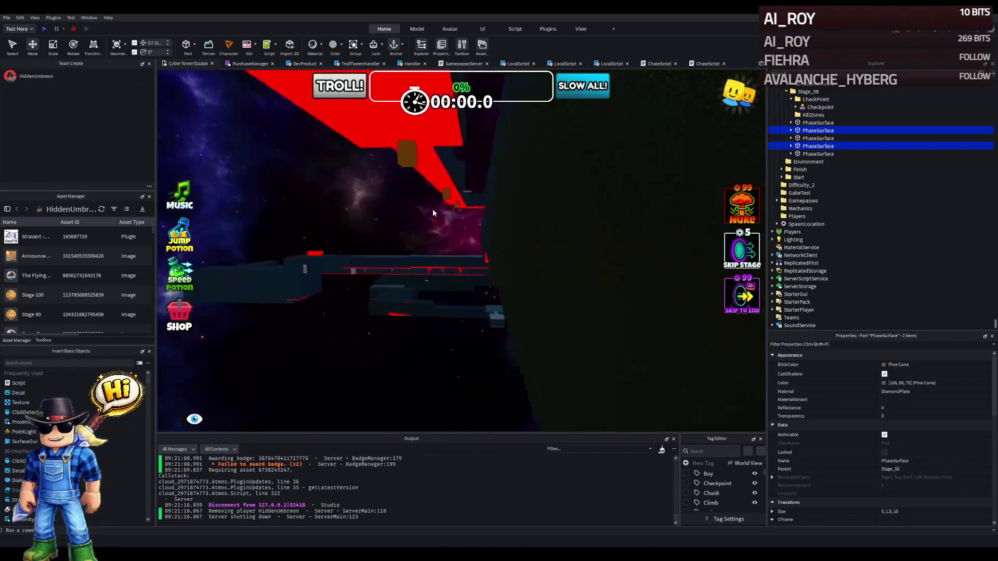
{"action": "key", "text": "s"}
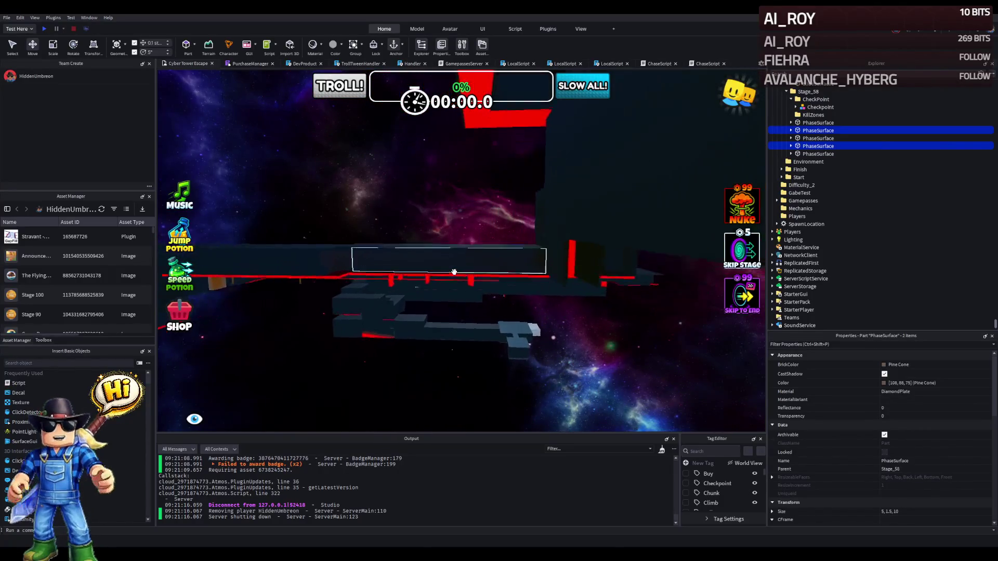
{"action": "key", "text": "s"}
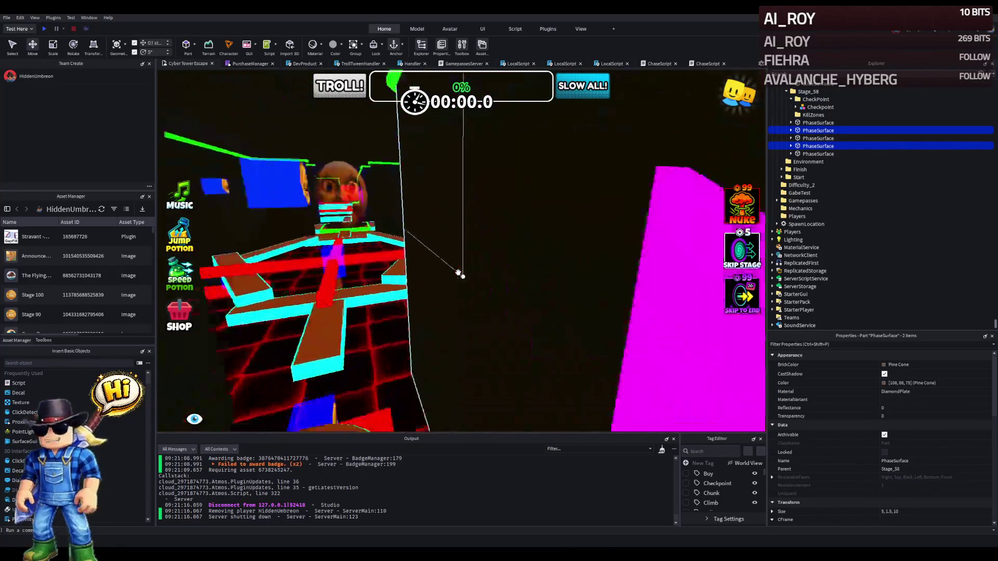
{"action": "key", "text": "f"}
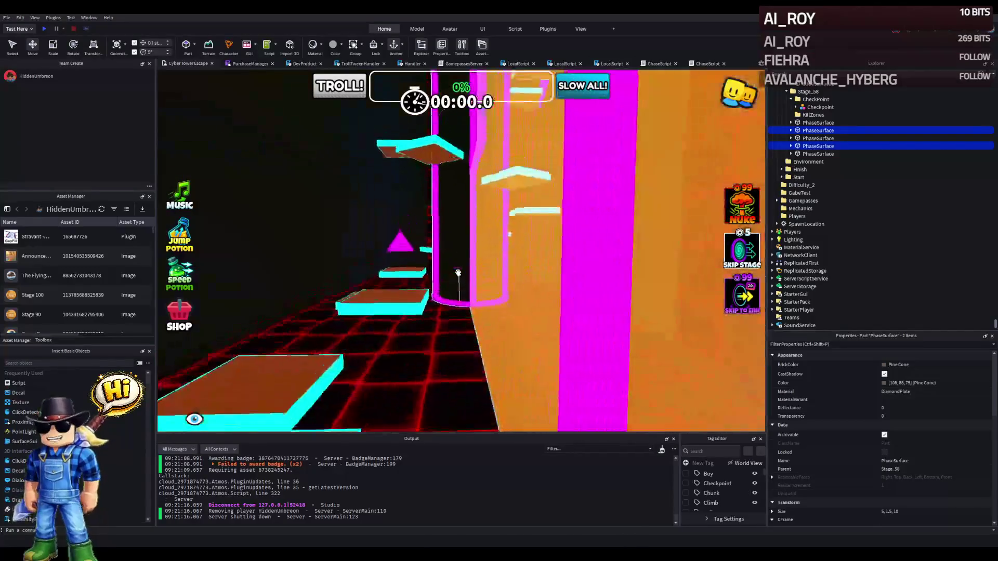
{"action": "key", "text": "s"}
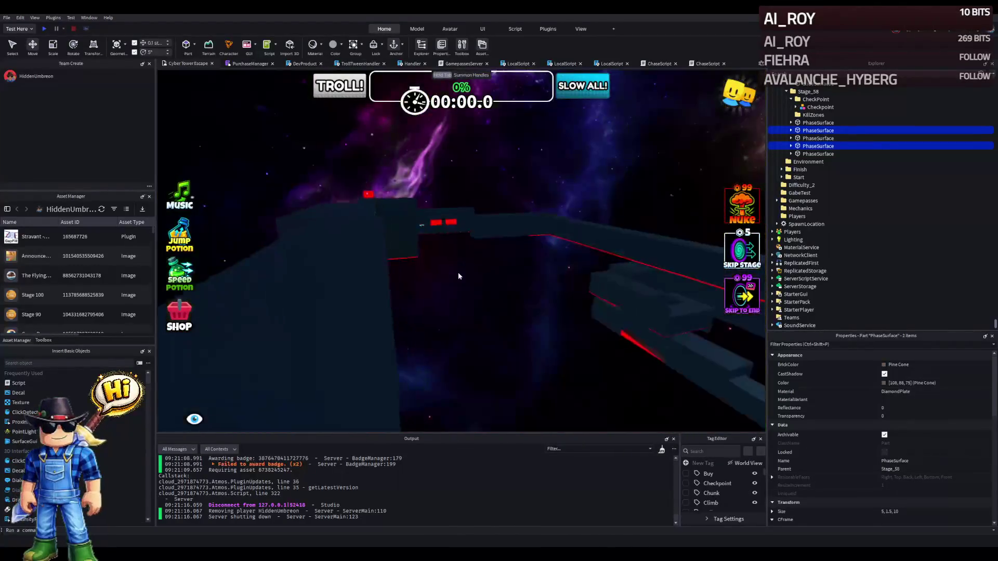
{"action": "key", "text": "w"}
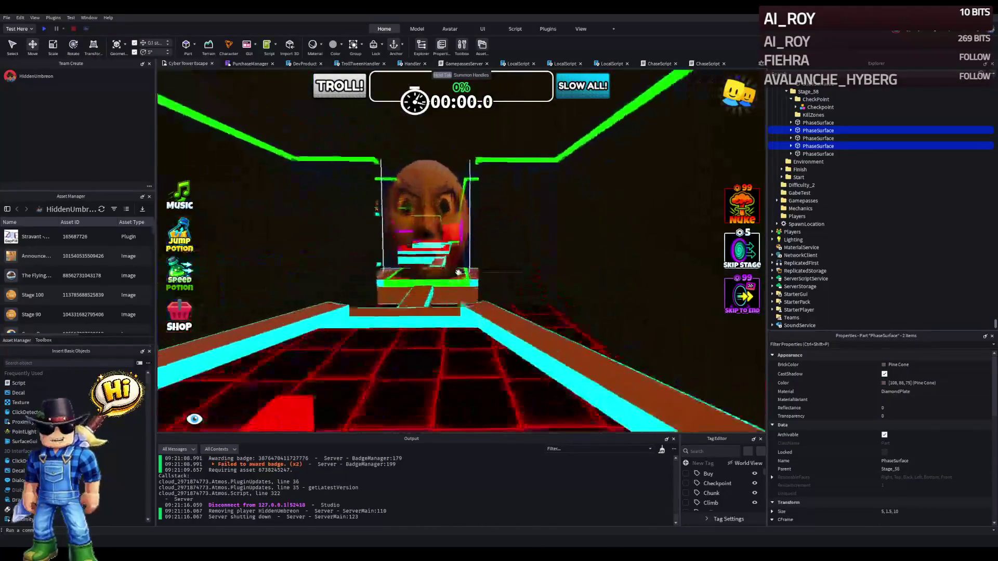
{"action": "key", "text": "w"}
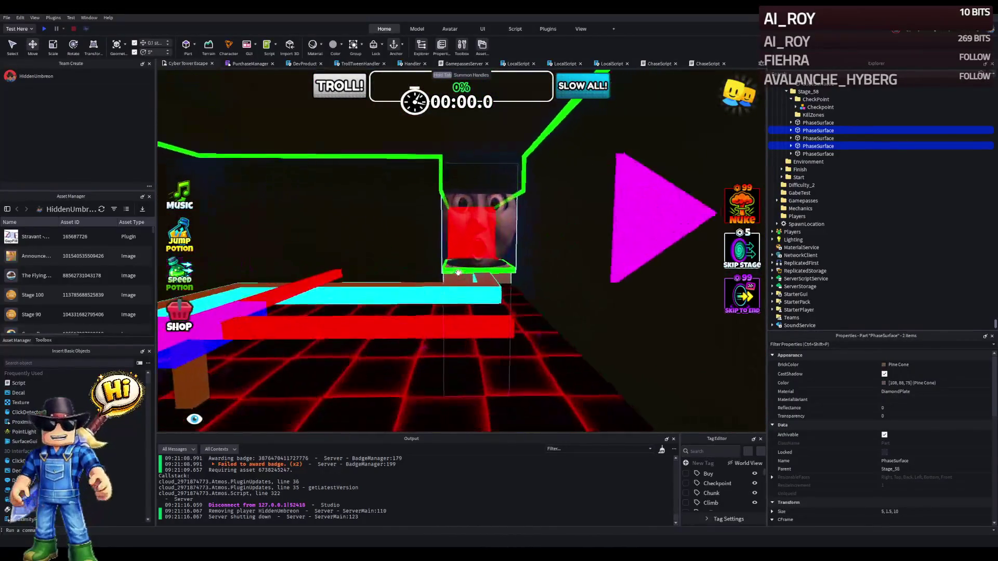
{"action": "key", "text": "w"}
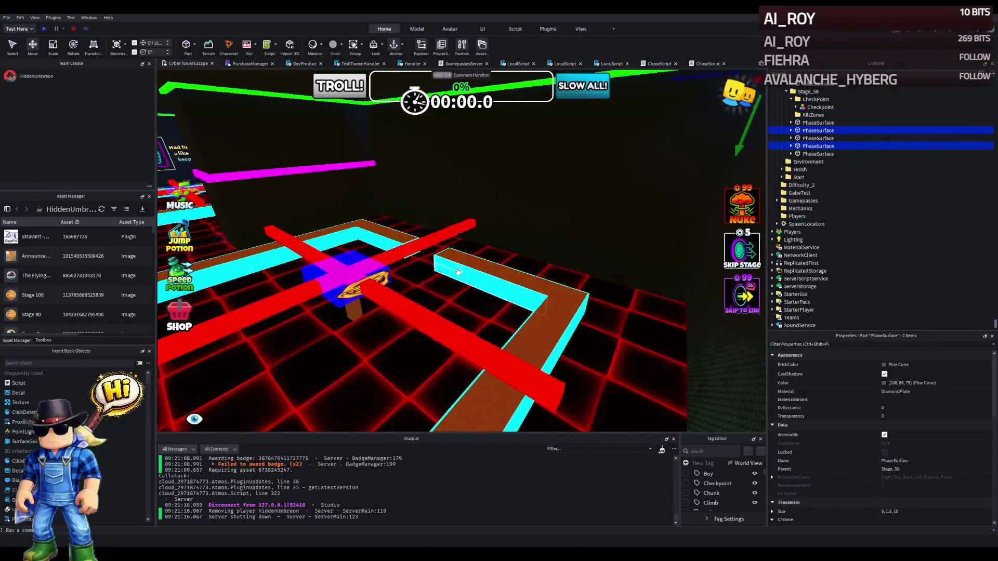
{"action": "key", "text": "e"}
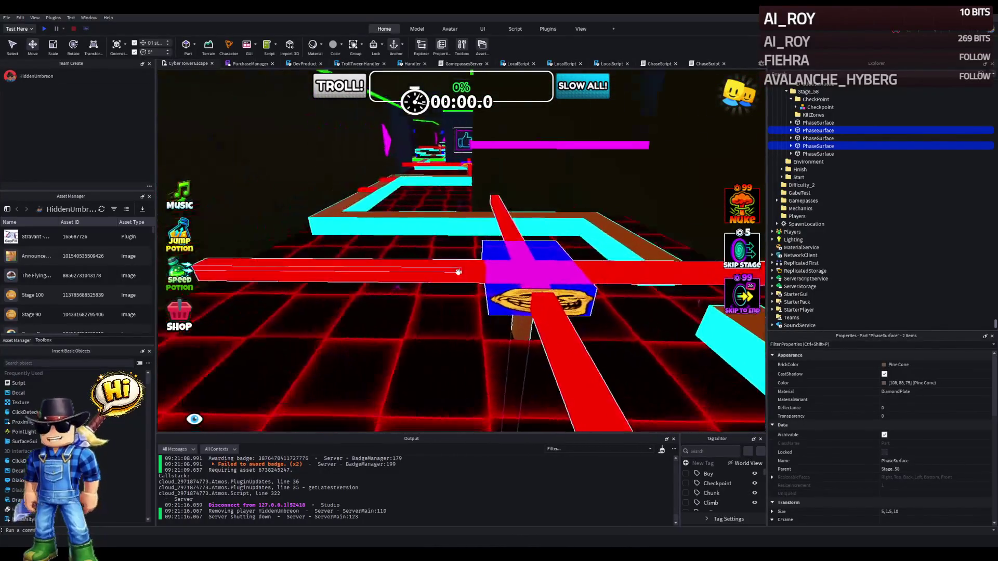
{"action": "key", "text": "e"}
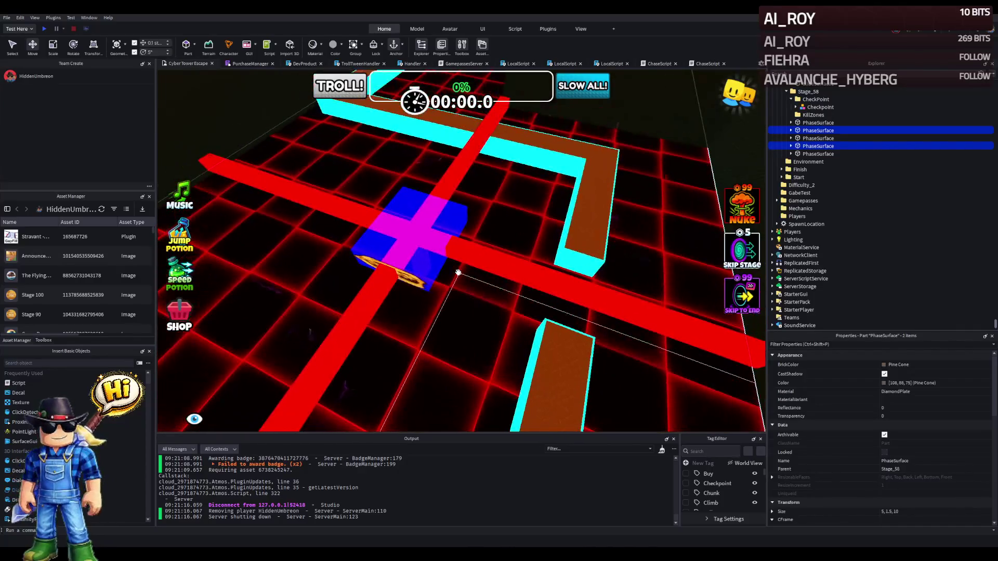
{"action": "key", "text": "w"}
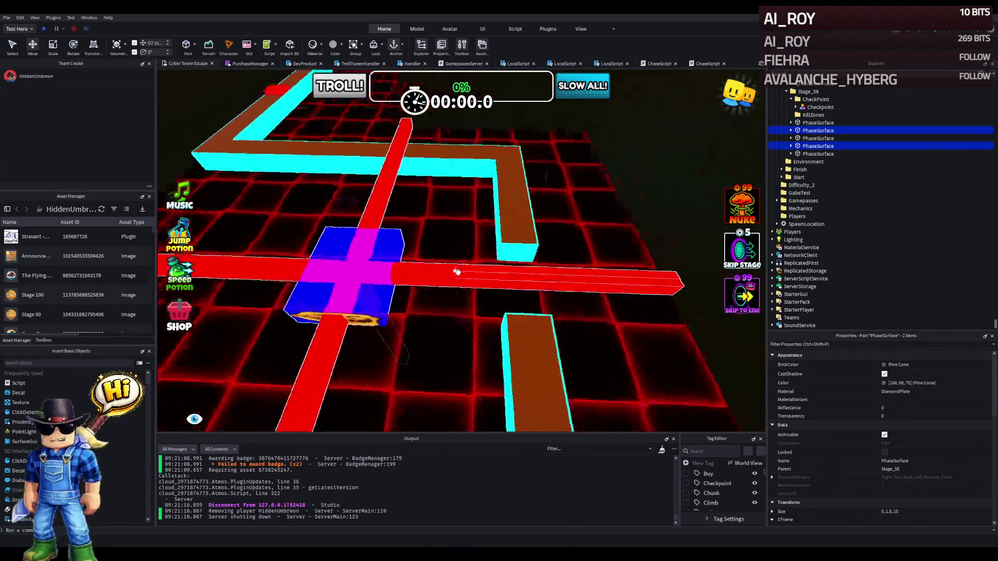
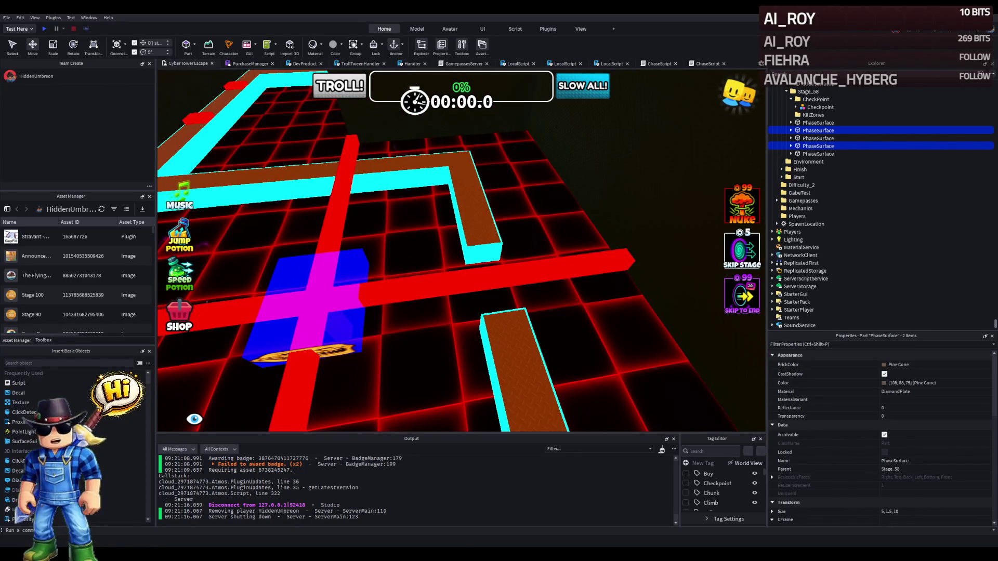
Select a Stage_34 diamond-plate Floor piece together with its cyan Wrap wall.
{"action": "key", "text": "w"}
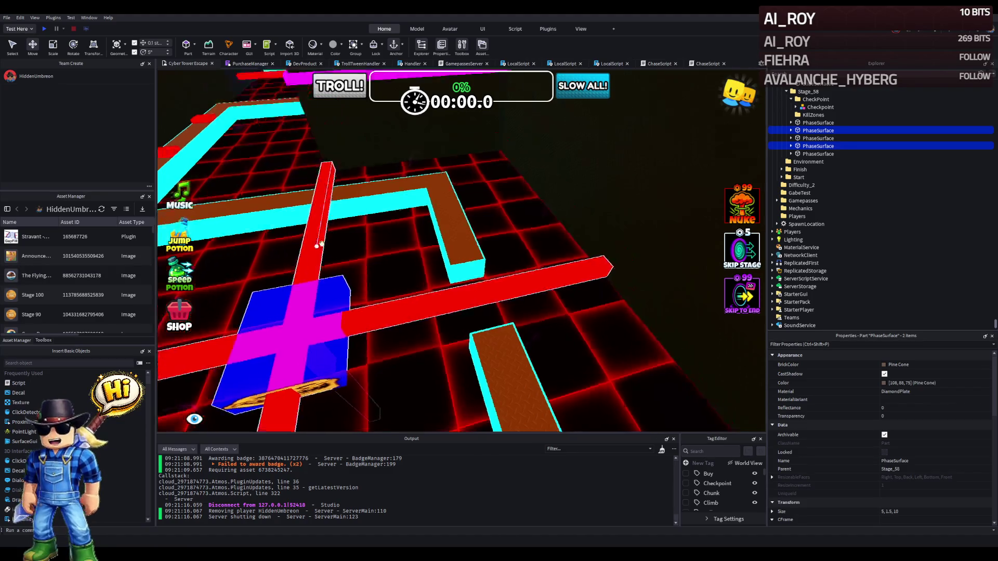
{"action": "key", "text": "s"}
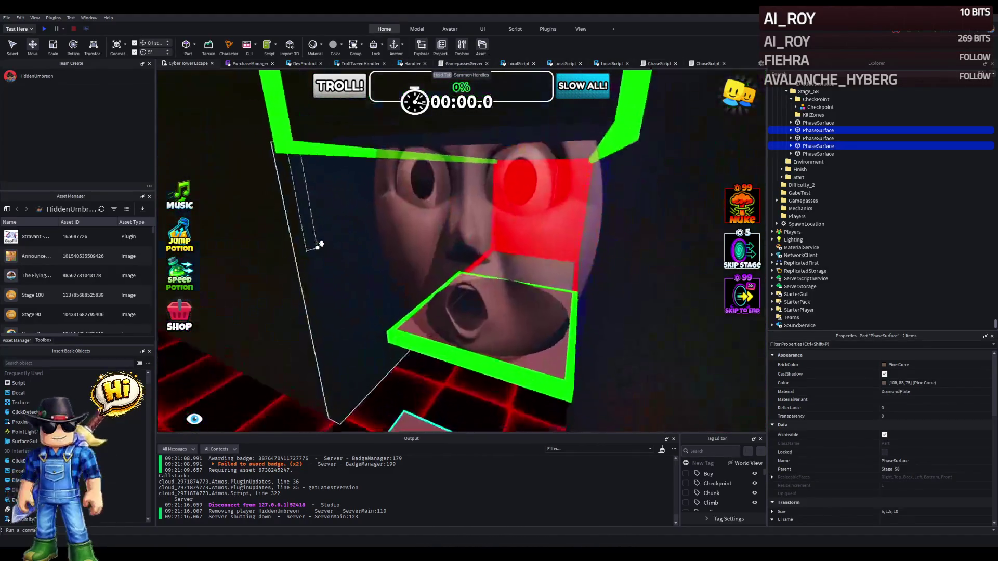
{"action": "key", "text": "a"}
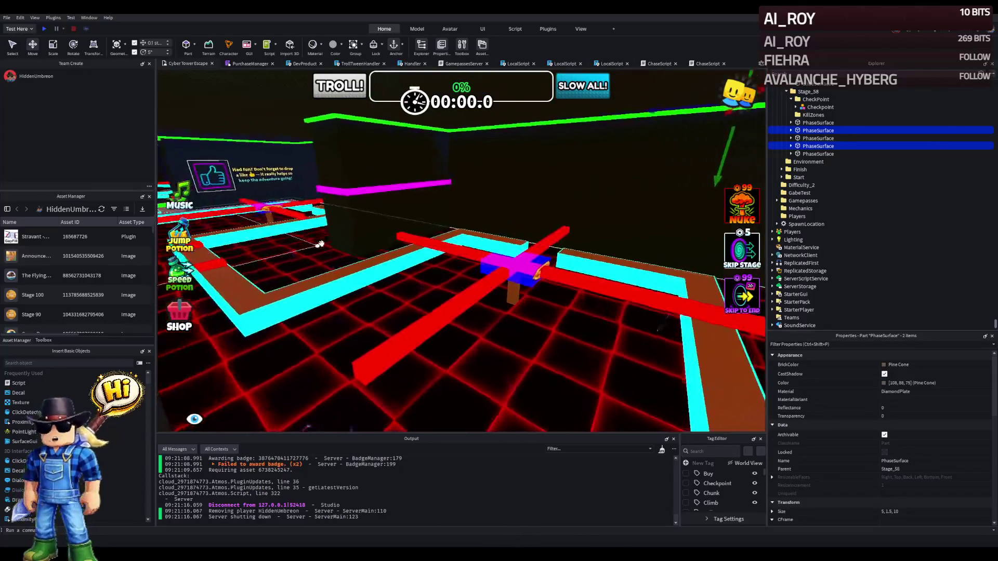
{"action": "key", "text": "w"}
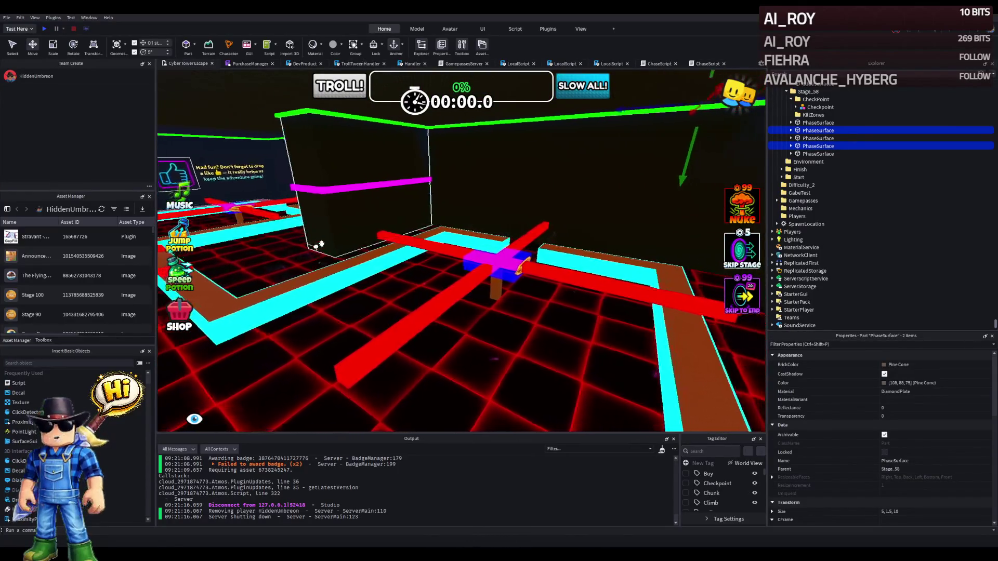
{"action": "key", "text": "s"}
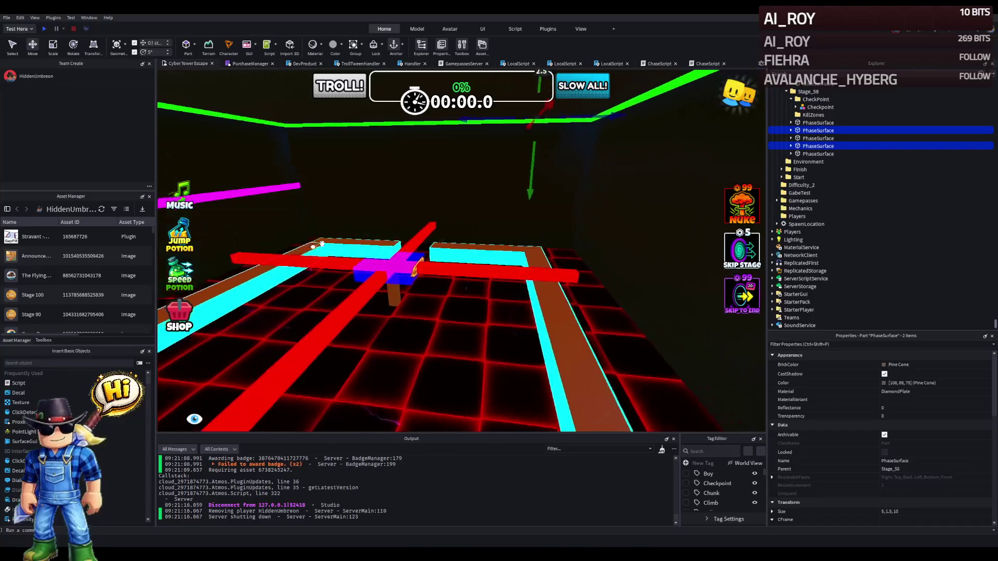
{"action": "key", "text": "d"}
{"action": "key", "text": "a"}
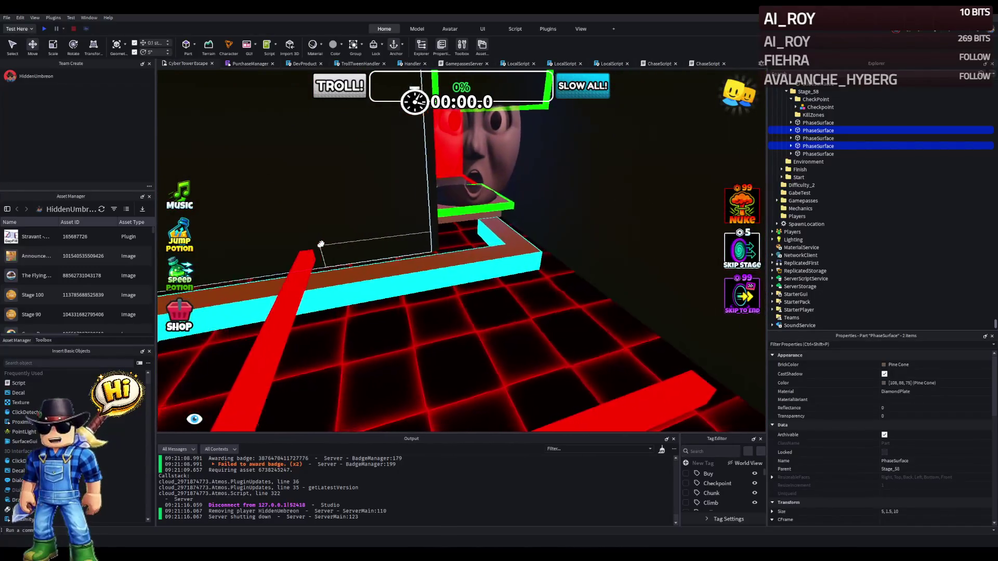
{"action": "key", "text": "a"}
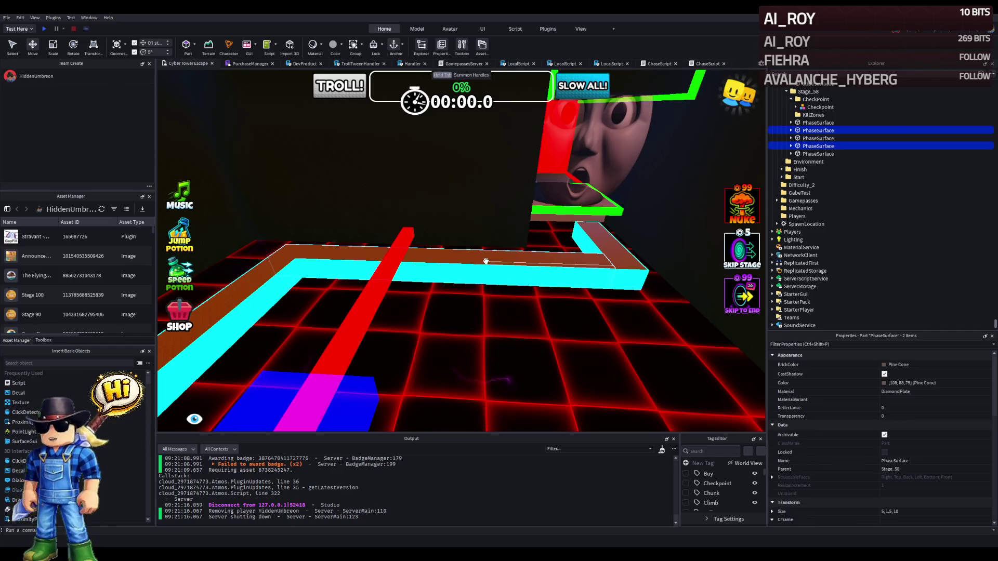
{"action": "left_click", "coordinate": [486, 261]}
{"action": "key", "text": "s"}
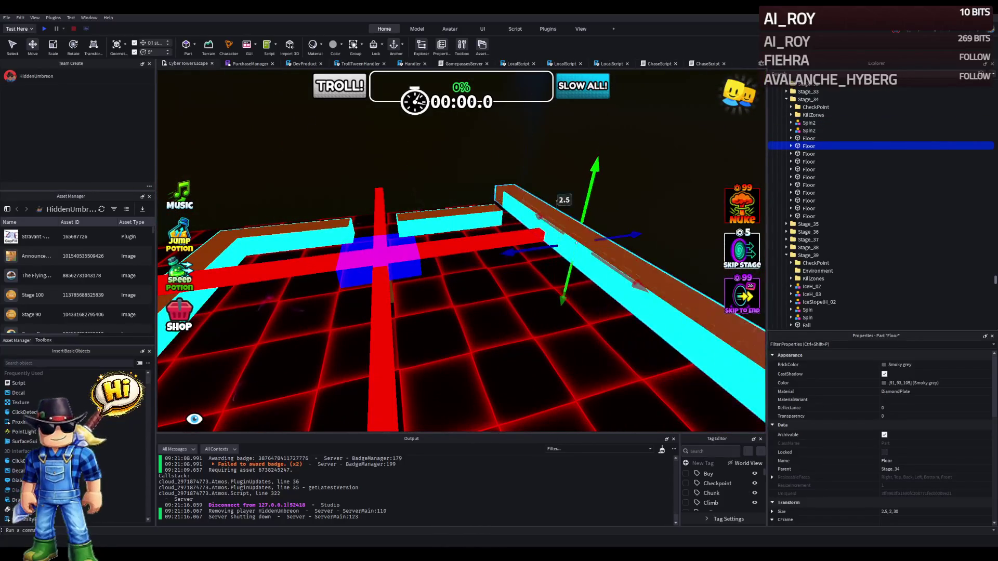
{"action": "left_click", "coordinate": [457, 215], "text": "ctrl"}
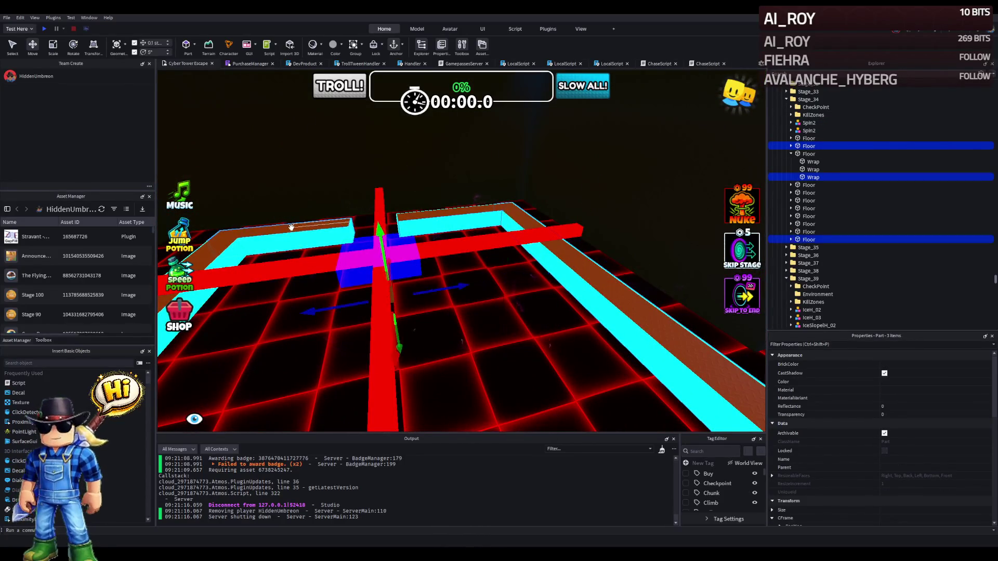
{"action": "key", "text": "a"}
{"action": "key", "text": "d"}
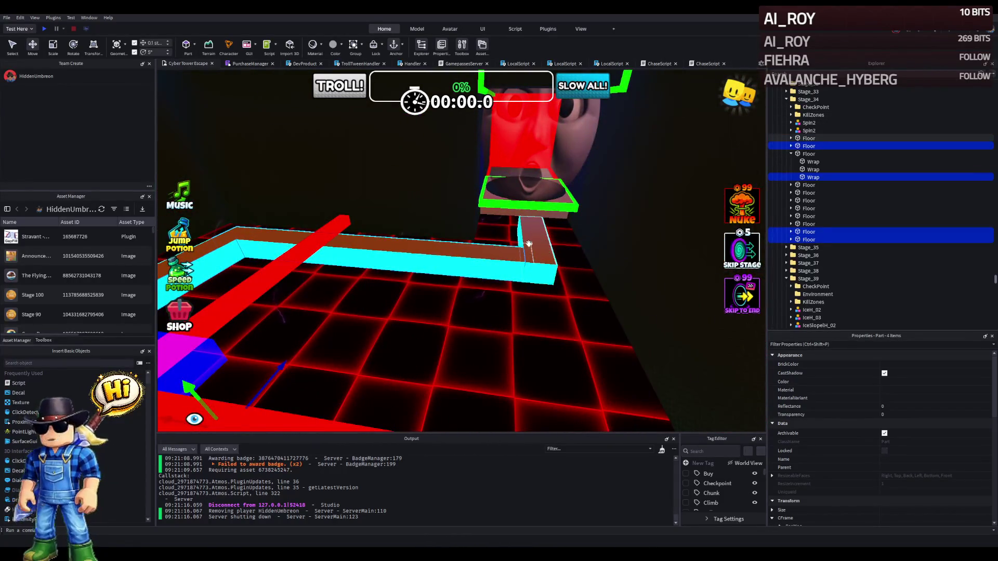
Duplicate the pieces, delete the unwanted copies, and copy the four Floors, dragging them upward.
{"action": "key", "text": "f"}
{"action": "key", "text": "ctrl+d"}
{"action": "key", "text": "s"}
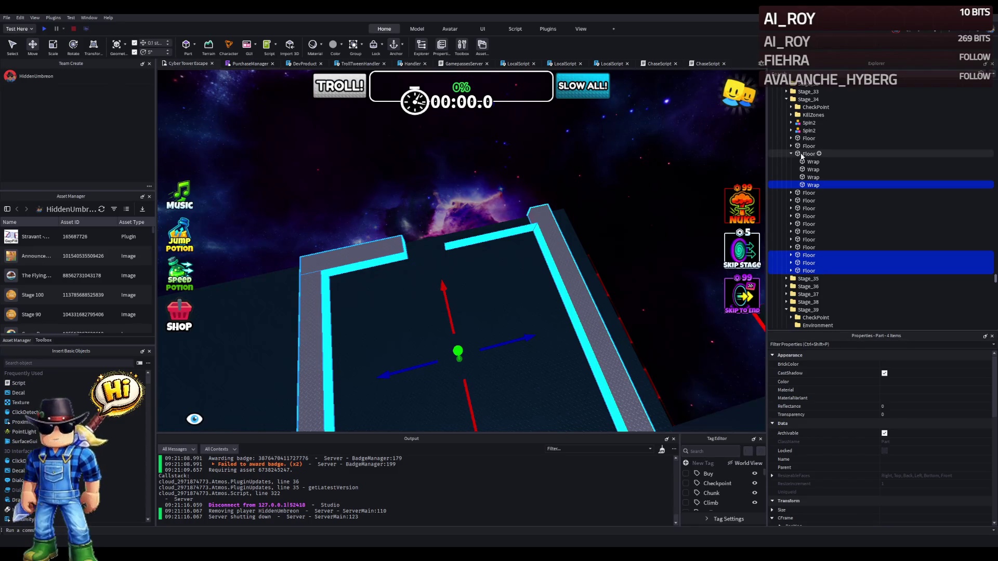
{"action": "key", "text": "Delete"}
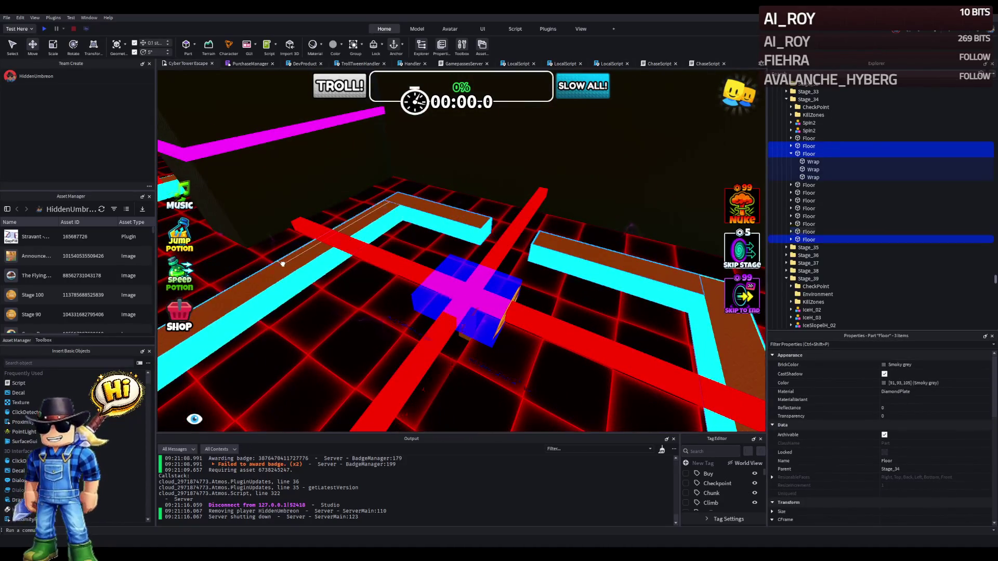
{"action": "key", "text": "ctrl+v"}
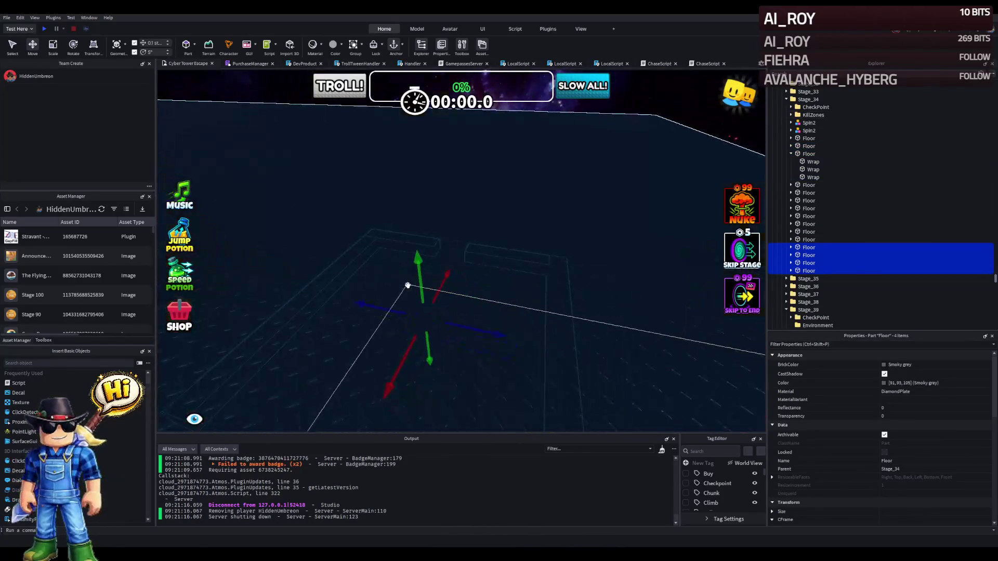
{"action": "mouse_move", "coordinate": [416, 279]}
{"action": "left_mouse_down"}
{"action": "mouse_move", "coordinate": [397, 272]}
{"action": "mouse_move", "coordinate": [409, 225]}
{"action": "mouse_move", "coordinate": [460, 343]}
{"action": "mouse_move", "coordinate": [451, 316]}
{"action": "mouse_move", "coordinate": [385, 250]}
{"action": "mouse_move", "coordinate": [421, 270]}
{"action": "mouse_move", "coordinate": [461, 245]}
{"action": "left_mouse_up"}
Undo a stray wall move and slide the copied floors along X toward Stage_58, raising them.
{"action": "key", "text": "f"}
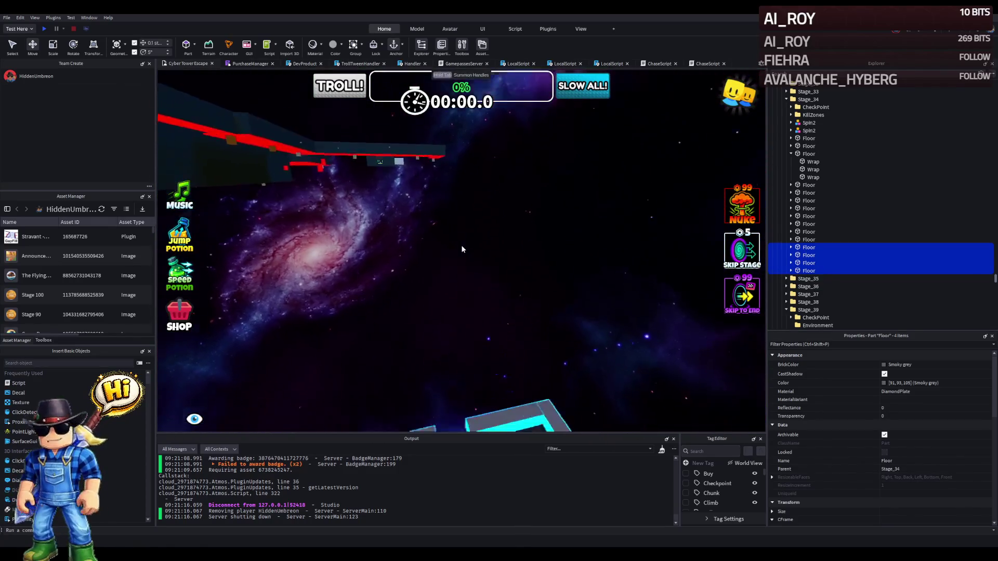
{"action": "mouse_move", "coordinate": [475, 296]}
{"action": "left_mouse_down"}
{"action": "mouse_move", "coordinate": [473, 230]}
{"action": "mouse_move", "coordinate": [449, 134]}
{"action": "left_mouse_up"}
{"action": "left_click_drag", "start_coordinate": [468, 316], "coordinate": [494, 316]}
{"action": "key", "text": "ctrl+z"}
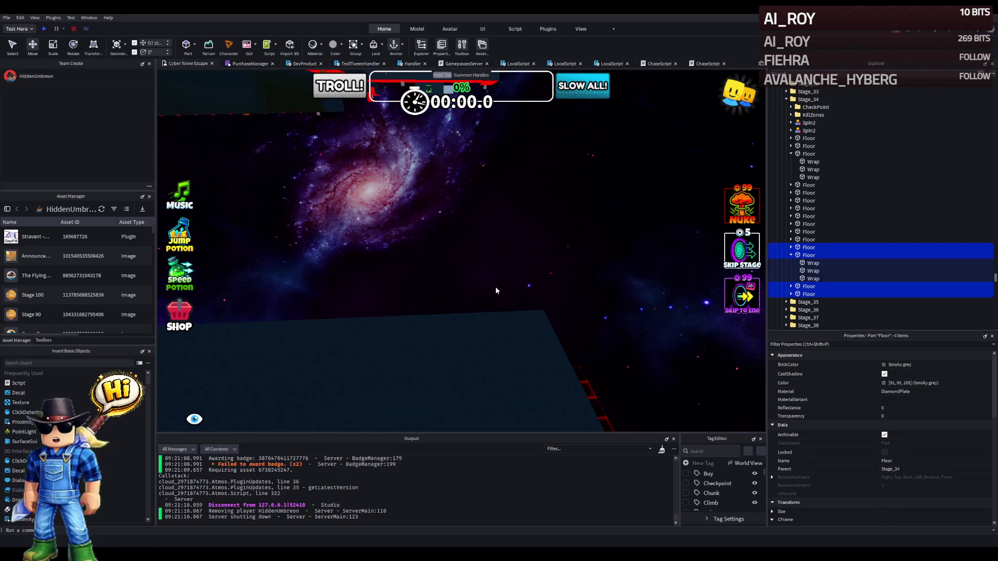
{"action": "left_click_drag", "start_coordinate": [445, 383], "coordinate": [458, 333]}
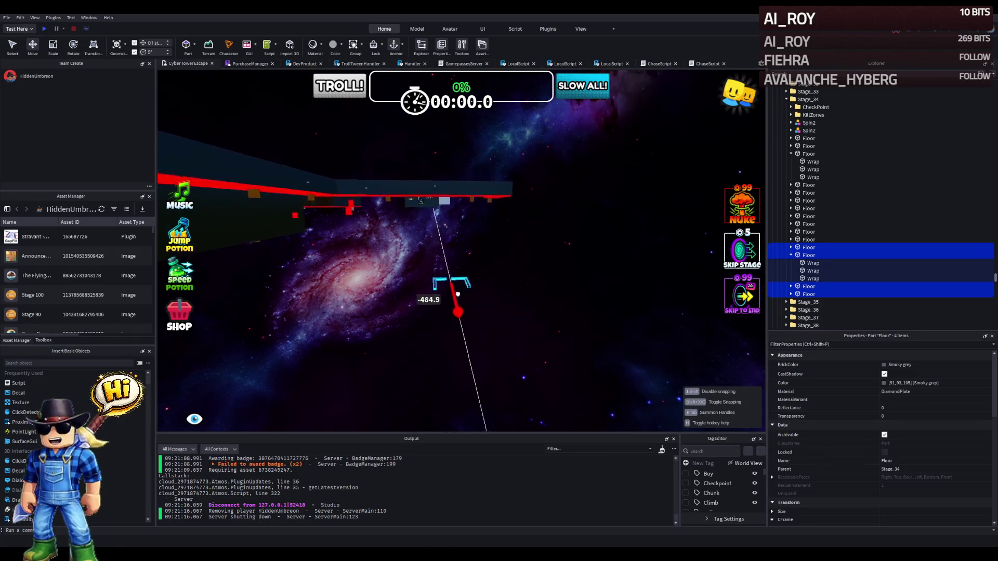
{"action": "left_click_drag", "start_coordinate": [467, 277], "coordinate": [468, 278]}
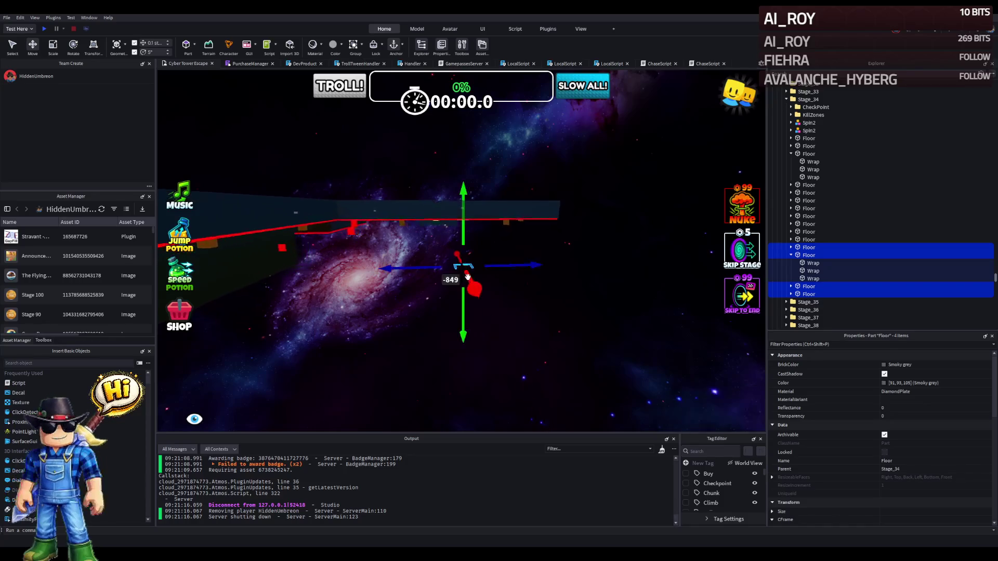
{"action": "left_click_drag", "start_coordinate": [465, 237], "coordinate": [465, 215]}
Lower the floors beside the brown platform and place them under Stage_58's CheckPoint.
{"action": "key", "text": "w"}
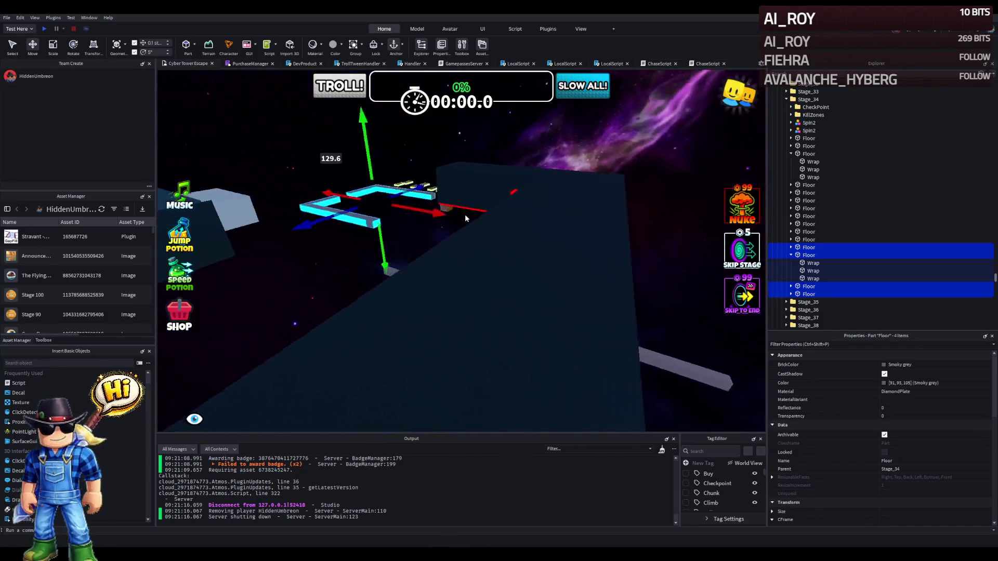
{"action": "key", "text": "w"}
{"action": "left_click_drag", "start_coordinate": [455, 237], "coordinate": [457, 309]}
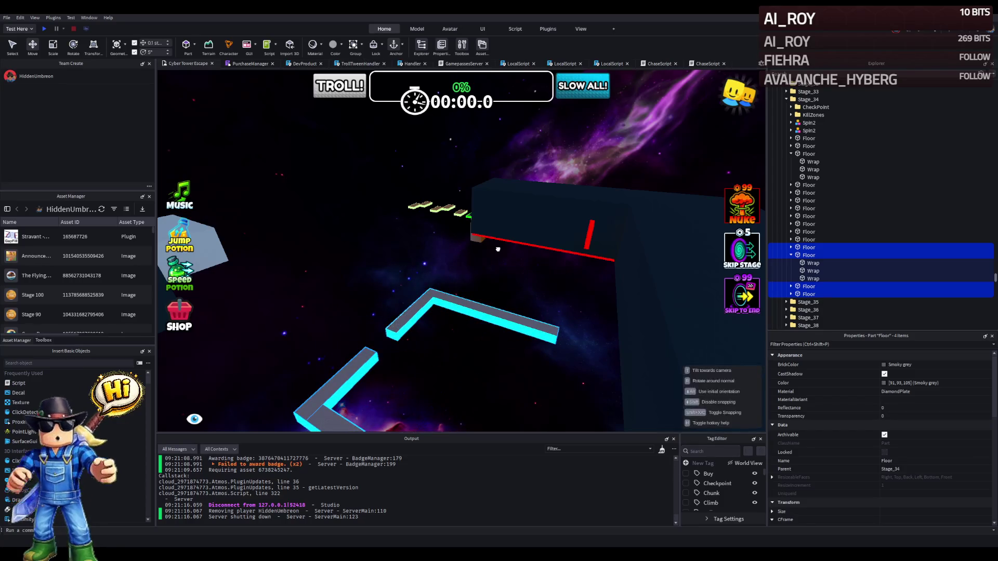
{"action": "key", "text": "w"}
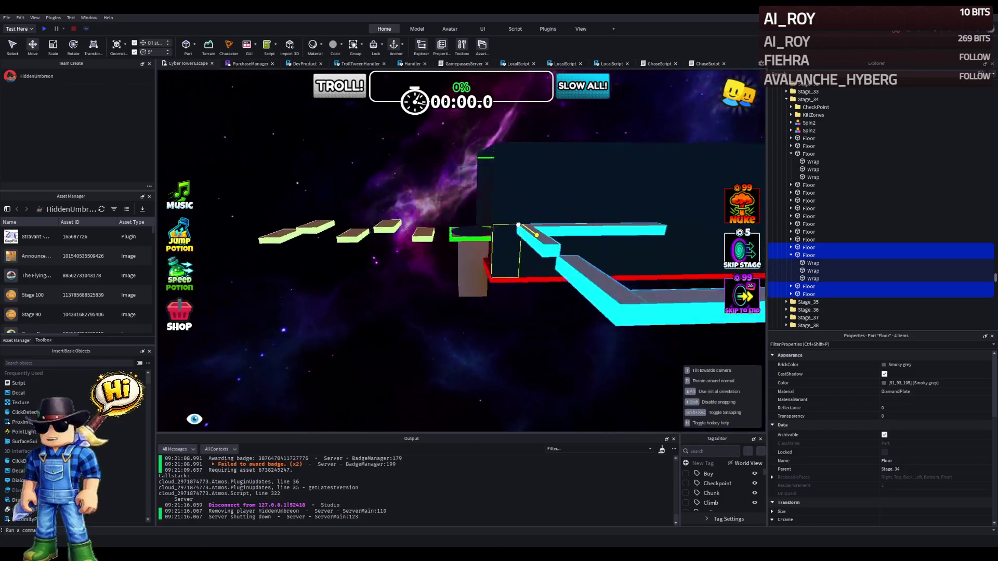
{"action": "key", "text": "a"}
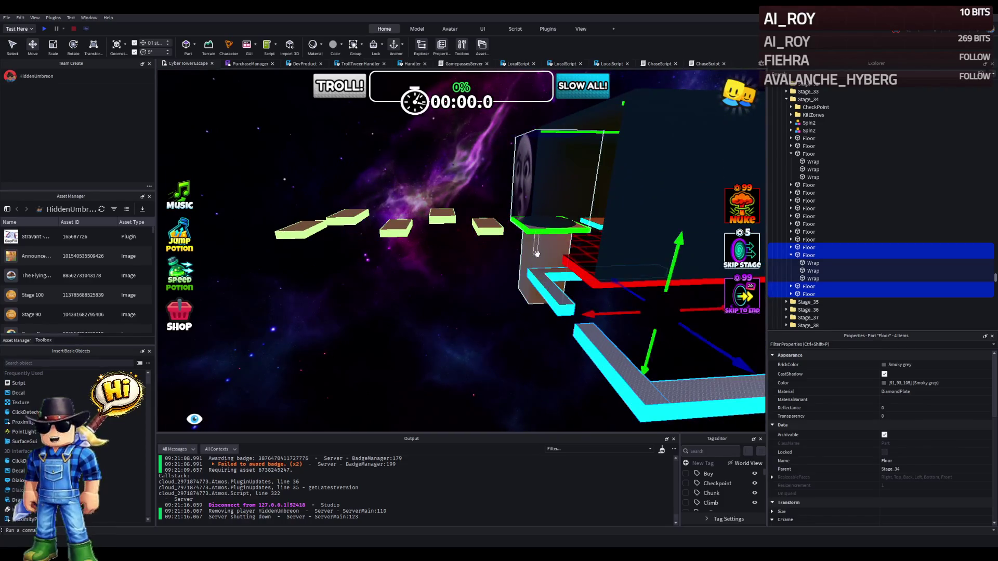
{"action": "left_click", "coordinate": [537, 254], "text": "ctrl"}
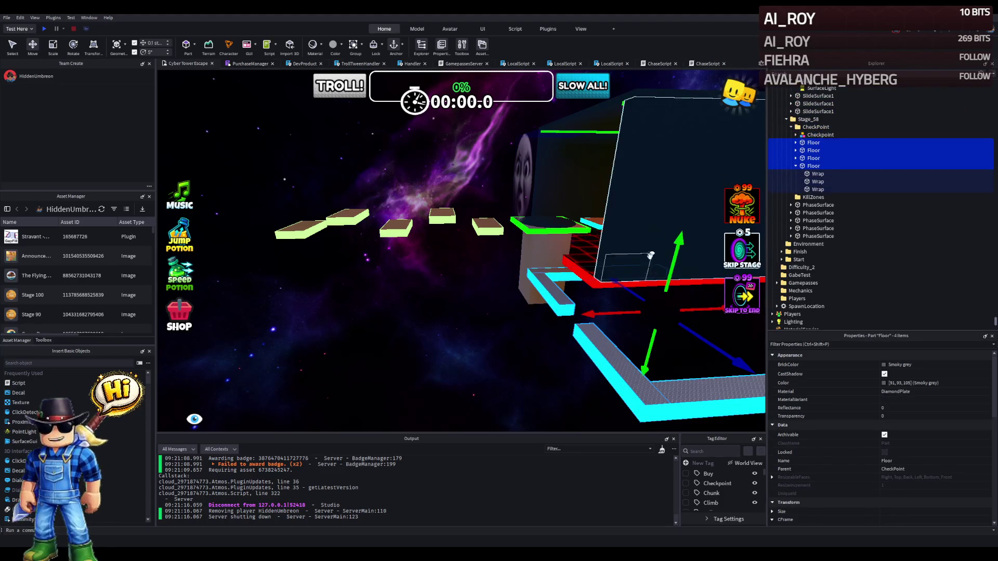
{"action": "mouse_move", "coordinate": [611, 309]}
{"action": "left_mouse_down"}
{"action": "mouse_move", "coordinate": [585, 299]}
{"action": "mouse_move", "coordinate": [457, 312]}
{"action": "mouse_move", "coordinate": [387, 333]}
{"action": "mouse_move", "coordinate": [403, 274]}
{"action": "mouse_move", "coordinate": [522, 248]}
{"action": "mouse_move", "coordinate": [501, 235]}
{"action": "mouse_move", "coordinate": [527, 213]}
{"action": "mouse_move", "coordinate": [489, 183]}
{"action": "mouse_move", "coordinate": [389, 217]}
{"action": "mouse_move", "coordinate": [393, 229]}
{"action": "mouse_move", "coordinate": [305, 242]}
{"action": "mouse_move", "coordinate": [361, 228]}
{"action": "left_mouse_up"}
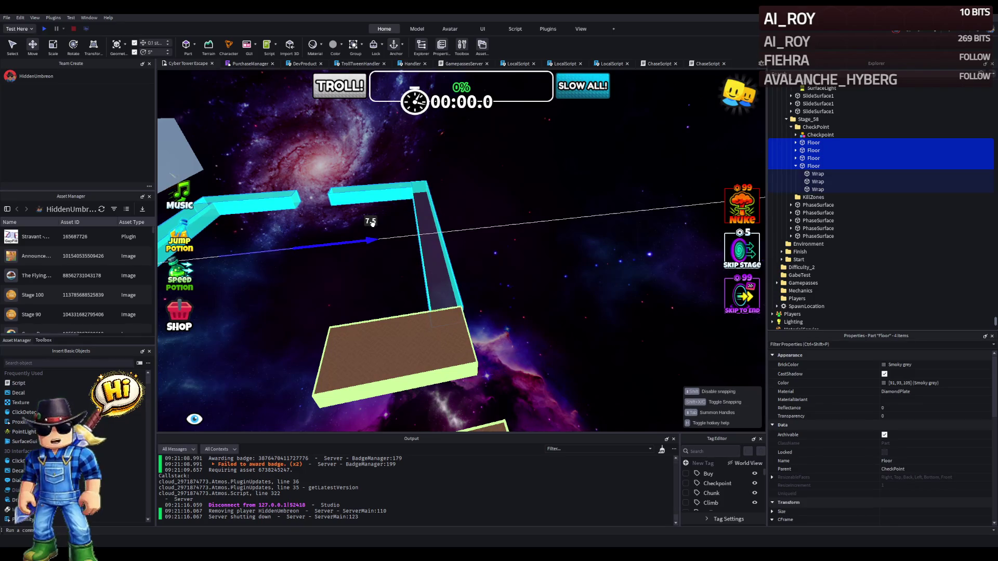
Nudge the four copied floors along two axes to line up with the brown platform.
{"action": "mouse_move", "coordinate": [371, 223]}
{"action": "left_mouse_down"}
{"action": "mouse_move", "coordinate": [346, 245]}
{"action": "mouse_move", "coordinate": [298, 251]}
{"action": "left_mouse_up"}
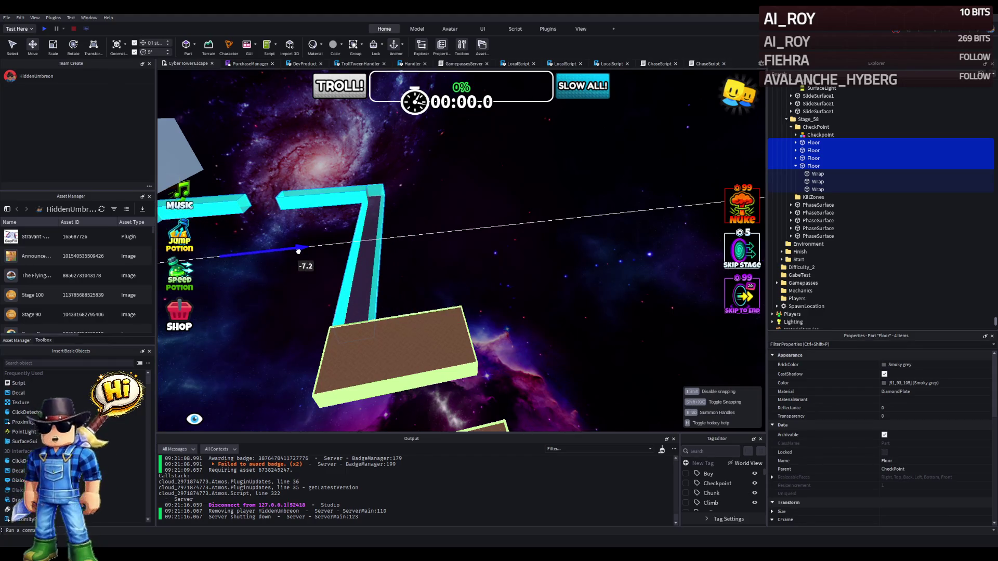
{"action": "left_click_drag", "start_coordinate": [299, 252], "coordinate": [329, 240]}
{"action": "key", "text": "f"}
{"action": "left_click_drag", "start_coordinate": [394, 229], "coordinate": [518, 214]}
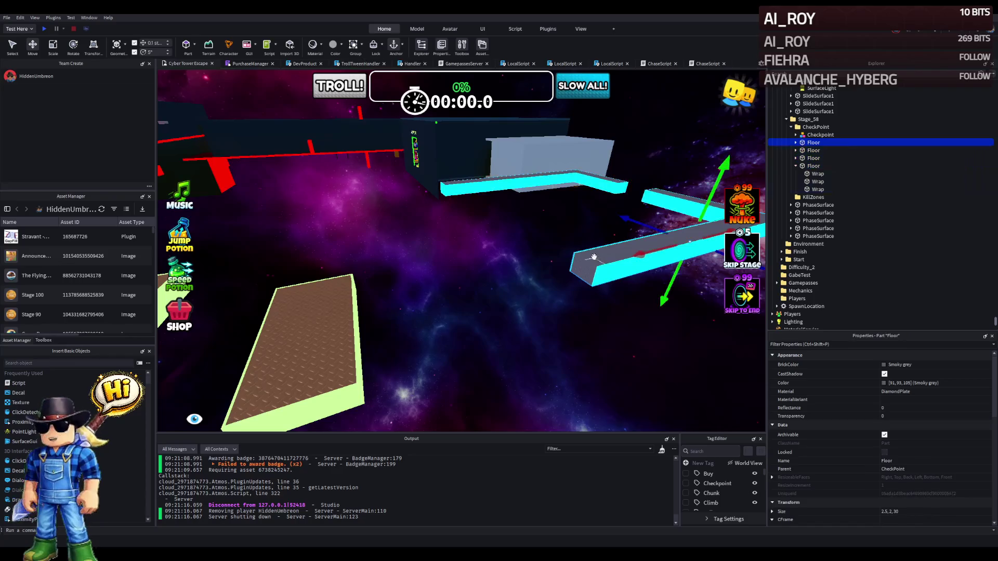
Duplicate a floor piece and slide the Floor pieces along X into place.
{"action": "key", "text": "ctrl+d"}
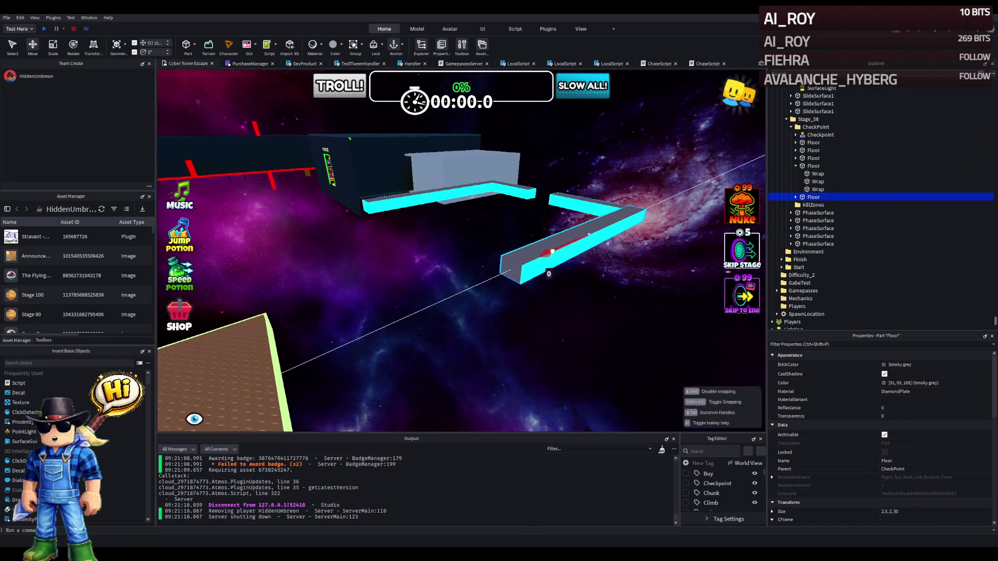
{"action": "left_click_drag", "start_coordinate": [450, 292], "coordinate": [432, 301]}
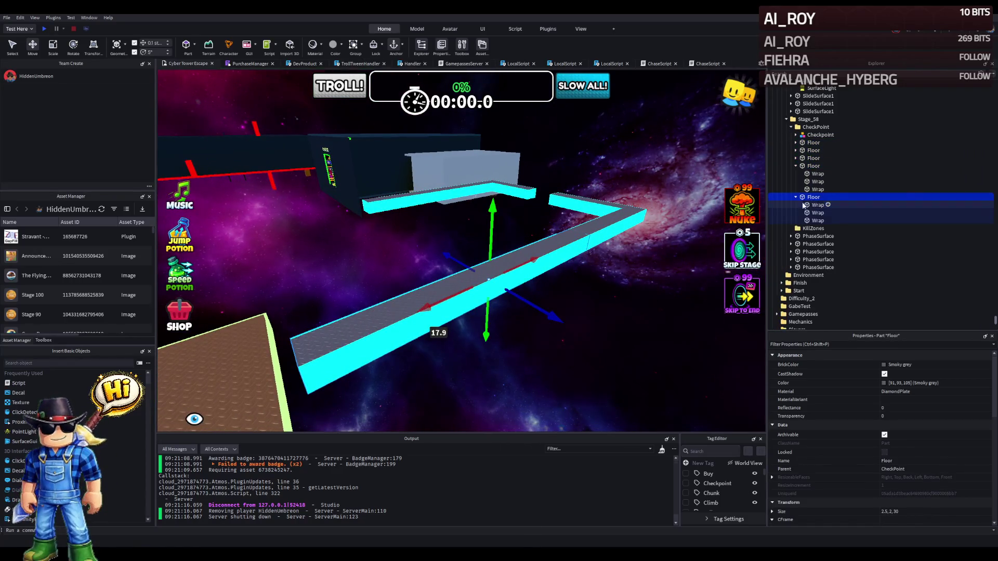
{"action": "left_click", "coordinate": [814, 198]}
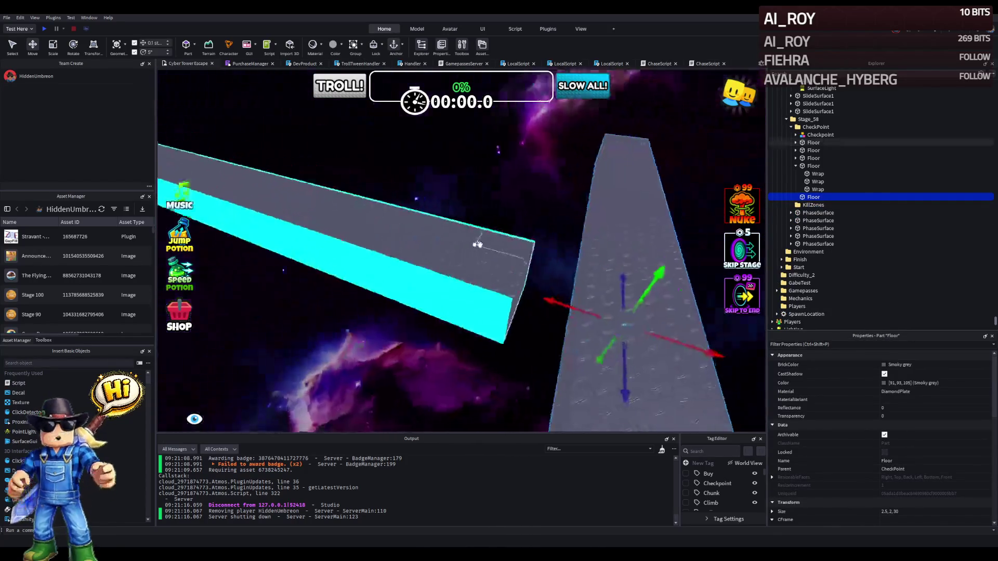
{"action": "mouse_move", "coordinate": [440, 267]}
{"action": "left_mouse_down"}
{"action": "mouse_move", "coordinate": [391, 276]}
{"action": "mouse_move", "coordinate": [404, 271]}
{"action": "left_mouse_up"}
Scale the floor piece into a 12 × 2 × 9 wide platform.
{"action": "key", "text": "ctrl+3"}
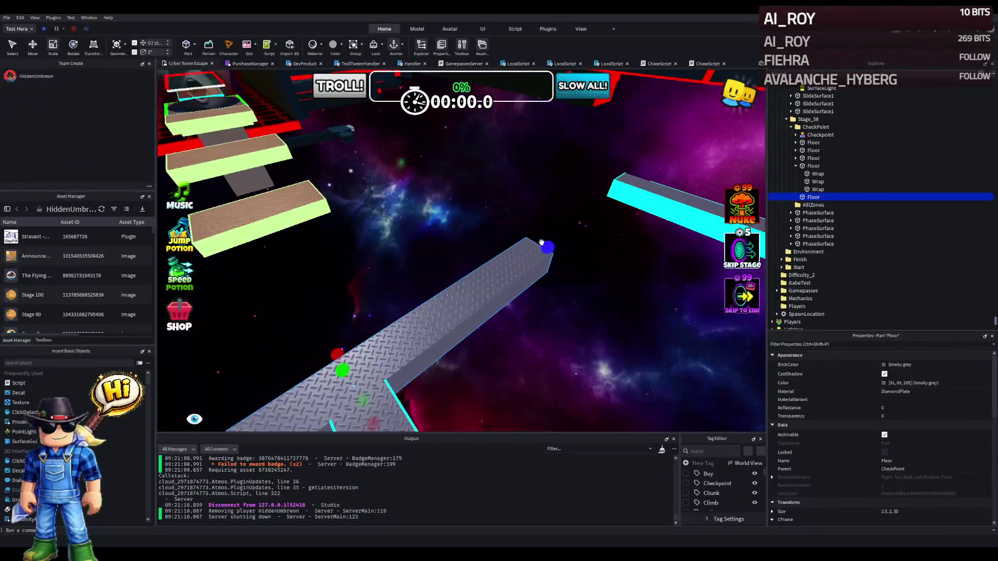
{"action": "left_click_drag", "start_coordinate": [541, 241], "coordinate": [522, 258]}
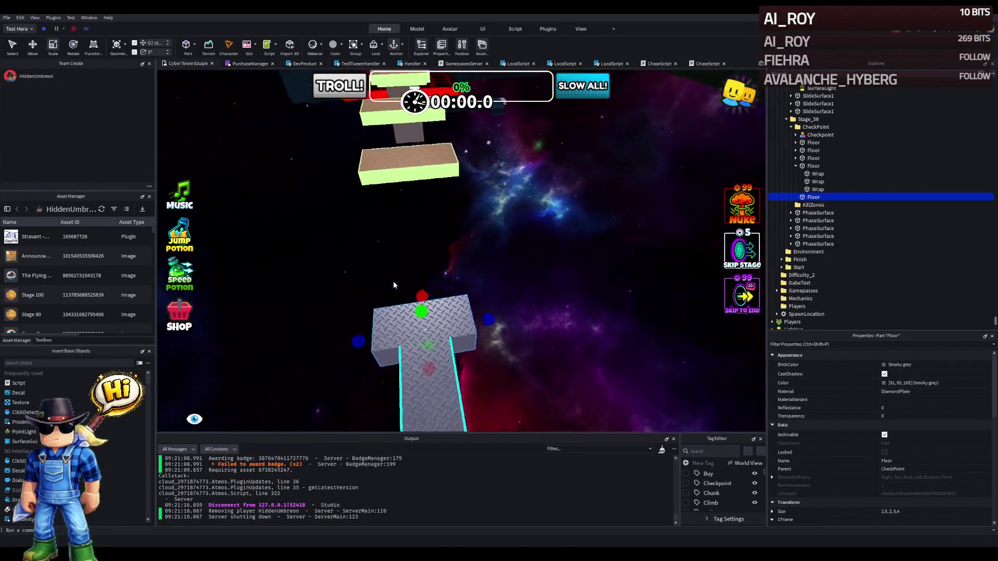
{"action": "left_click_drag", "start_coordinate": [486, 315], "coordinate": [495, 315]}
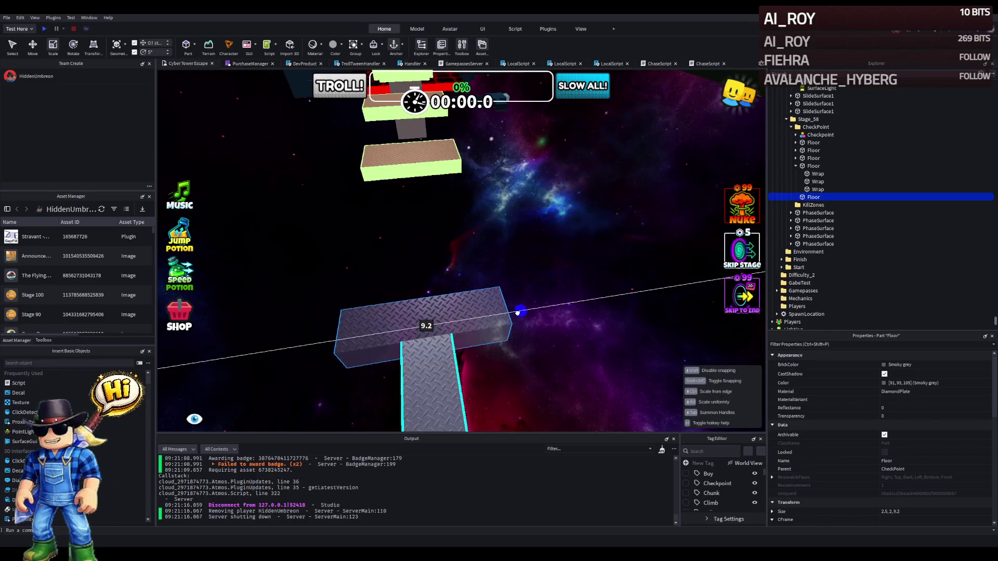
{"action": "left_click_drag", "start_coordinate": [422, 292], "coordinate": [419, 229]}
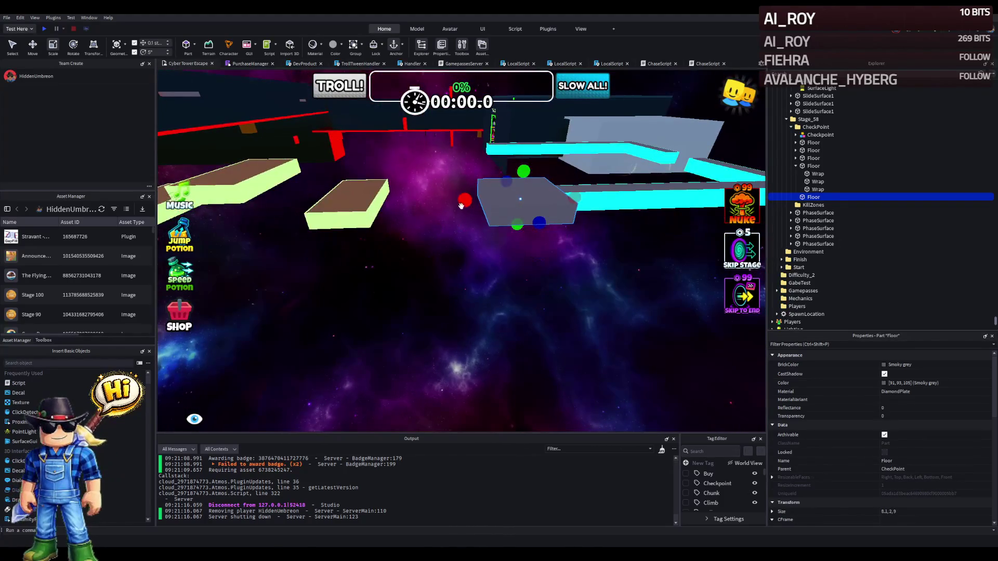
{"action": "left_click_drag", "start_coordinate": [464, 205], "coordinate": [446, 208]}
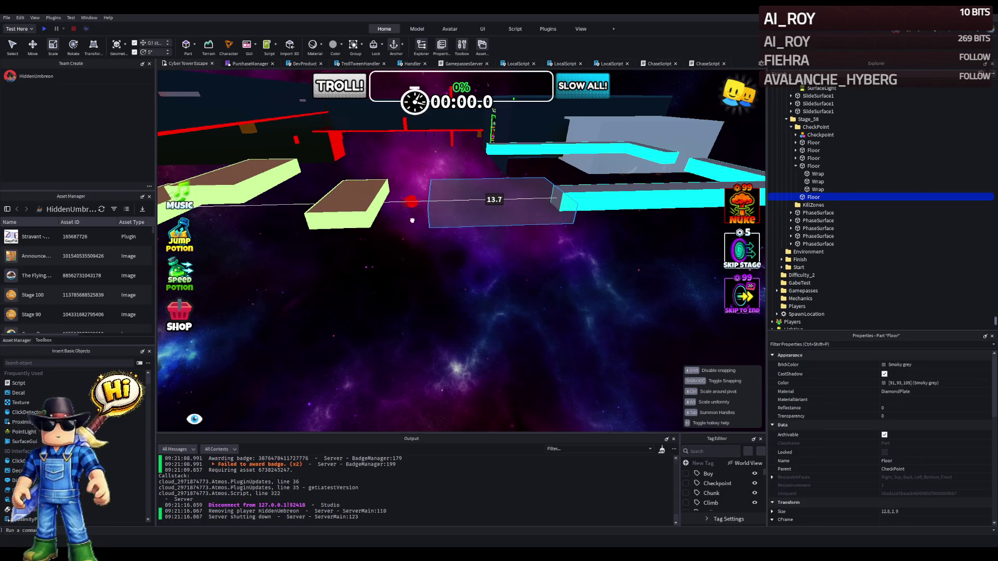
{"action": "left_click_drag", "start_coordinate": [423, 222], "coordinate": [432, 221]}
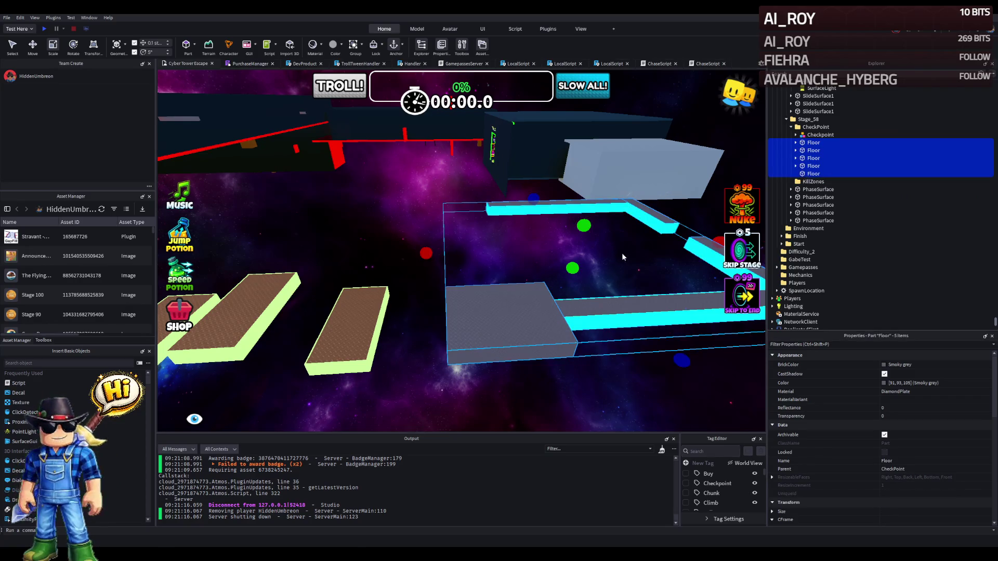
Shift the five Floor parts -4.5 studs along X, then deselect them.
{"action": "key", "text": "a"}
{"action": "mouse_move", "coordinate": [522, 253]}
{"action": "left_mouse_down"}
{"action": "mouse_move", "coordinate": [480, 264]}
{"action": "mouse_move", "coordinate": [515, 246]}
{"action": "mouse_move", "coordinate": [500, 297]}
{"action": "left_mouse_up"}
{"action": "scroll", "coordinate": [512, 254], "scroll_direction": "up", "scroll_amount": 5}
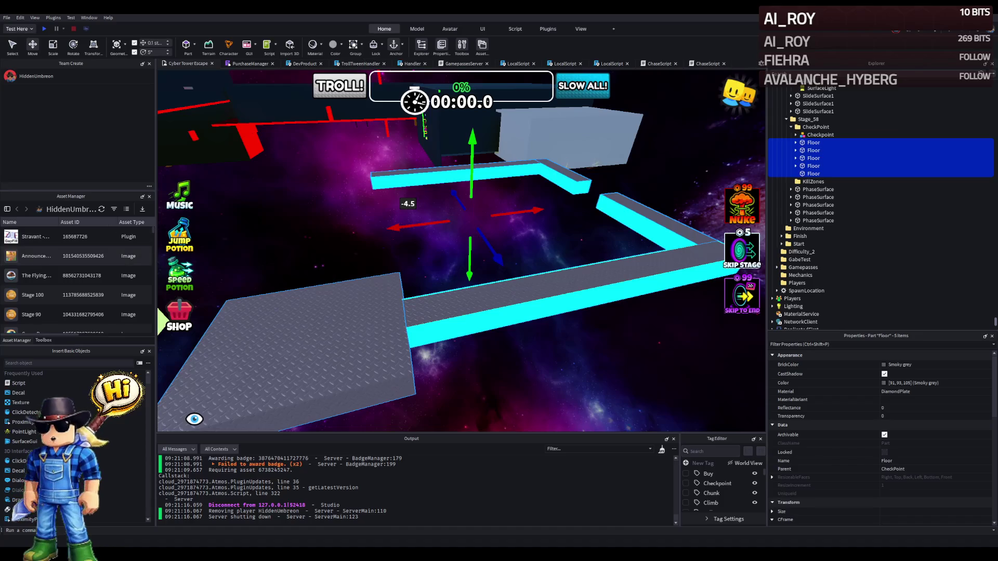
{"action": "left_click", "coordinate": [353, 320]}
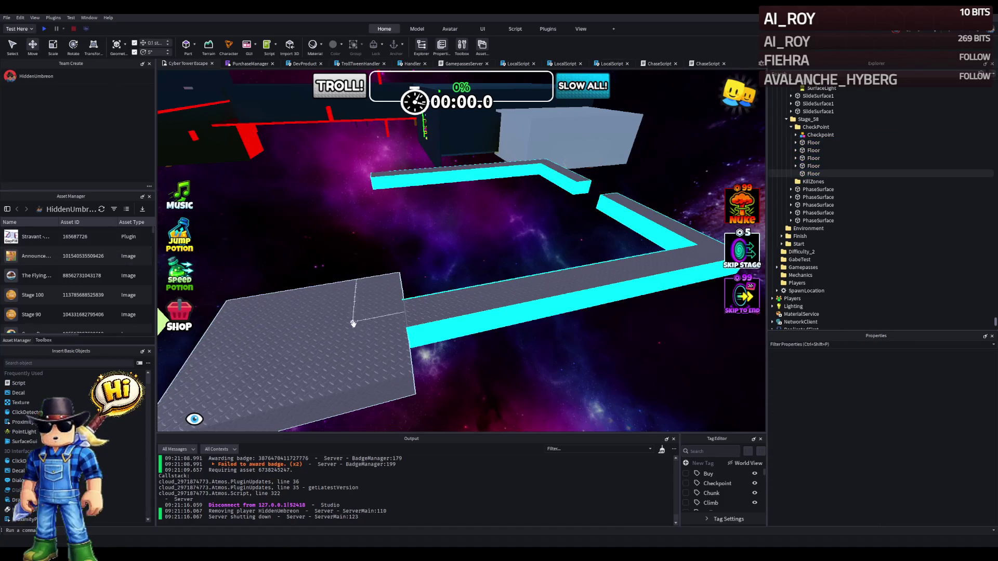
Select the large floor platform from a new viewing angle.
{"action": "scroll", "coordinate": [353, 320], "scroll_direction": "up", "scroll_amount": 3}
{"action": "left_click_drag", "start_coordinate": [380, 328], "coordinate": [407, 301]}
{"action": "left_click", "coordinate": [468, 286]}
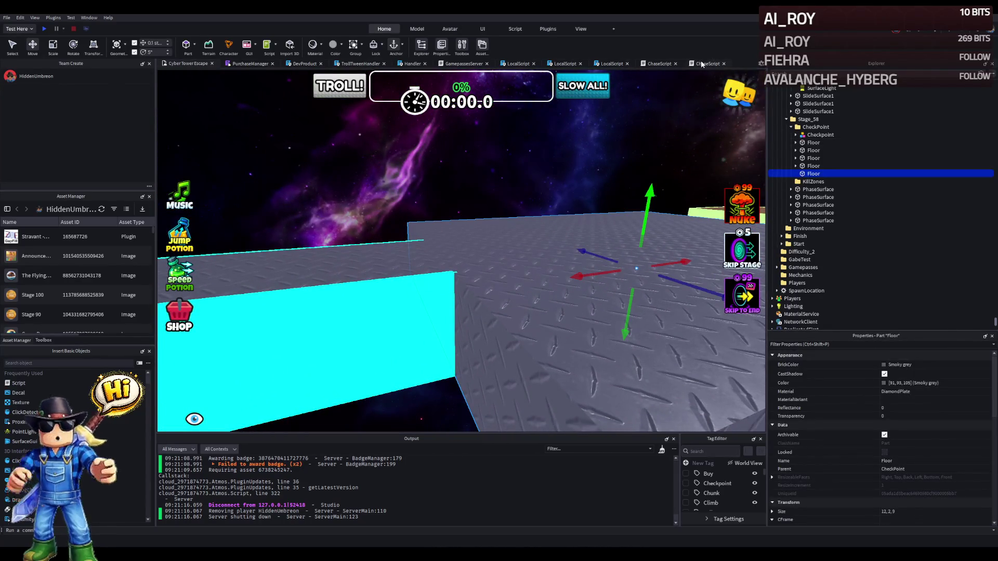
{"action": "left_click", "coordinate": [582, 30]}
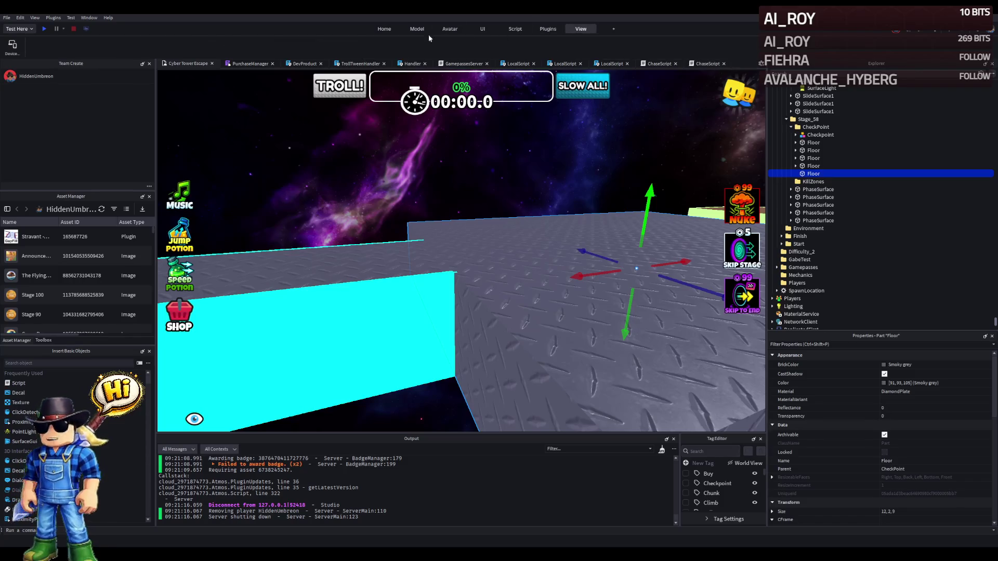
Wrap the large floor platform with cyan neon edge strips using the Wrap plugin.
{"action": "left_click", "coordinate": [646, 46]}
{"action": "left_click_drag", "start_coordinate": [460, 149], "coordinate": [459, 149]}
{"action": "scroll", "coordinate": [460, 149], "scroll_direction": "down", "scroll_amount": 5}
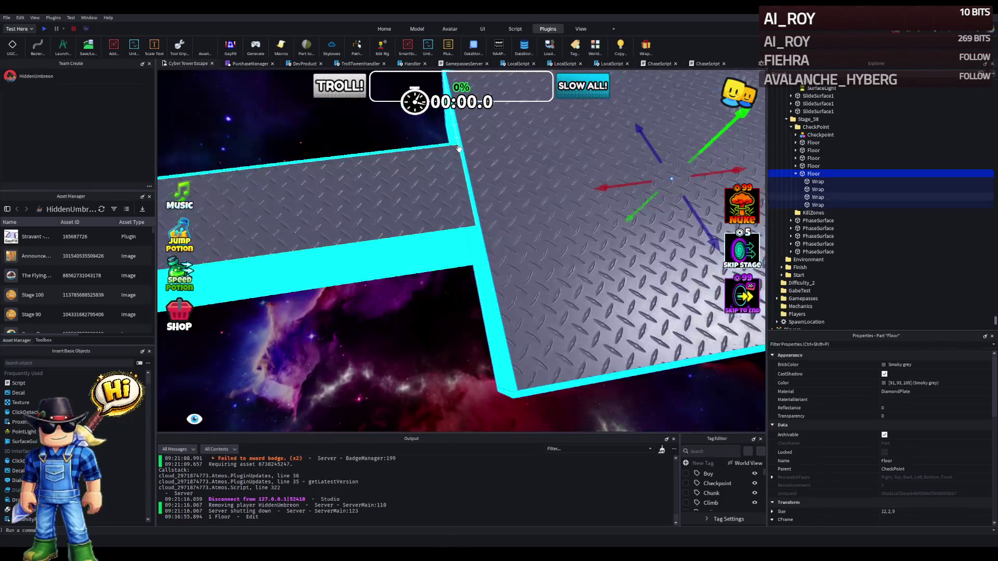
{"action": "left_click", "coordinate": [446, 236]}
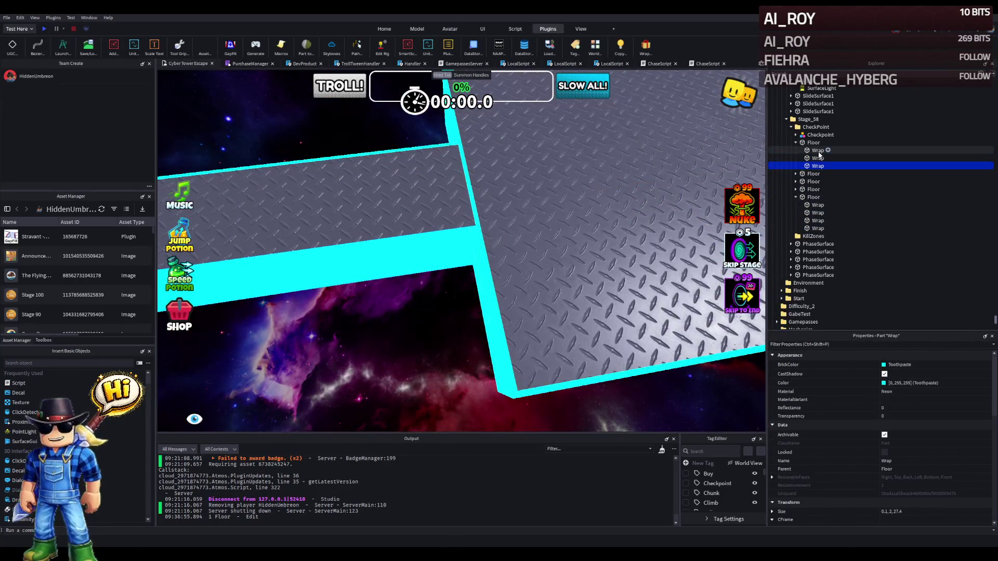
Collapse the Wrap lists in Explorer and select four floor pieces together.
{"action": "left_click", "coordinate": [796, 143]}
{"action": "left_click", "coordinate": [796, 174]}
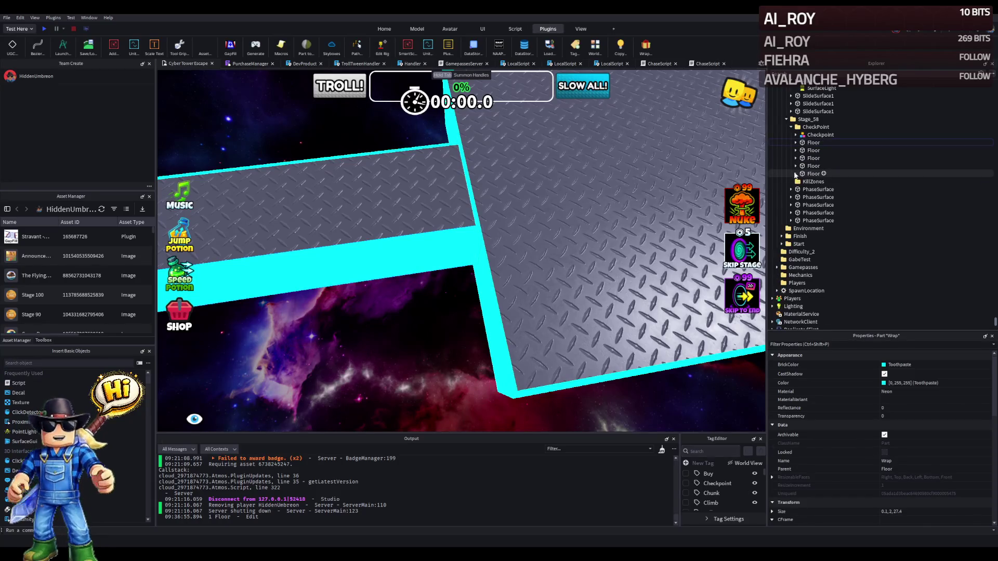
{"action": "left_click", "coordinate": [814, 143], "text": "shift"}
{"action": "key", "text": "f"}
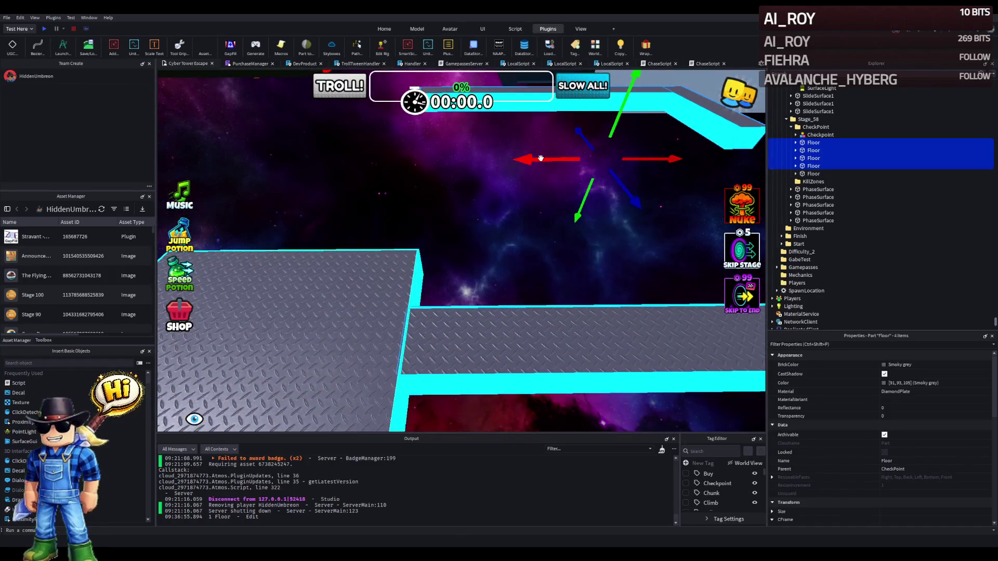
{"action": "left_click_drag", "start_coordinate": [541, 158], "coordinate": [542, 159]}
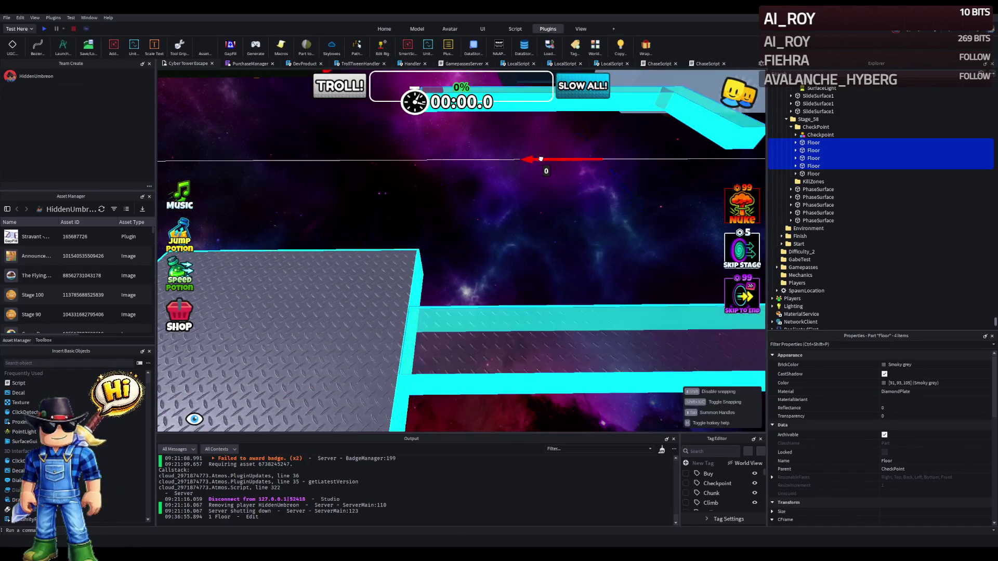
{"action": "left_click", "coordinate": [482, 222]}
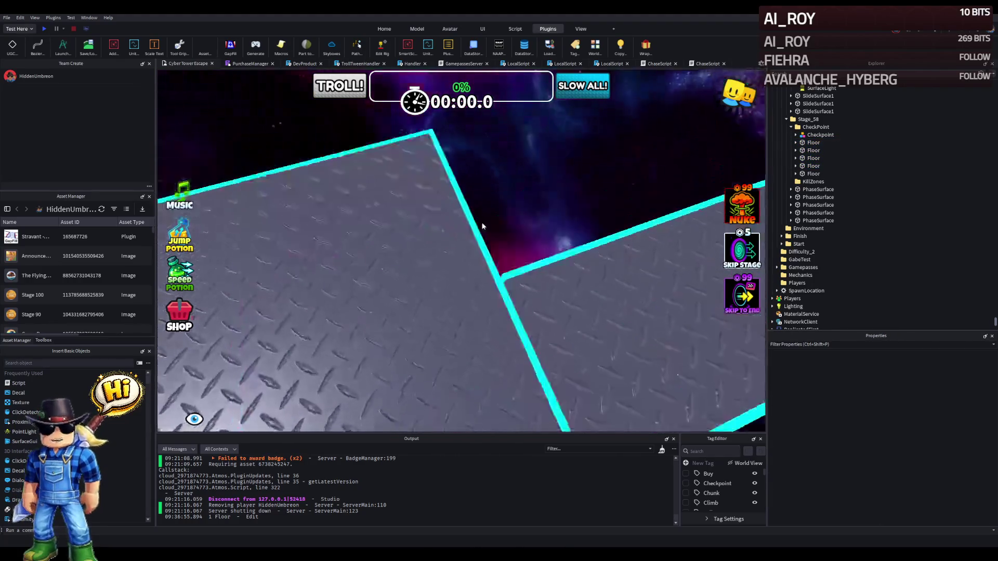
Restore the four-floor selection and nudge the pieces slightly sideways.
{"action": "scroll", "coordinate": [482, 222], "scroll_direction": "down", "scroll_amount": 5}
{"action": "scroll", "coordinate": [482, 222], "scroll_direction": "up", "scroll_amount": 5}
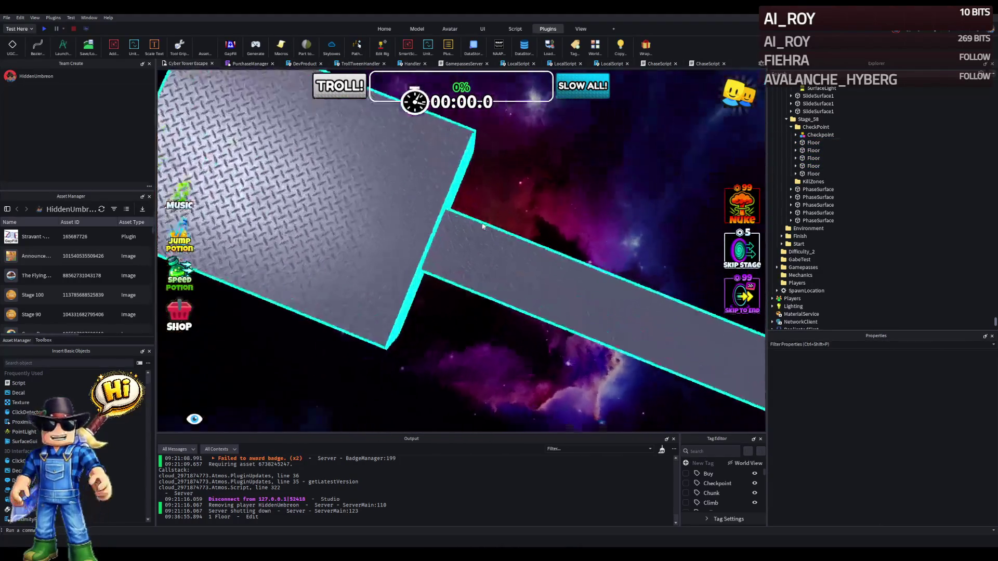
{"action": "scroll", "coordinate": [483, 222], "scroll_direction": "down", "scroll_amount": 5}
{"action": "scroll", "coordinate": [483, 223], "scroll_direction": "up", "scroll_amount": 6}
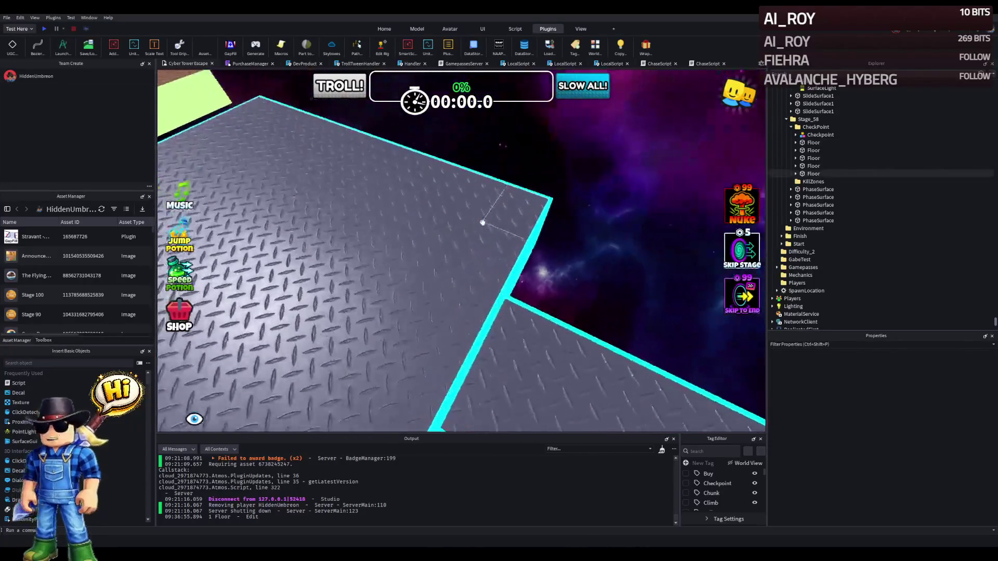
{"action": "scroll", "coordinate": [483, 223], "scroll_direction": "down", "scroll_amount": 3}
{"action": "key", "text": "ctrl+z"}
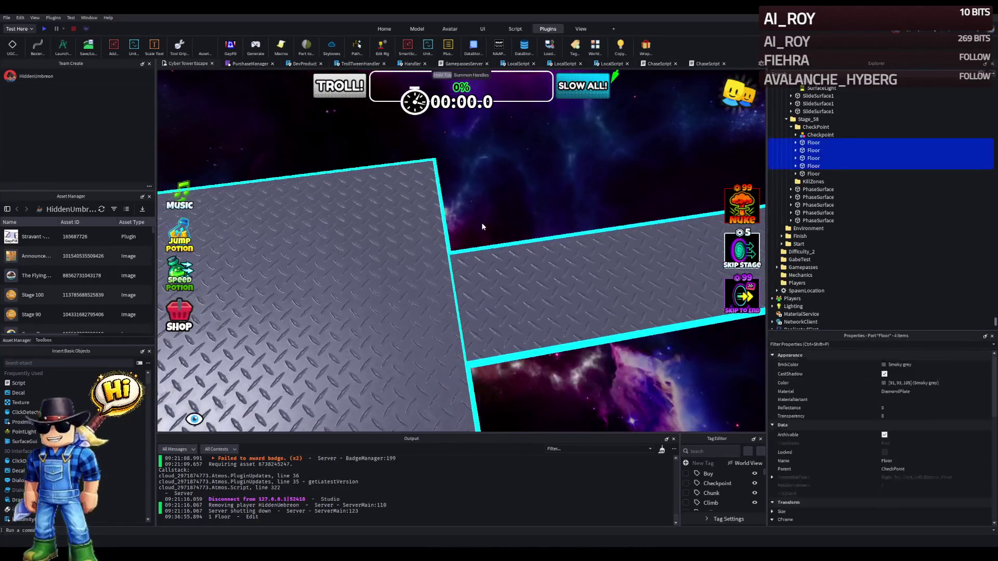
{"action": "scroll", "coordinate": [482, 224], "scroll_direction": "up", "scroll_amount": 3}
{"action": "scroll", "coordinate": [482, 224], "scroll_direction": "down", "scroll_amount": 3}
{"action": "scroll", "coordinate": [481, 214], "scroll_direction": "up", "scroll_amount": 2}
{"action": "left_click_drag", "start_coordinate": [483, 187], "coordinate": [483, 187]}
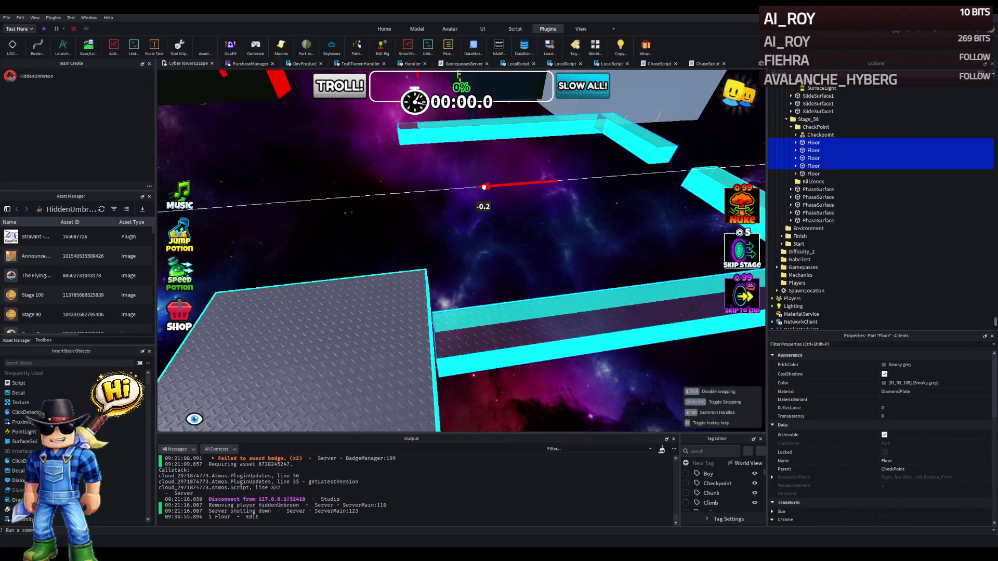
Deselect, look down on the floor, and reselect the four floor pieces.
{"action": "left_click", "coordinate": [460, 213]}
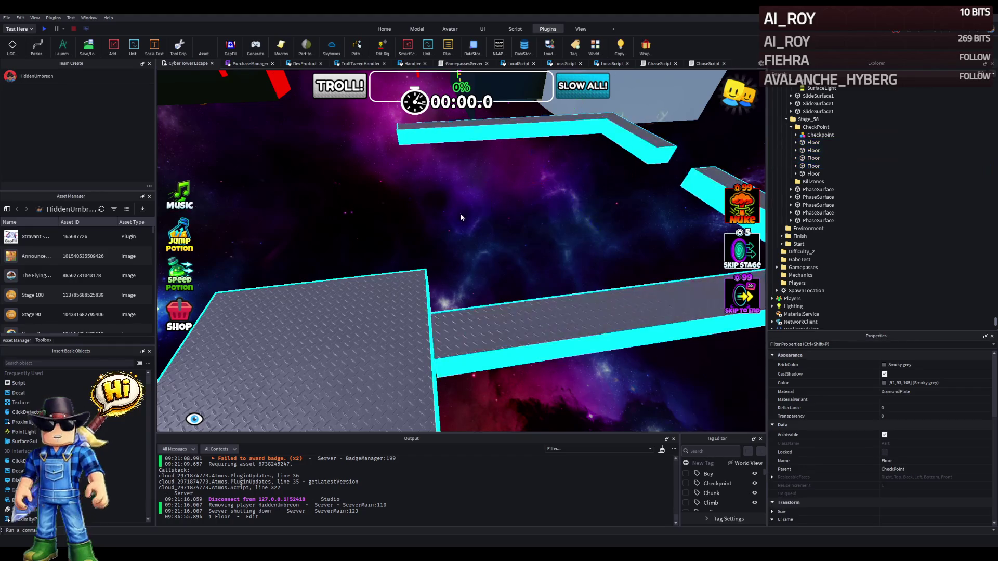
{"action": "left_click_drag", "start_coordinate": [461, 213], "coordinate": [461, 218]}
{"action": "left_click", "coordinate": [461, 217]}
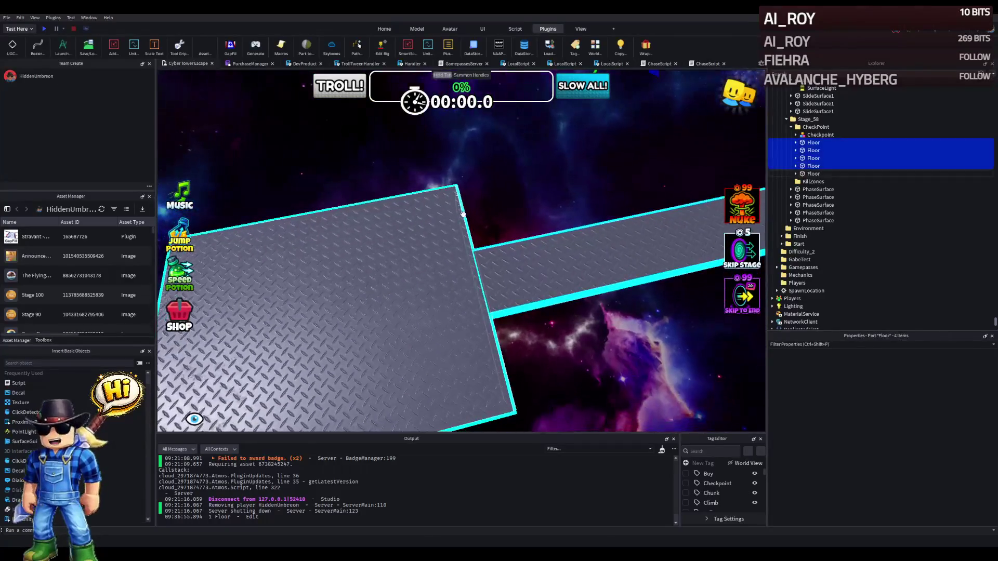
{"action": "scroll", "coordinate": [470, 212], "scroll_direction": "up", "scroll_amount": 5}
{"action": "scroll", "coordinate": [471, 212], "scroll_direction": "down", "scroll_amount": 5}
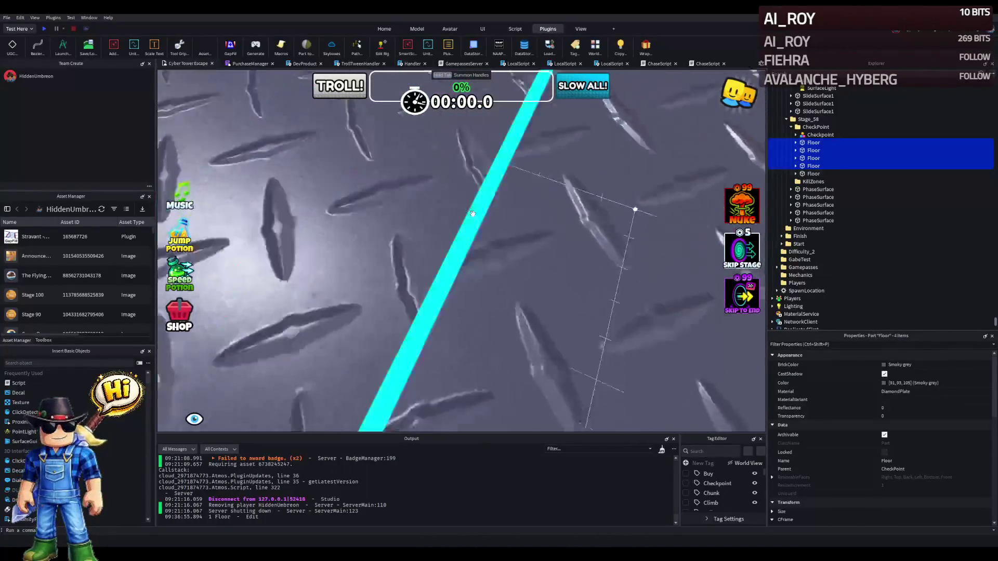
Duplicate a cyan Wrap edge strip and shorten the copy to 4.5 long.
{"action": "left_click", "coordinate": [475, 304]}
{"action": "left_click_drag", "start_coordinate": [475, 305], "coordinate": [579, 258]}
{"action": "key", "text": "ctrl+d"}
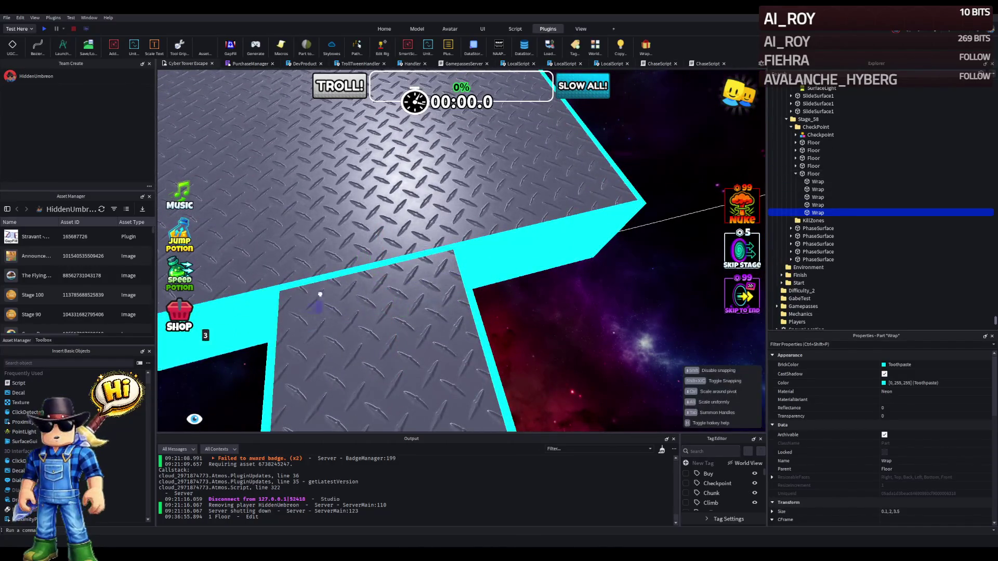
{"action": "left_click_drag", "start_coordinate": [509, 251], "coordinate": [316, 221]}
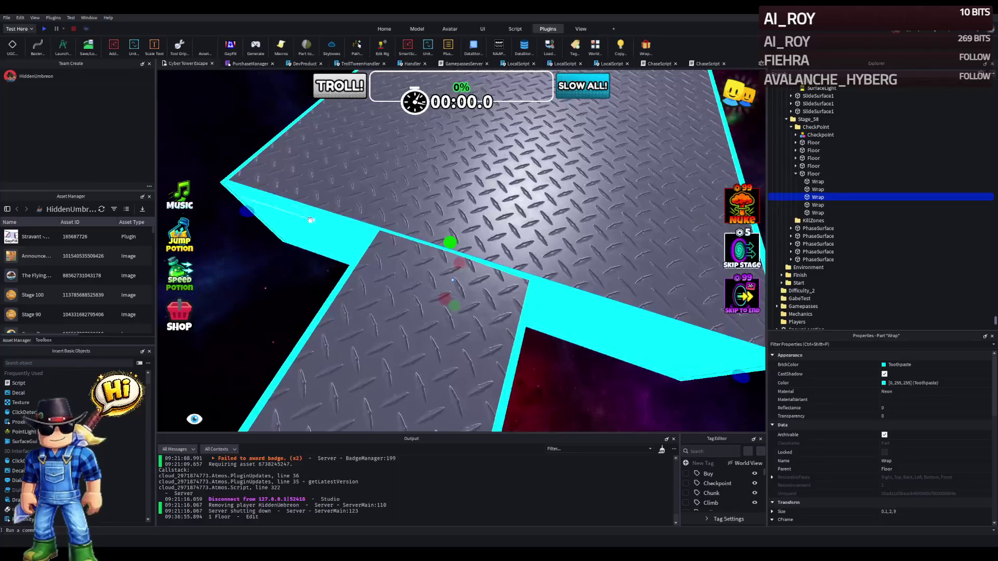
{"action": "mouse_move", "coordinate": [254, 213]}
{"action": "left_mouse_down"}
{"action": "mouse_move", "coordinate": [393, 257]}
{"action": "mouse_move", "coordinate": [399, 279]}
{"action": "left_mouse_up"}
{"action": "left_click_drag", "start_coordinate": [321, 288], "coordinate": [325, 287]}
Select four floor pieces in the Explorer and frame them in view.
{"action": "left_click", "coordinate": [494, 263]}
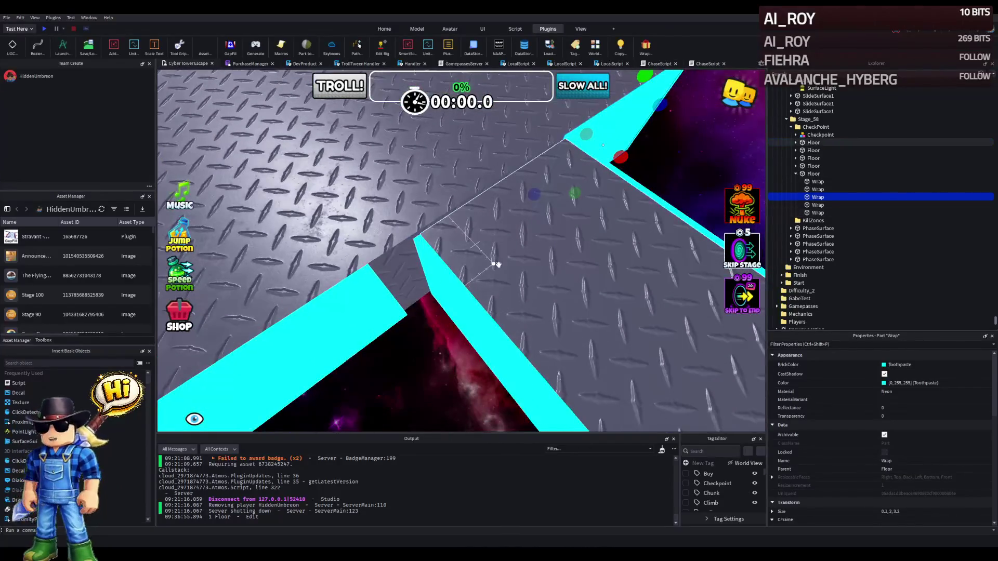
{"action": "left_click_drag", "start_coordinate": [513, 260], "coordinate": [628, 201]}
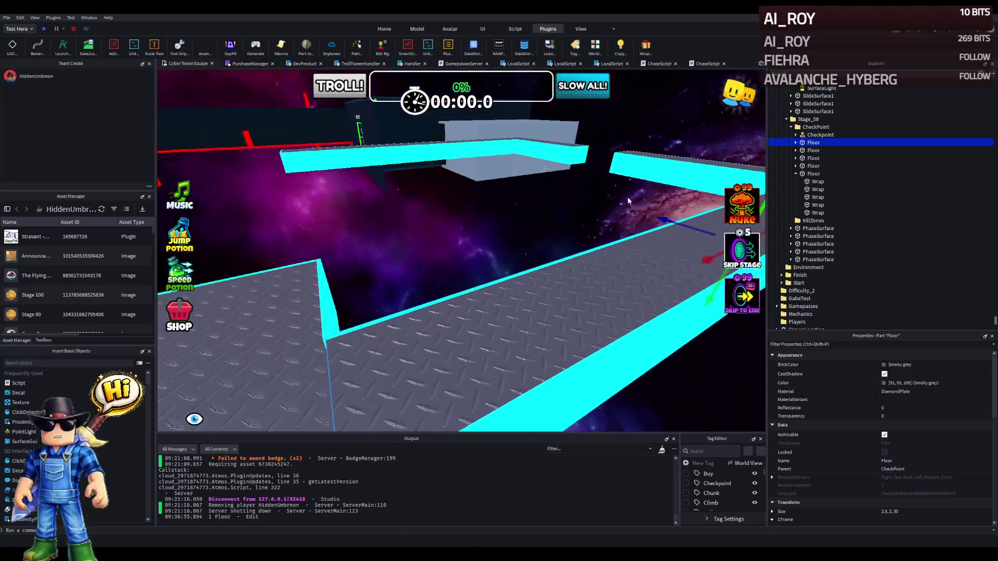
{"action": "left_click", "coordinate": [795, 173]}
{"action": "left_click", "coordinate": [812, 166], "text": "ctrl"}
{"action": "left_click", "coordinate": [812, 158], "text": "ctrl"}
{"action": "left_click", "coordinate": [812, 150], "text": "ctrl"}
{"action": "key", "text": "f"}
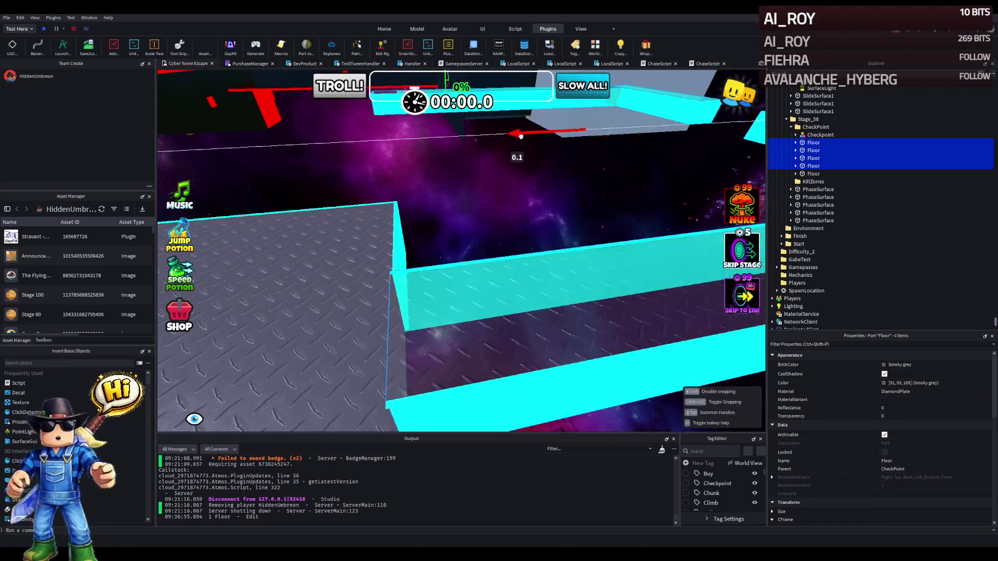
Move the floors, then shift the fifth floor toward the green platform by 0.4 studs.
{"action": "mouse_move", "coordinate": [522, 137]}
{"action": "left_mouse_down"}
{"action": "mouse_move", "coordinate": [478, 183]}
{"action": "mouse_move", "coordinate": [381, 215]}
{"action": "mouse_move", "coordinate": [390, 217]}
{"action": "mouse_move", "coordinate": [379, 201]}
{"action": "mouse_move", "coordinate": [341, 196]}
{"action": "mouse_move", "coordinate": [366, 217]}
{"action": "left_mouse_up"}
{"action": "left_click", "coordinate": [381, 215]}
{"action": "mouse_move", "coordinate": [400, 277]}
{"action": "left_mouse_down"}
{"action": "mouse_move", "coordinate": [457, 260]}
{"action": "mouse_move", "coordinate": [458, 274]}
{"action": "mouse_move", "coordinate": [471, 239]}
{"action": "mouse_move", "coordinate": [522, 257]}
{"action": "left_mouse_up"}
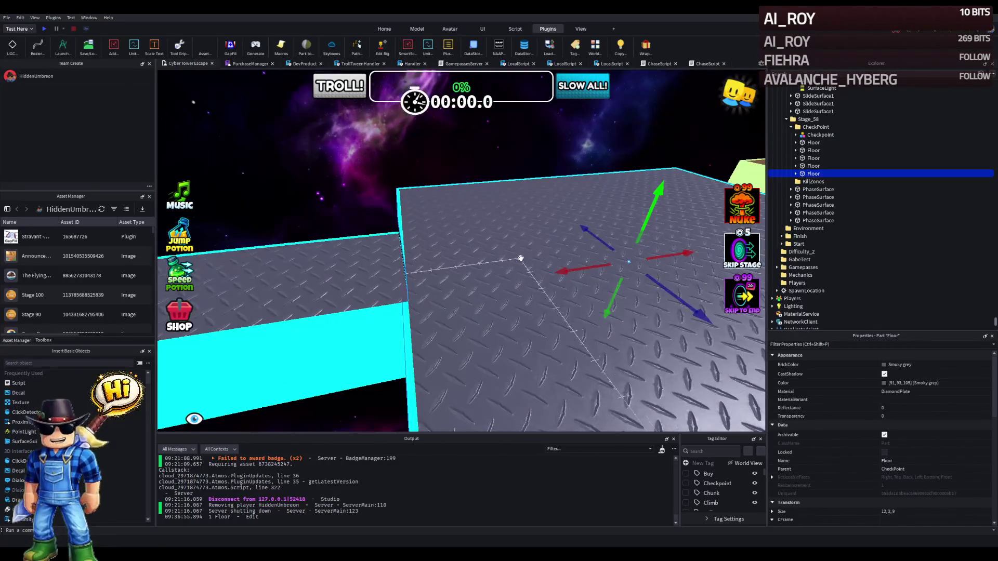
{"action": "mouse_move", "coordinate": [581, 265]}
{"action": "left_mouse_down"}
{"action": "mouse_move", "coordinate": [585, 255]}
{"action": "mouse_move", "coordinate": [562, 234]}
{"action": "mouse_move", "coordinate": [561, 267]}
{"action": "mouse_move", "coordinate": [445, 267]}
{"action": "mouse_move", "coordinate": [442, 251]}
{"action": "left_mouse_up"}
{"action": "scroll", "coordinate": [442, 252], "scroll_direction": "down", "scroll_amount": 5}
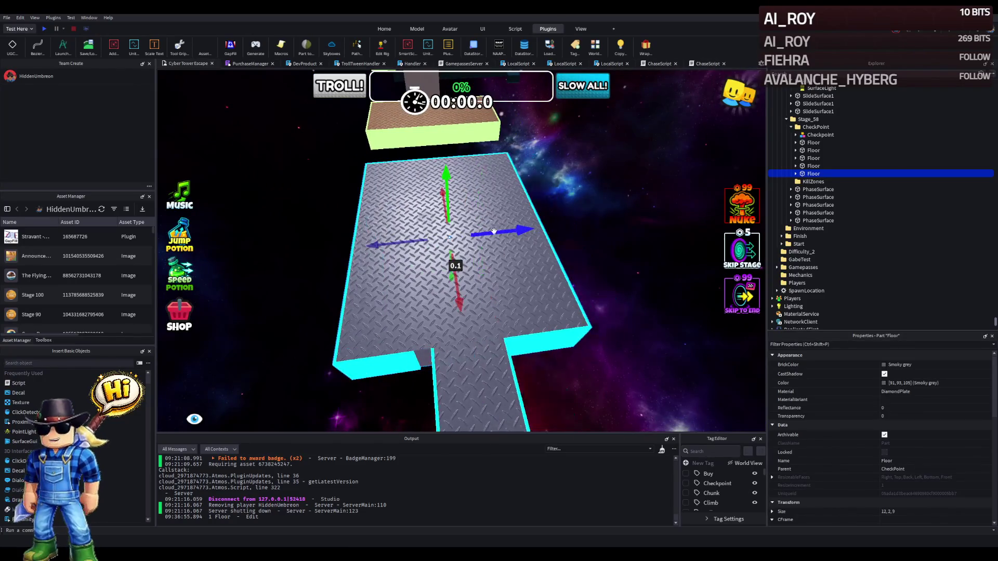
{"action": "mouse_move", "coordinate": [497, 232]}
{"action": "left_mouse_down"}
{"action": "mouse_move", "coordinate": [559, 229]}
{"action": "mouse_move", "coordinate": [439, 241]}
{"action": "mouse_move", "coordinate": [631, 225]}
{"action": "mouse_move", "coordinate": [484, 232]}
{"action": "left_mouse_up"}
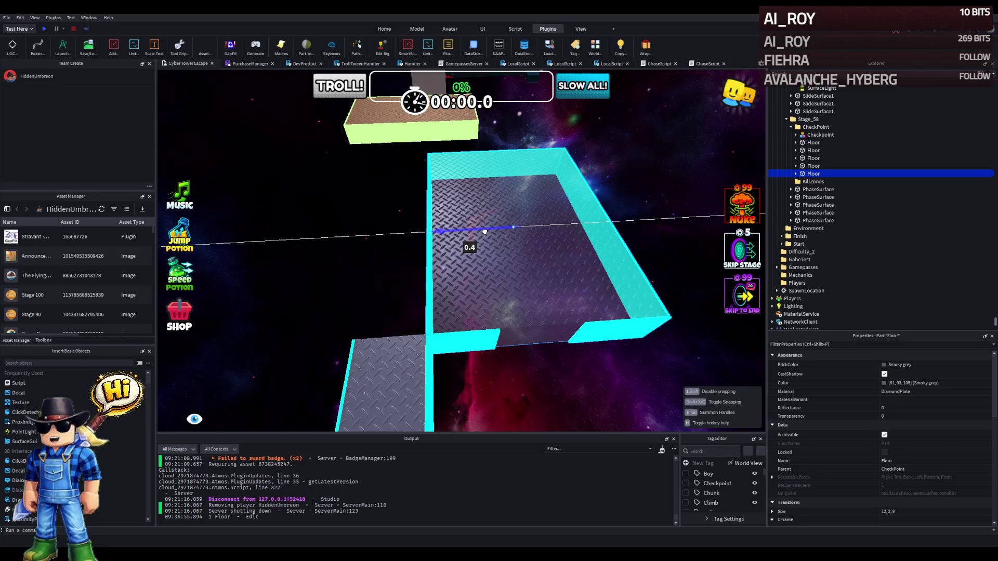
{"action": "mouse_move", "coordinate": [485, 232]}
{"action": "left_mouse_down"}
{"action": "mouse_move", "coordinate": [392, 242]}
{"action": "mouse_move", "coordinate": [400, 256]}
{"action": "left_mouse_up"}
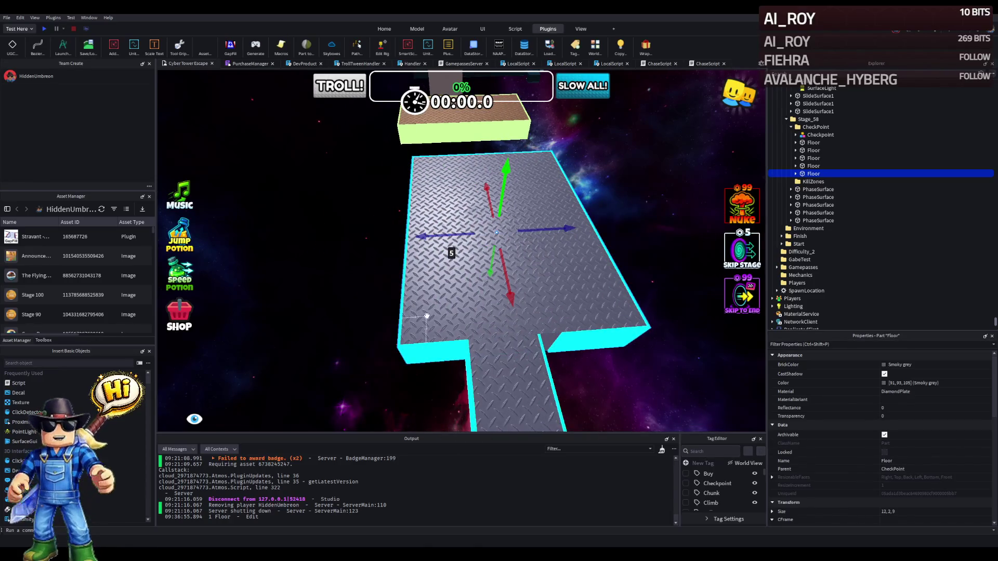
Set the last Floor's Position to 1594.305, 464.181, 462.645.
{"action": "left_click", "coordinate": [516, 361]}
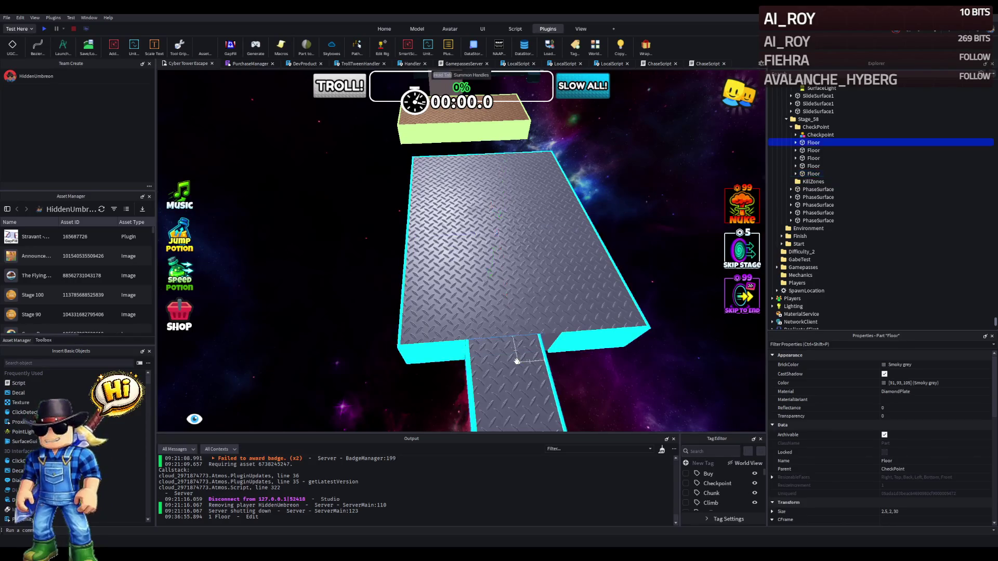
{"action": "scroll", "coordinate": [930, 478], "scroll_direction": "down", "scroll_amount": 2}
{"action": "key", "text": "ctrl+z"}
{"action": "type", "text": "1594.305, 464.181, 462.645"}
{"action": "key", "text": "Return"}
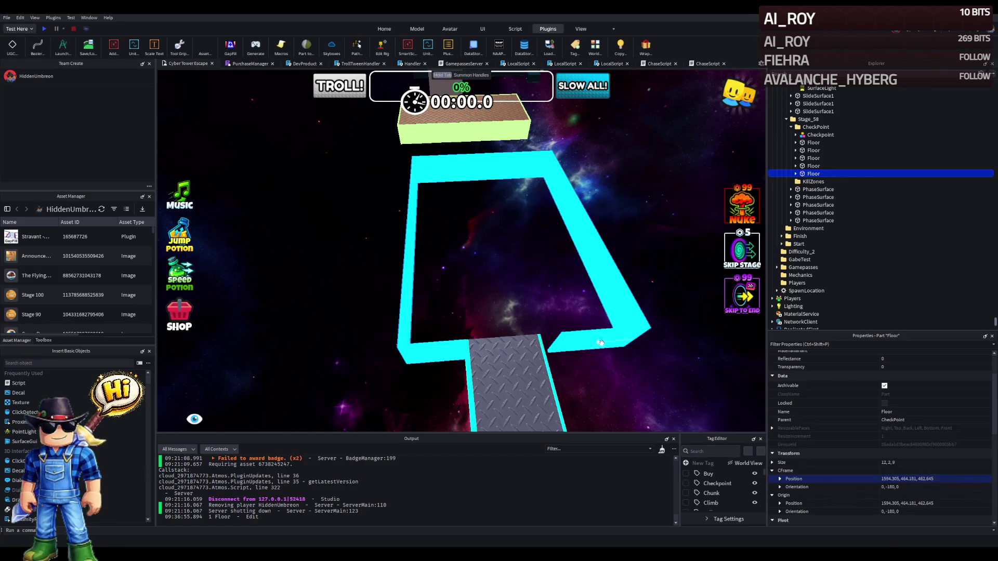
Slide the relocated Floor along X to 1573.304, back inside its cyan edge strips.
{"action": "key", "text": "f"}
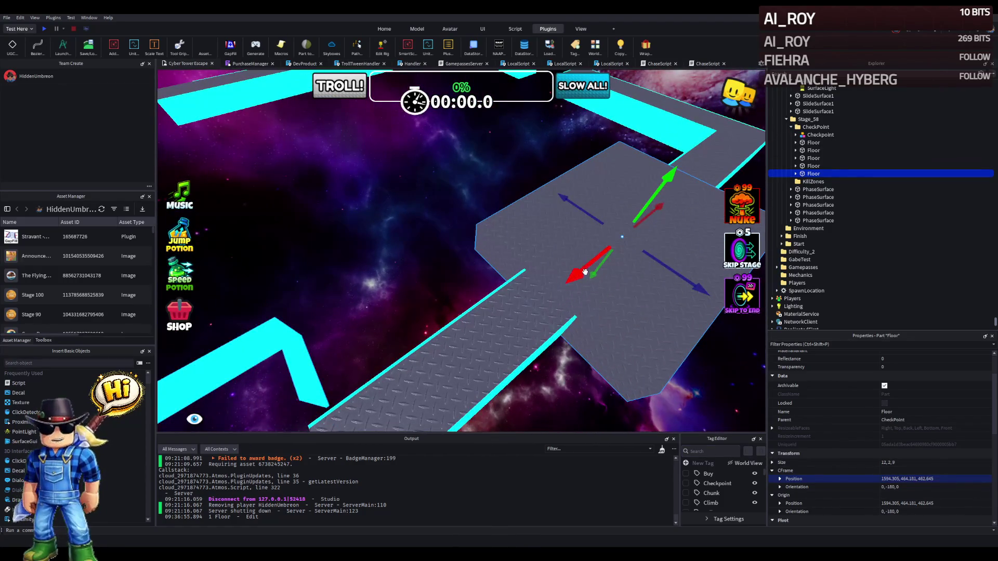
{"action": "left_click_drag", "start_coordinate": [585, 272], "coordinate": [499, 305]}
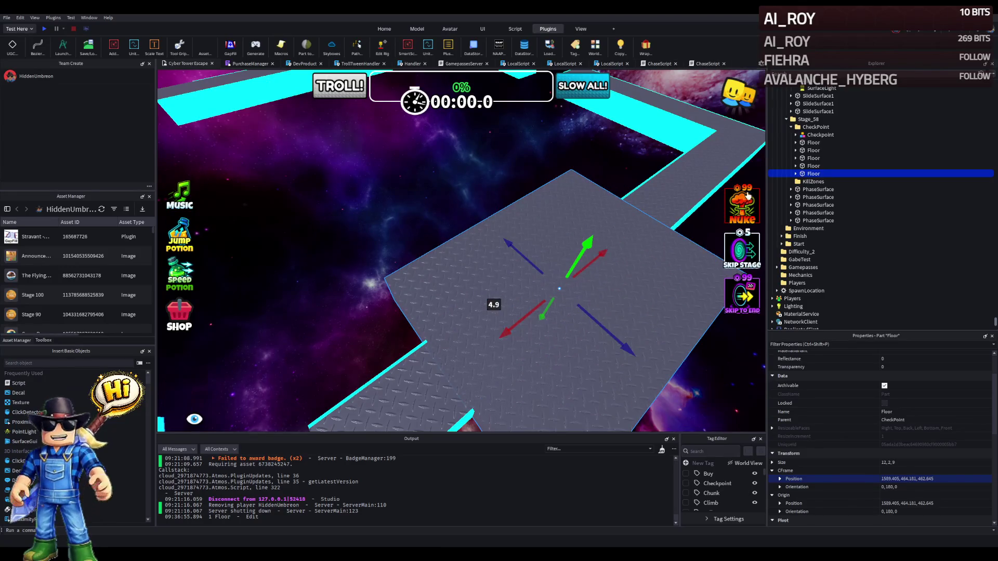
{"action": "key", "text": "ctrl+z"}
{"action": "left_click_drag", "start_coordinate": [693, 216], "coordinate": [661, 237]}
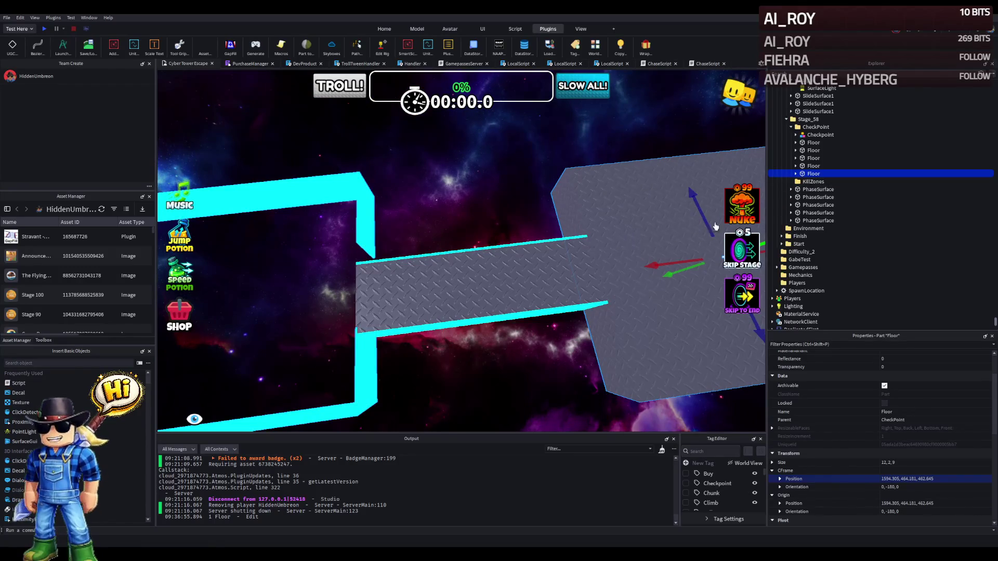
{"action": "left_click_drag", "start_coordinate": [662, 265], "coordinate": [647, 263]}
{"action": "key", "text": "f"}
{"action": "left_click_drag", "start_coordinate": [480, 229], "coordinate": [489, 241]}
{"action": "scroll", "coordinate": [489, 241], "scroll_direction": "up", "scroll_amount": 5}
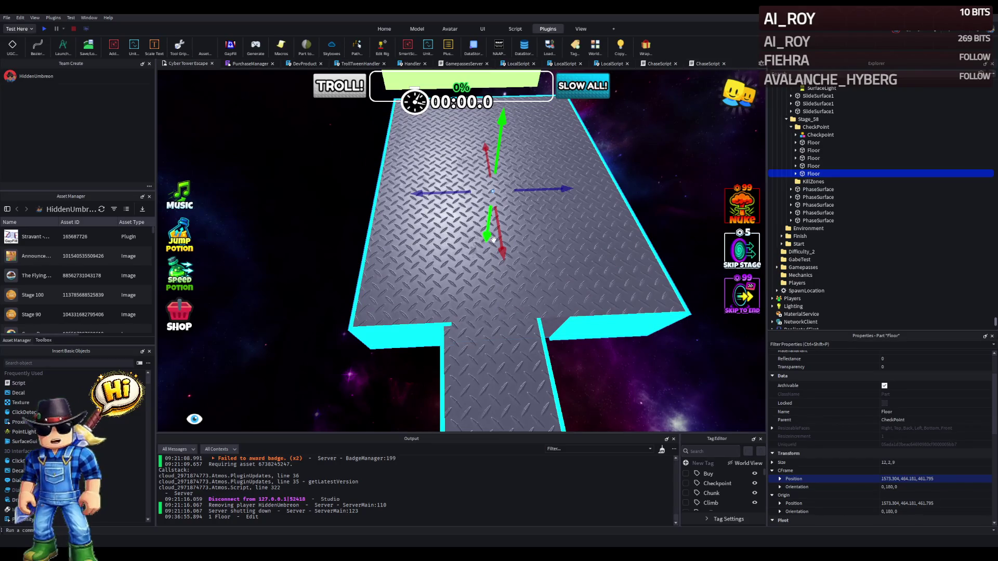
{"action": "left_click_drag", "start_coordinate": [456, 304], "coordinate": [515, 287]}
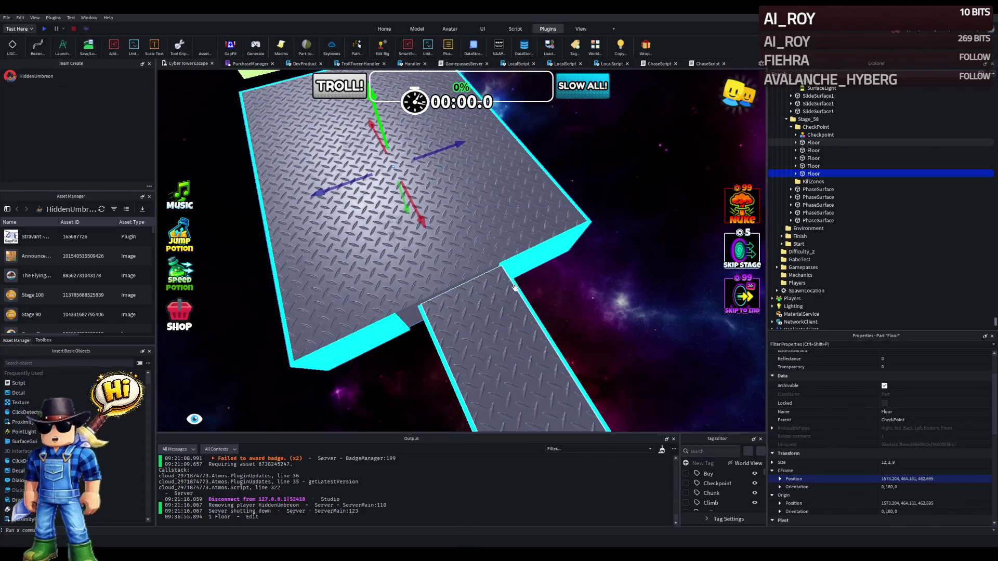
{"action": "left_click", "coordinate": [515, 288]}
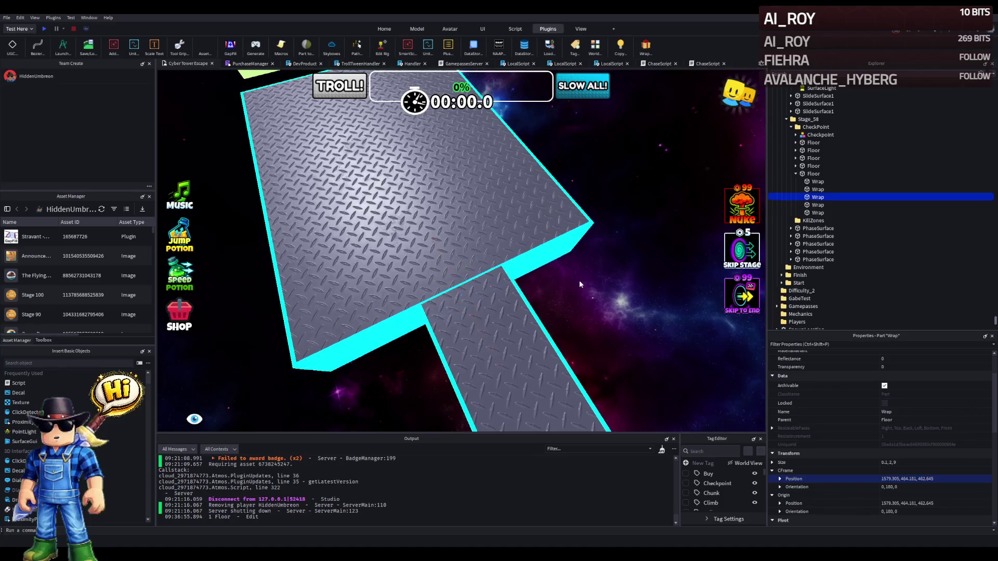
Shorten the cyan edge strip along the platform to about 3.2 studs.
{"action": "left_click_drag", "start_coordinate": [410, 336], "coordinate": [438, 330]}
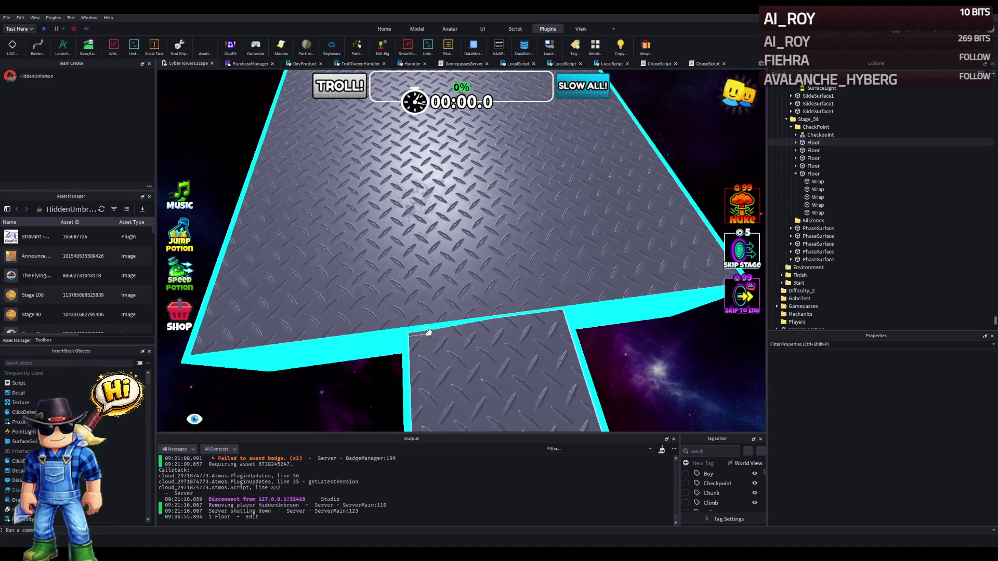
{"action": "key", "text": "w"}
{"action": "key", "text": "s"}
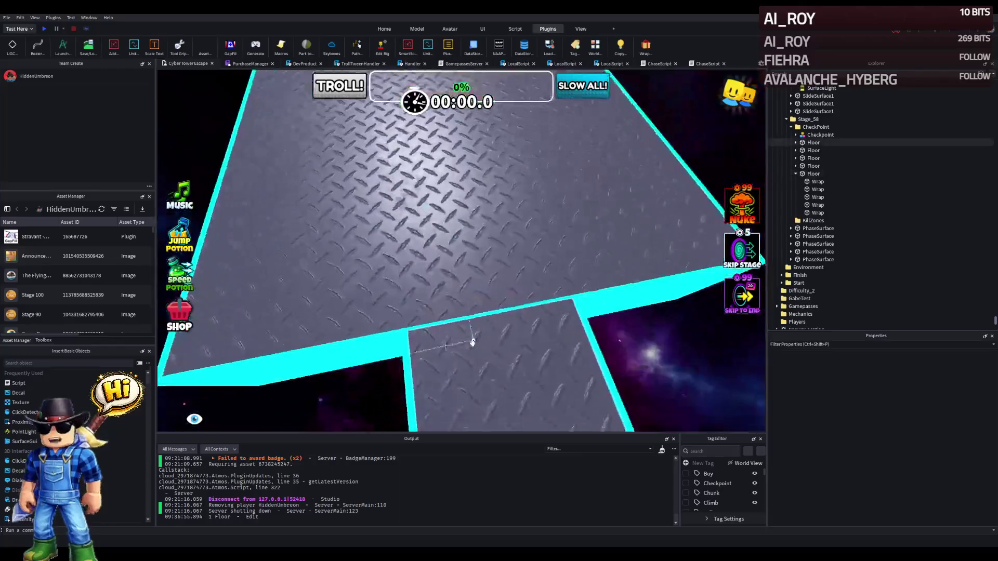
{"action": "left_click", "coordinate": [473, 342]}
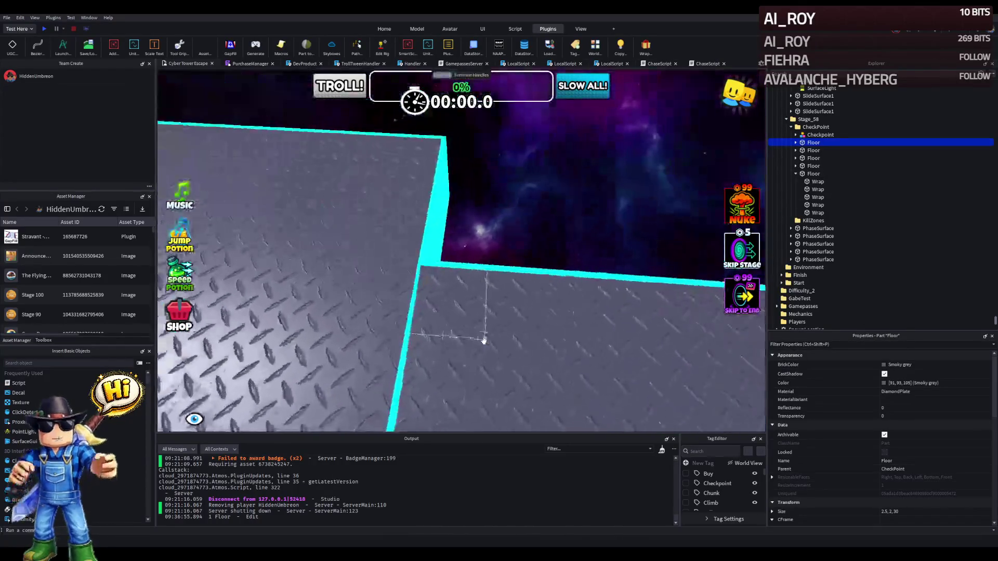
{"action": "left_click", "coordinate": [511, 276]}
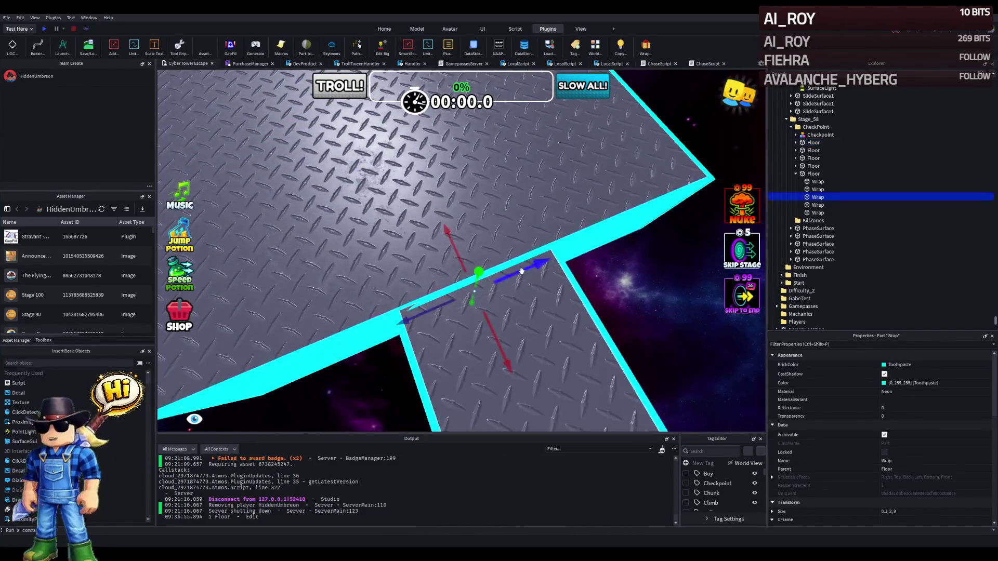
{"action": "key", "text": "w"}
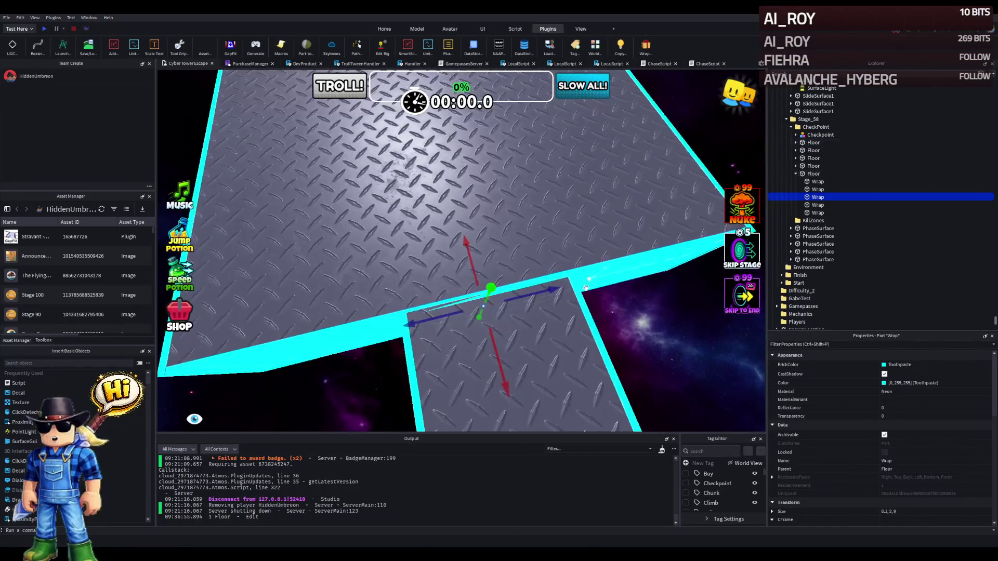
{"action": "left_click", "coordinate": [570, 336]}
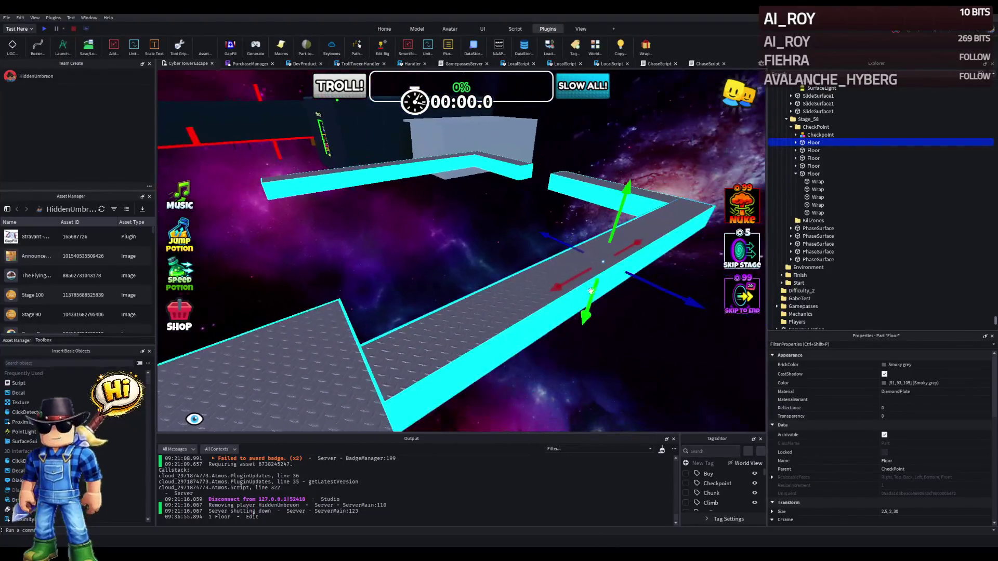
{"action": "left_click_drag", "start_coordinate": [568, 281], "coordinate": [561, 284]}
{"action": "key", "text": "w"}
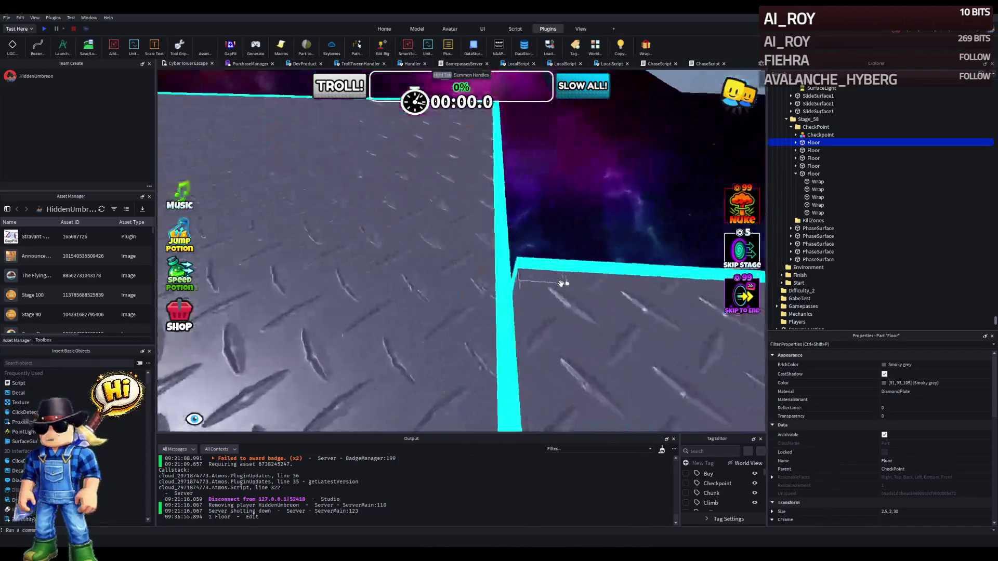
{"action": "key", "text": "s"}
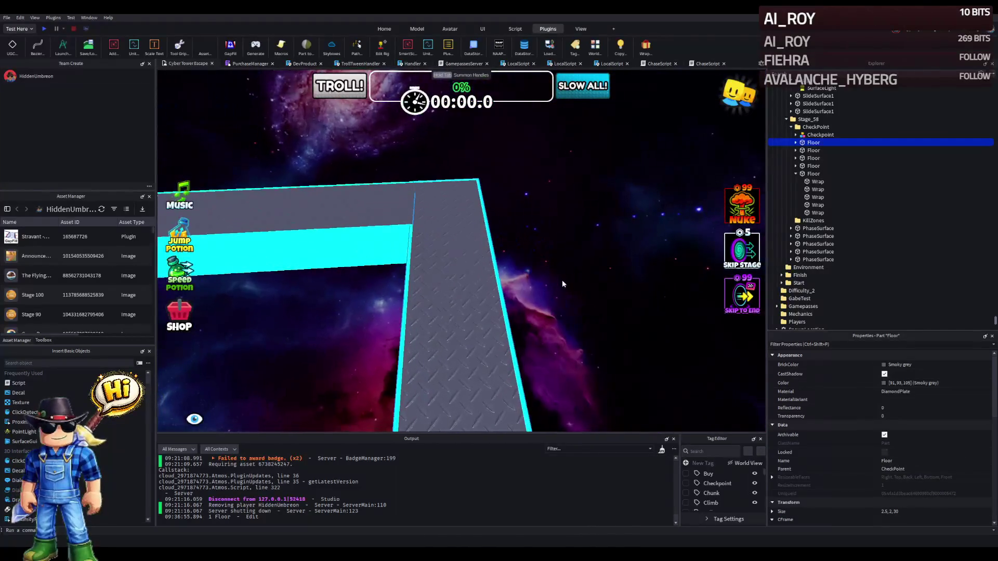
{"action": "key", "text": "w"}
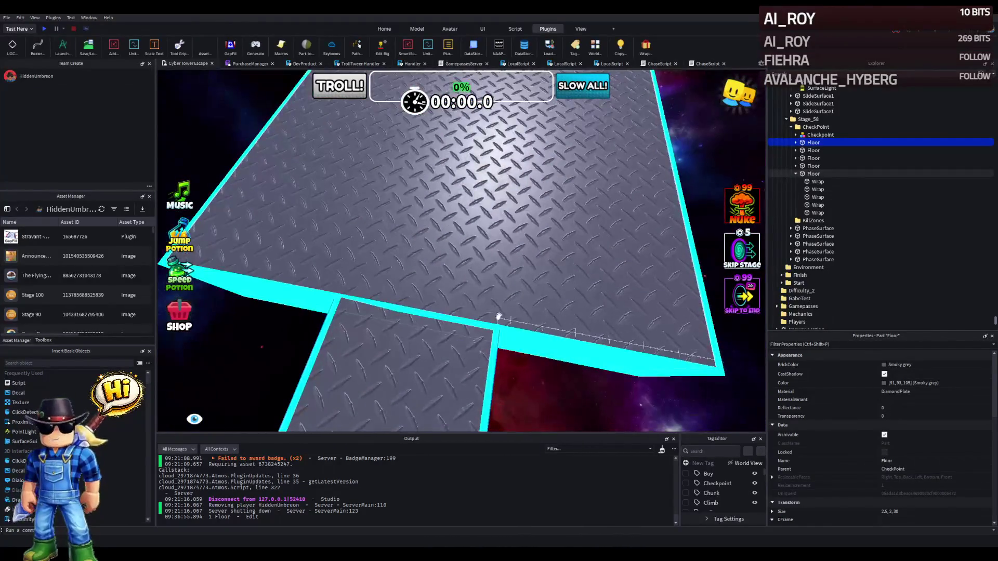
{"action": "left_click", "coordinate": [506, 326]}
{"action": "key", "text": "d"}
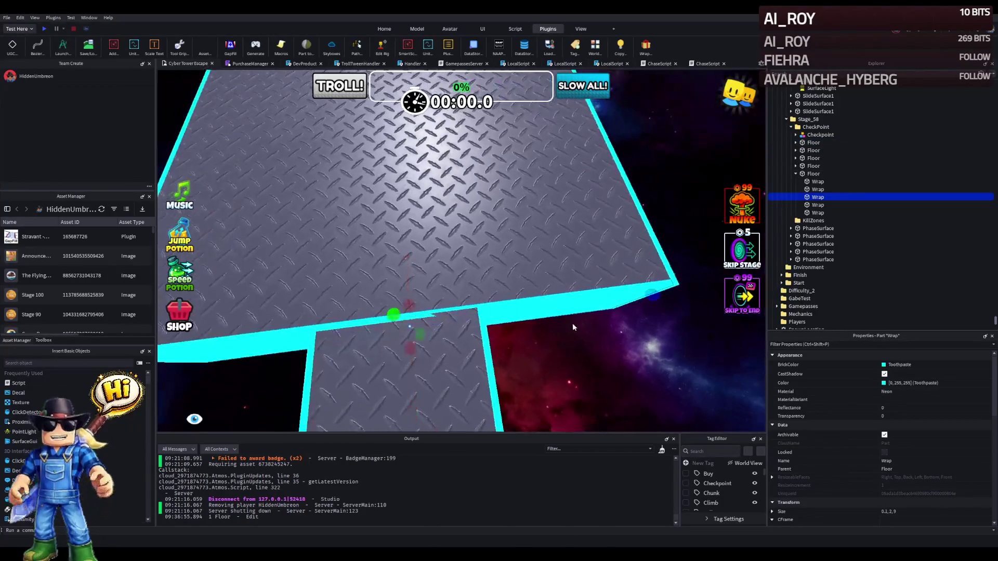
{"action": "left_click_drag", "start_coordinate": [652, 295], "coordinate": [517, 329]}
Stretch the cyan edge strip at the walkway joint to 9.3 studs.
{"action": "key", "text": "a"}
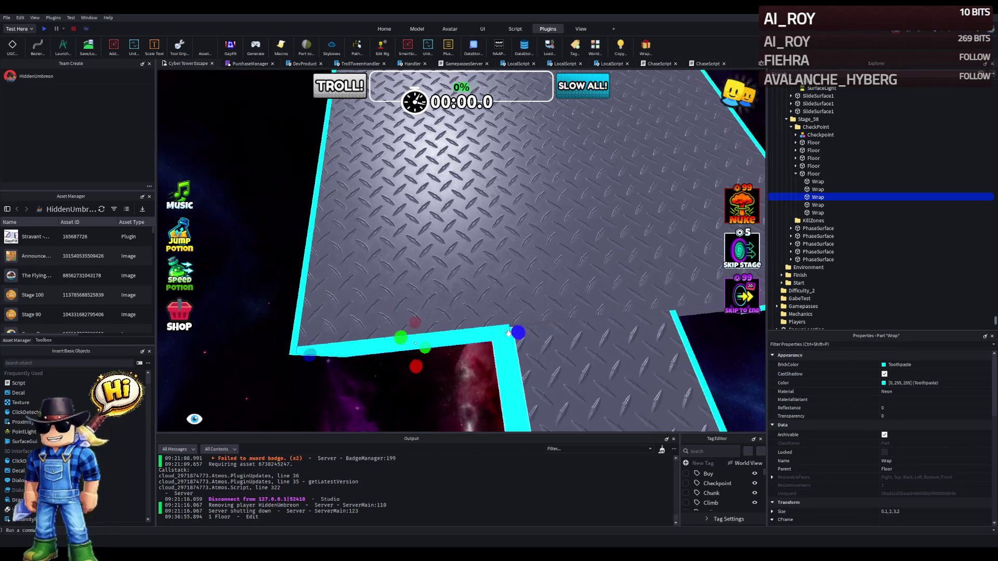
{"action": "key", "text": "s"}
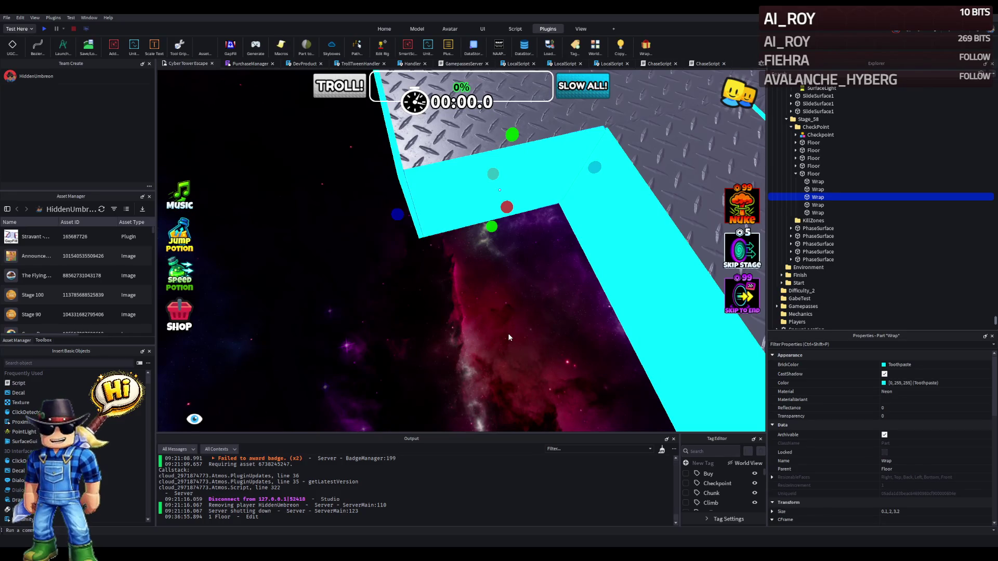
{"action": "key", "text": "w"}
{"action": "key", "text": "q"}
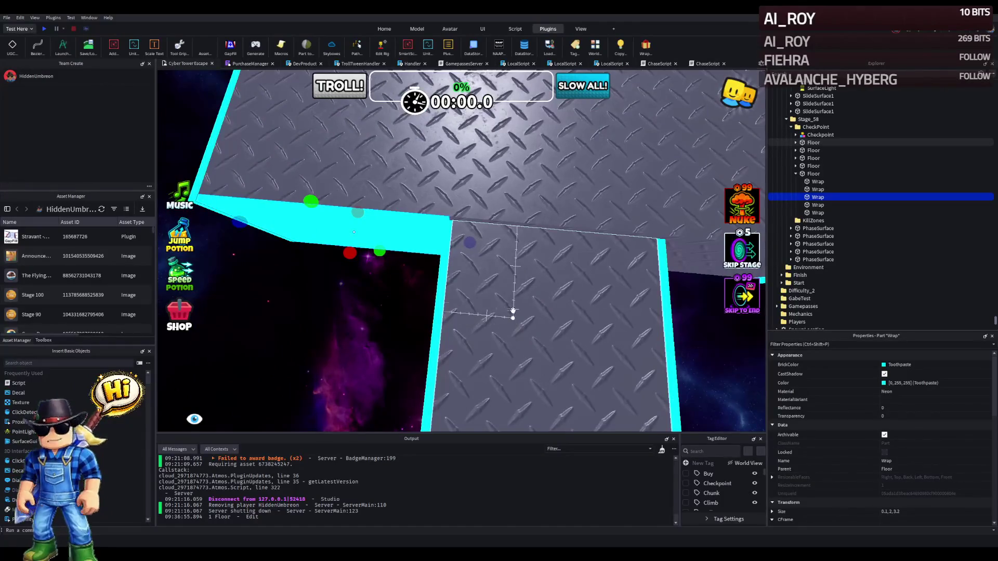
{"action": "key", "text": "e"}
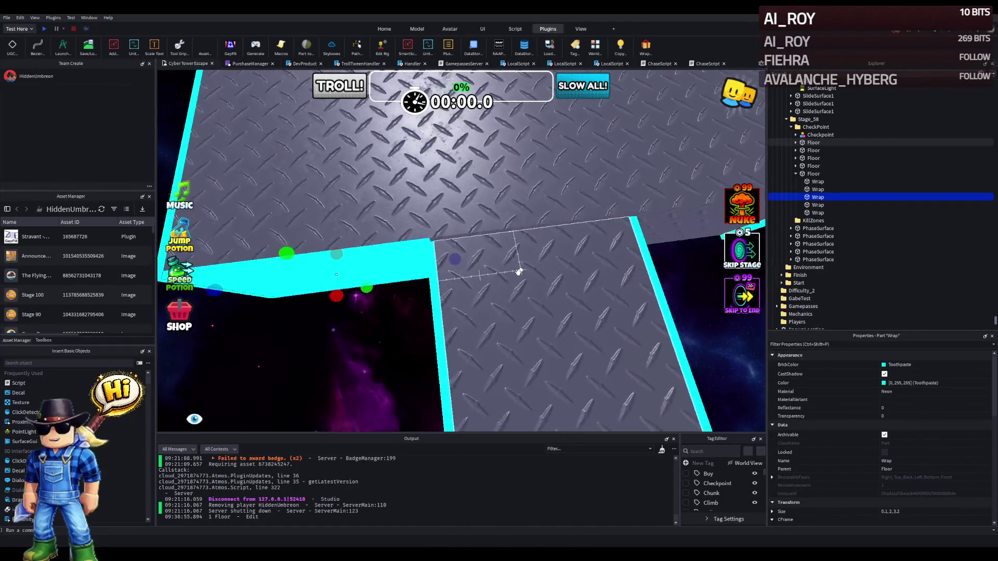
{"action": "mouse_move", "coordinate": [461, 261]}
{"action": "left_mouse_down"}
{"action": "mouse_move", "coordinate": [557, 235]}
{"action": "mouse_move", "coordinate": [638, 243]}
{"action": "left_mouse_up"}
Nudge the Floor about −0.03 studs into line with the Move tool.
{"action": "left_click", "coordinate": [780, 143]}
{"action": "left_click", "coordinate": [795, 143]}
{"action": "left_click", "coordinate": [814, 151]}
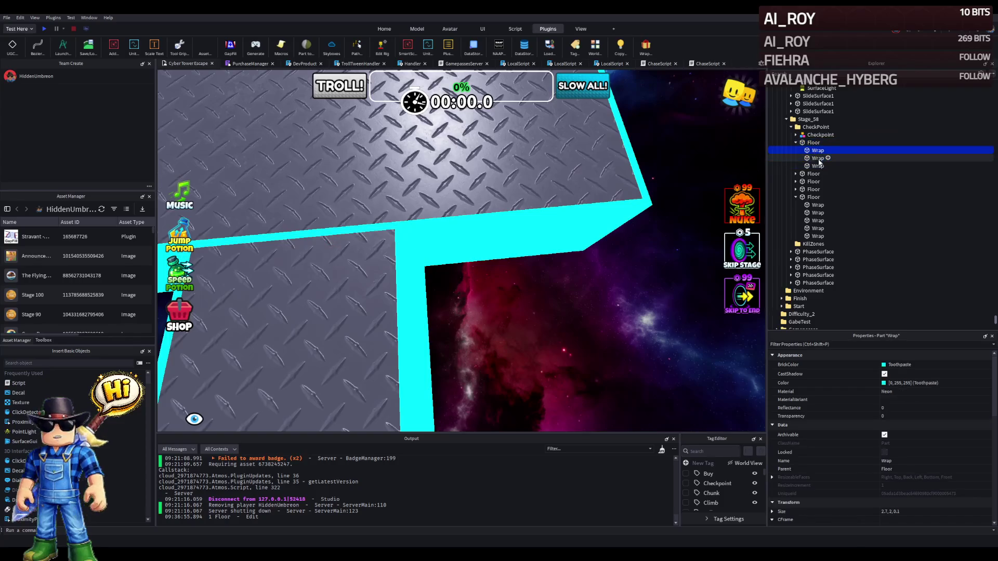
{"action": "key", "text": "f"}
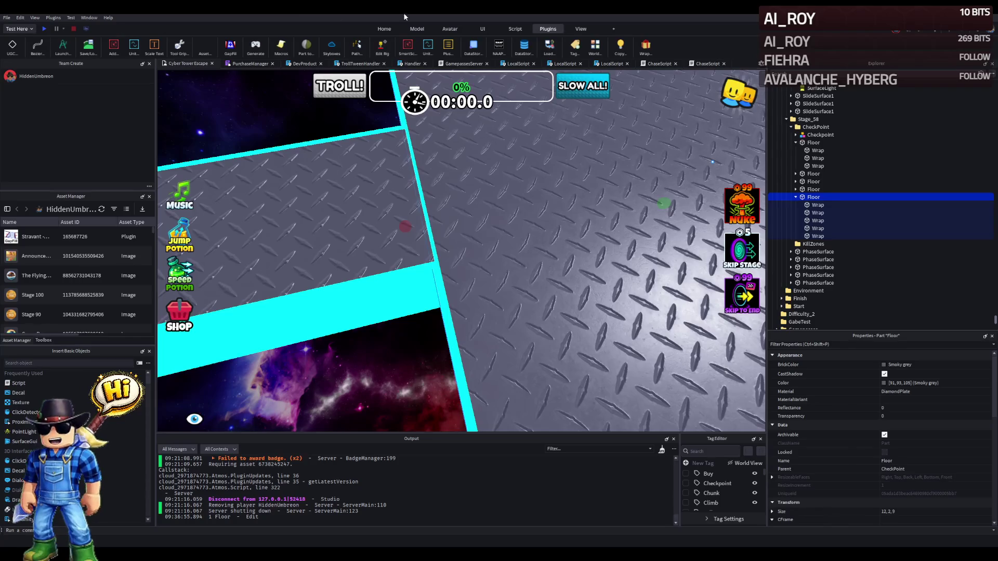
{"action": "left_click", "coordinate": [417, 29]}
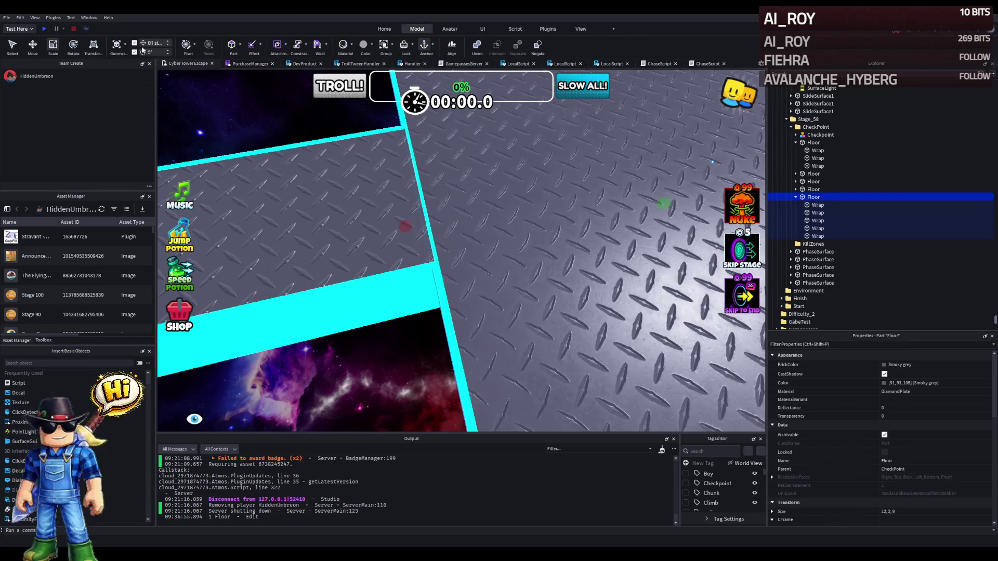
{"action": "key", "text": "ctrl+2"}
{"action": "left_click_drag", "start_coordinate": [631, 252], "coordinate": [645, 249]}
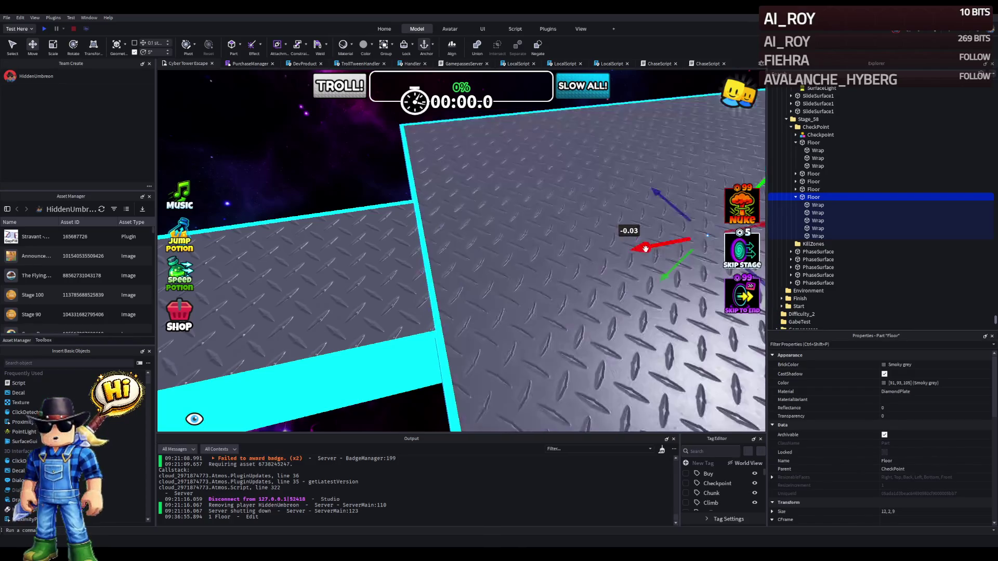
{"action": "left_click", "coordinate": [345, 180]}
{"action": "scroll", "coordinate": [344, 180], "scroll_direction": "down", "scroll_amount": 5}
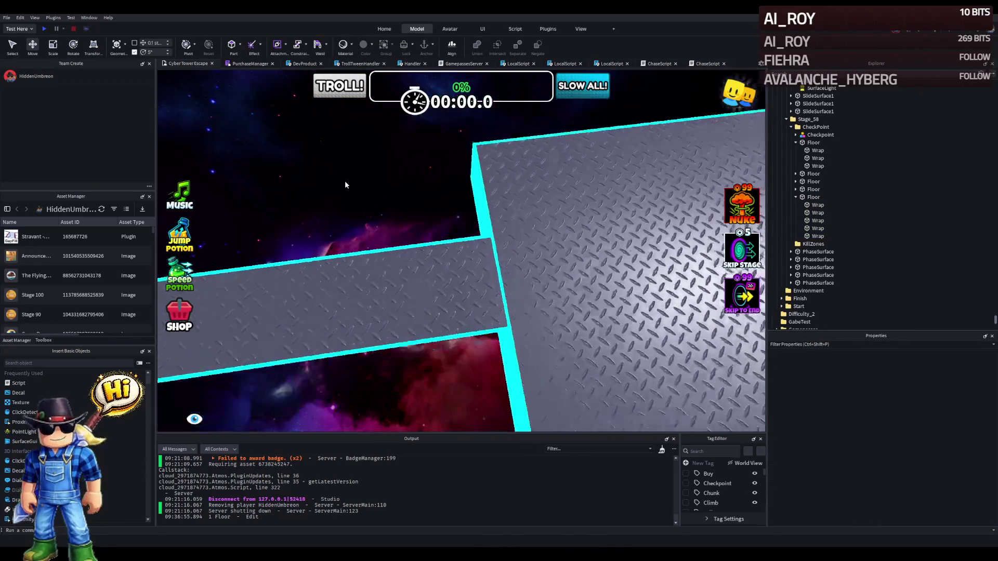
{"action": "scroll", "coordinate": [345, 179], "scroll_direction": "up", "scroll_amount": 3}
{"action": "key", "text": "a"}
{"action": "key", "text": "a"}
{"action": "key", "text": "a"}
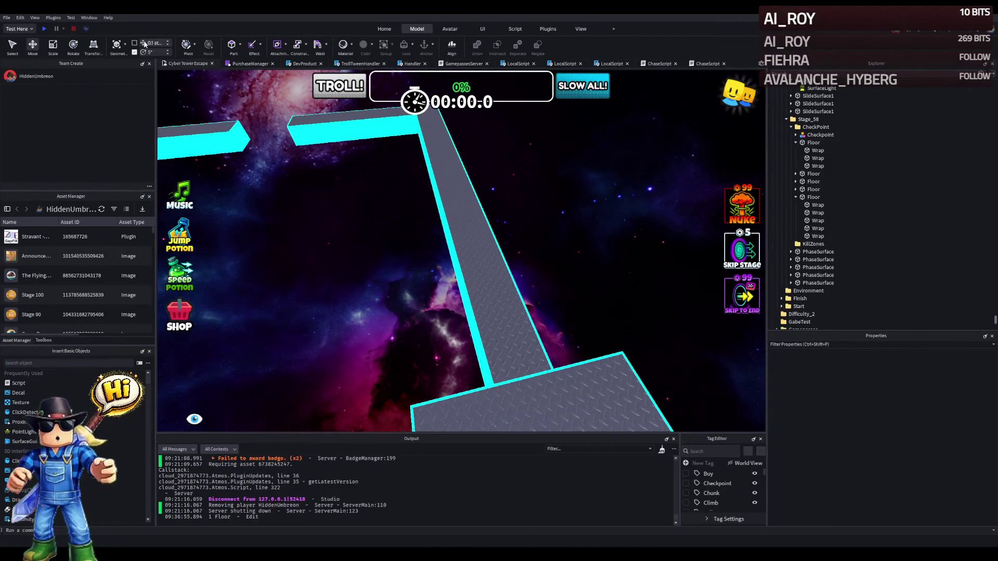
Fly along the course toward the face tower and select a diamond-plate Floor piece.
{"action": "key", "text": "w"}
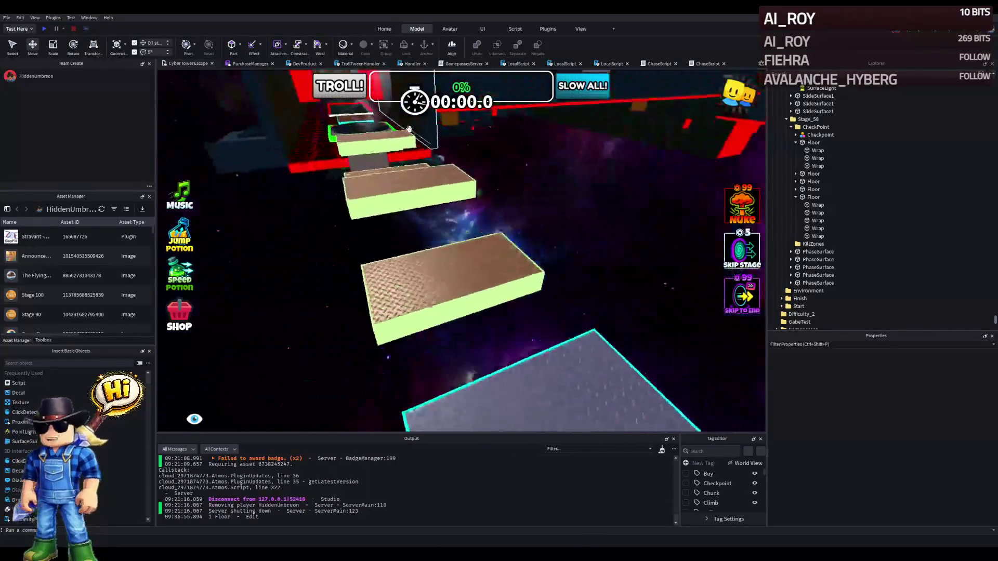
{"action": "key", "text": "w"}
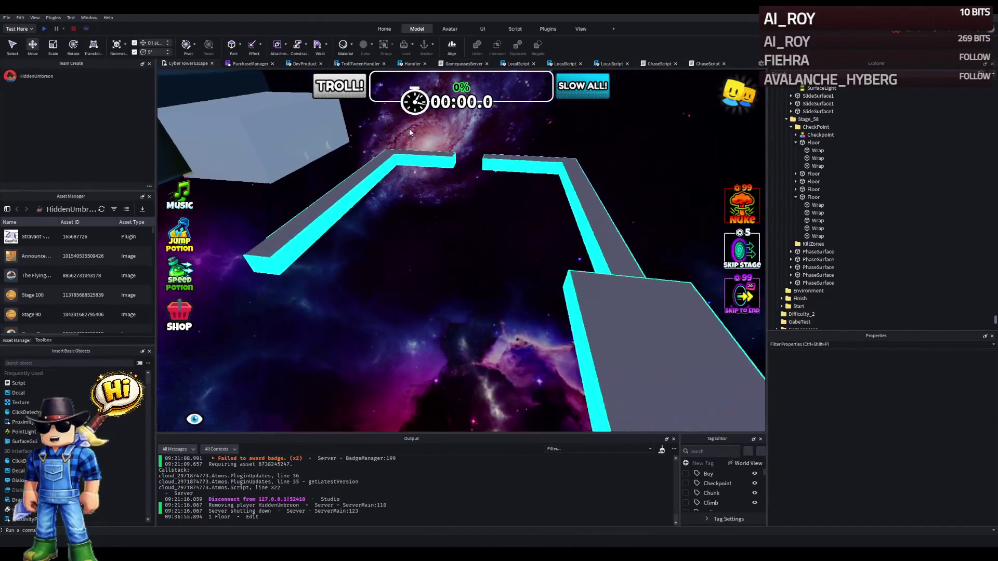
{"action": "key", "text": "w"}
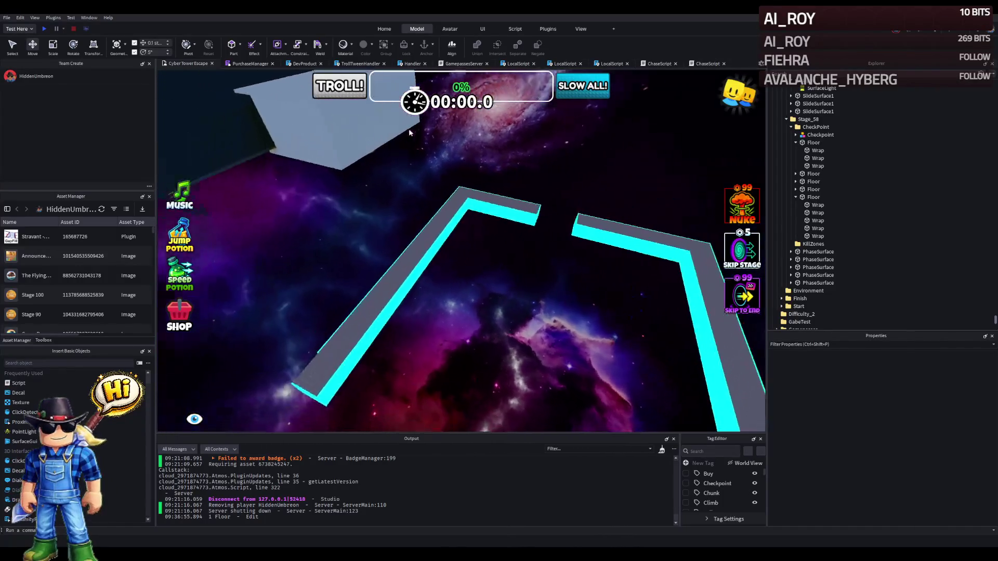
{"action": "key", "text": "w"}
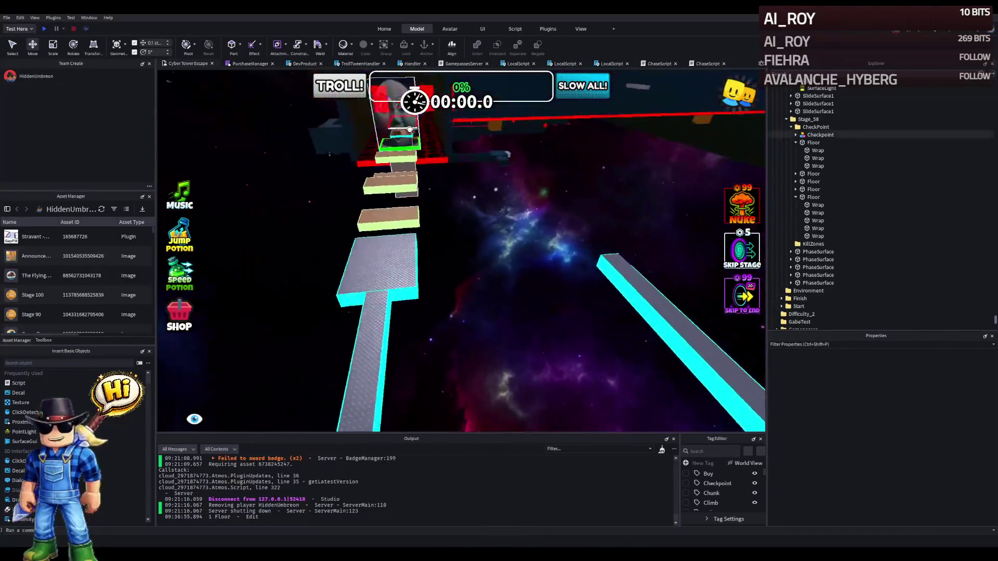
{"action": "key", "text": "w"}
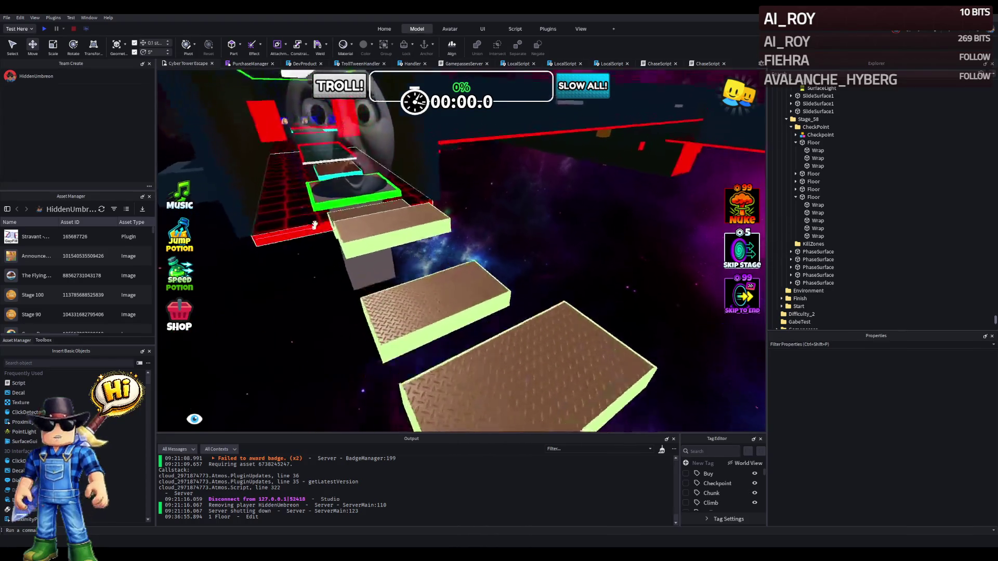
{"action": "left_click", "coordinate": [315, 225]}
{"action": "left_click_drag", "start_coordinate": [315, 225], "coordinate": [370, 221]}
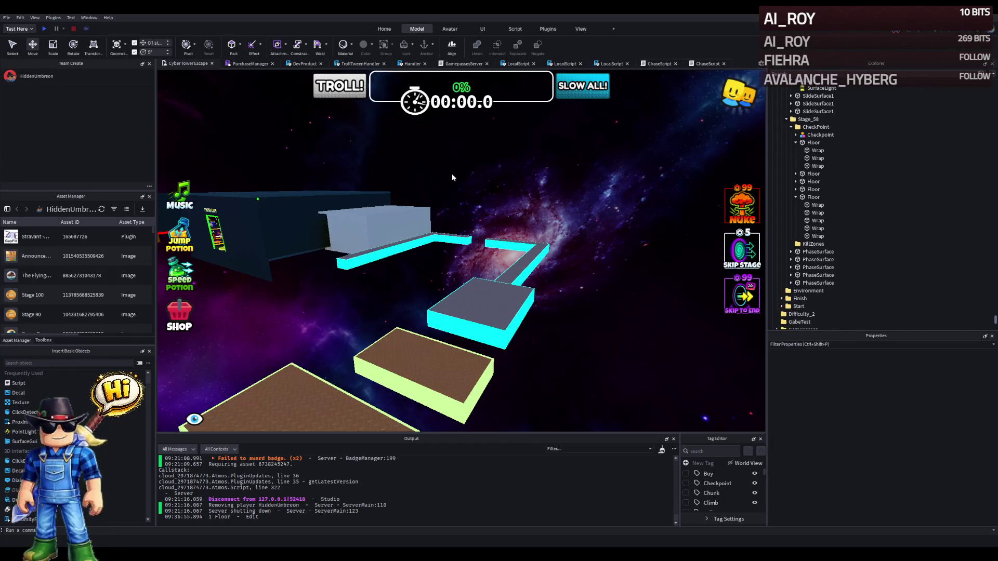
{"action": "key", "text": "w"}
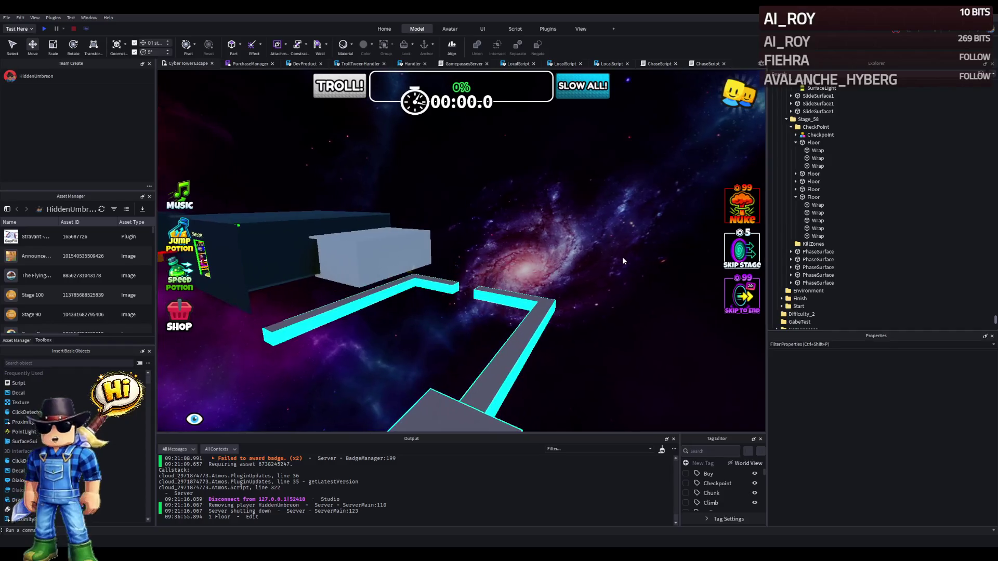
{"action": "left_click_drag", "start_coordinate": [623, 257], "coordinate": [622, 256]}
{"action": "left_click", "coordinate": [520, 273]}
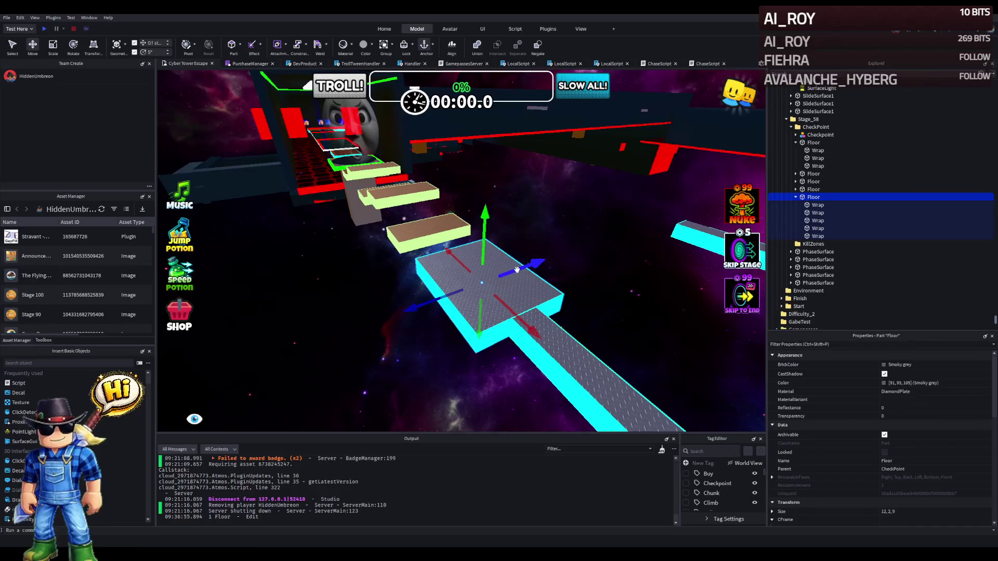
Collapse the Floors and drag all five from CheckPoint directly under Stage_58.
{"action": "scroll", "coordinate": [456, 231], "scroll_direction": "up", "scroll_amount": 3}
{"action": "left_click_drag", "start_coordinate": [556, 226], "coordinate": [555, 226]}
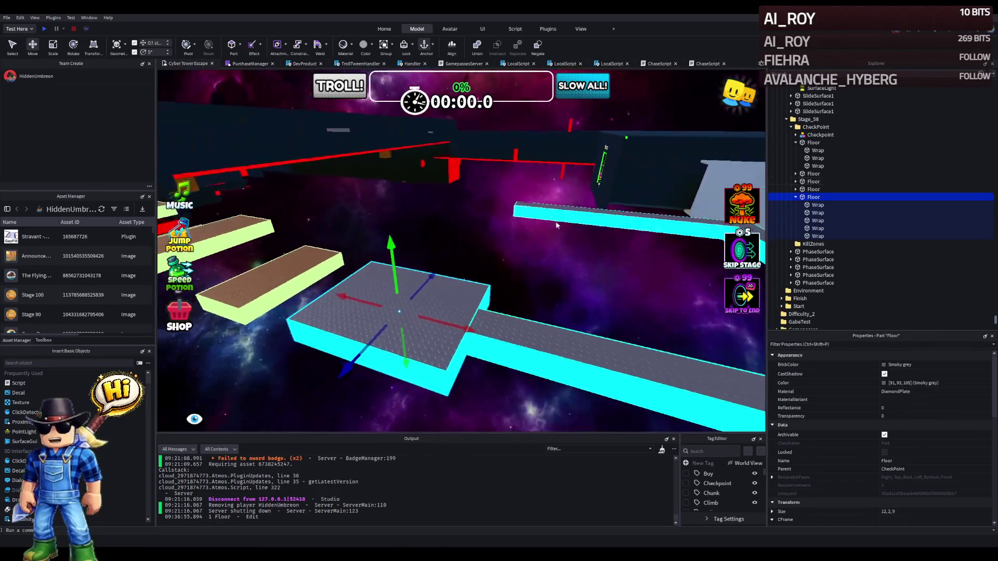
{"action": "left_click", "coordinate": [796, 142]}
{"action": "left_click", "coordinate": [797, 174]}
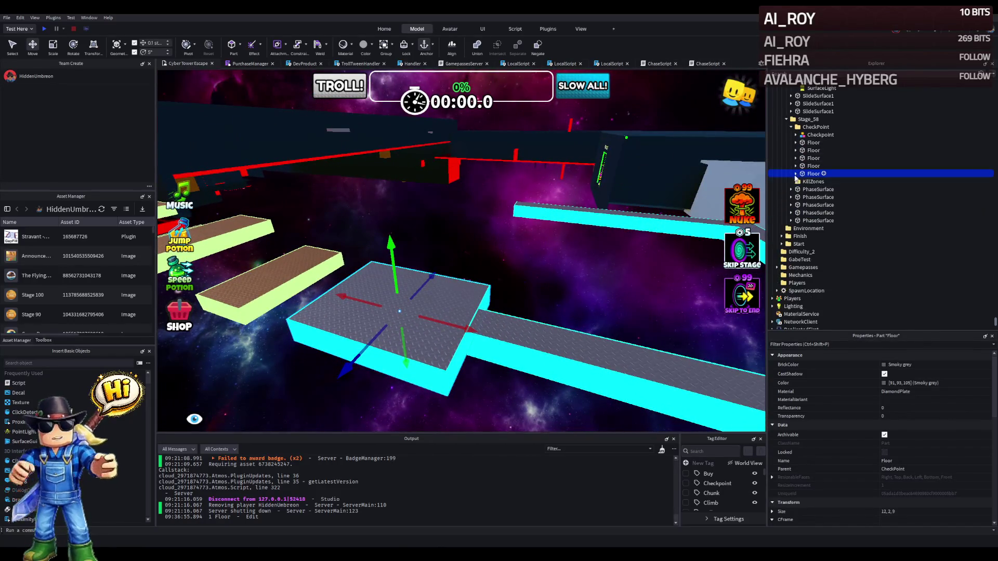
{"action": "left_click", "coordinate": [808, 145], "text": "shift"}
{"action": "left_click_drag", "start_coordinate": [807, 122], "coordinate": [808, 121]}
Swing the camera toward the giant face and look down the neon corridor.
{"action": "scroll", "coordinate": [593, 177], "scroll_direction": "up", "scroll_amount": 5}
{"action": "key", "text": "a"}
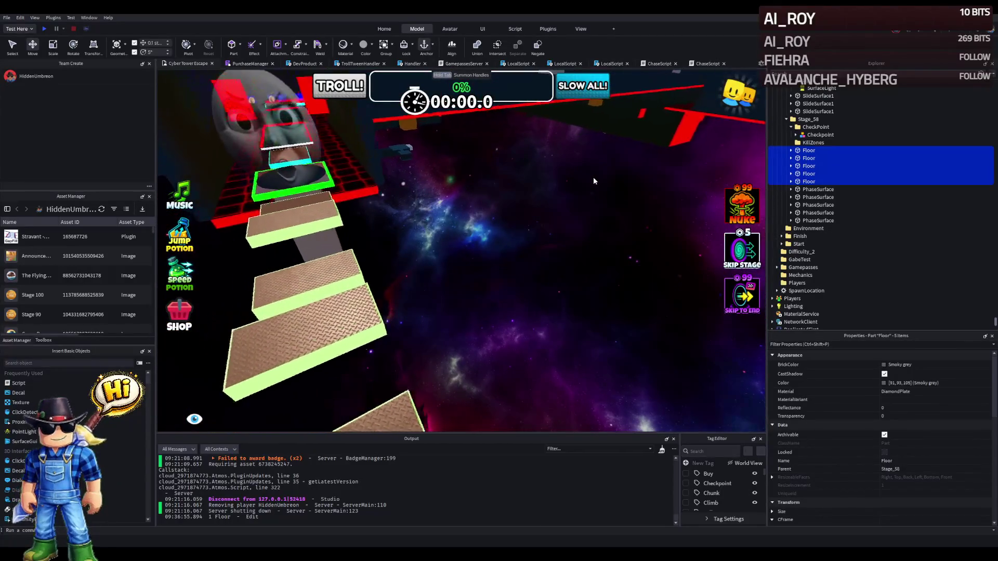
{"action": "key", "text": "a"}
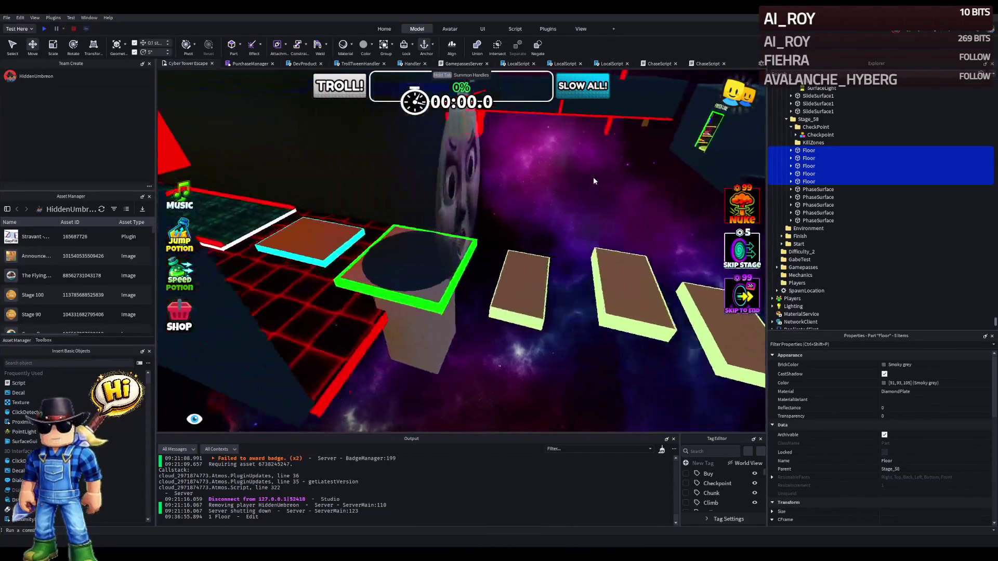
{"action": "key", "text": "d"}
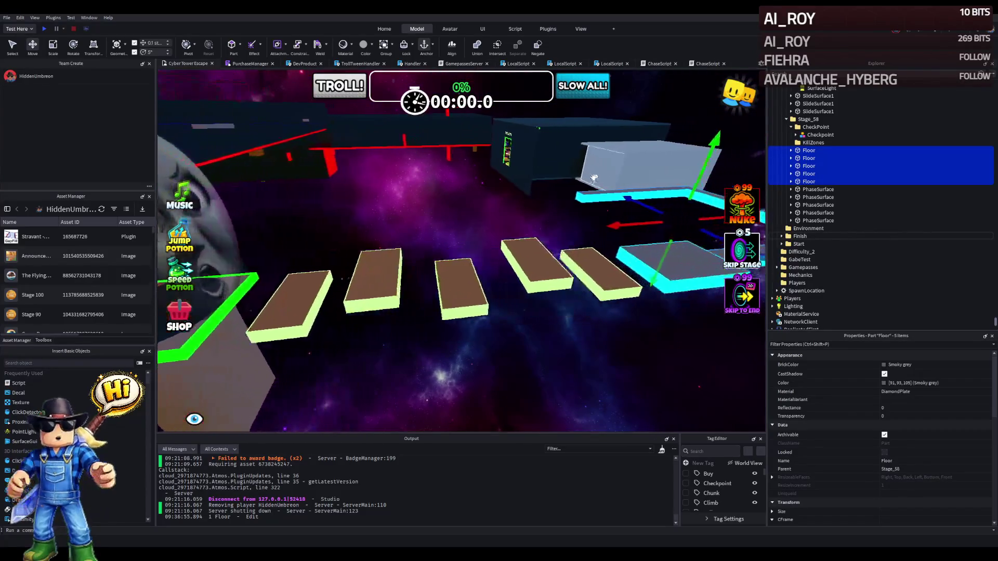
{"action": "key", "text": "a"}
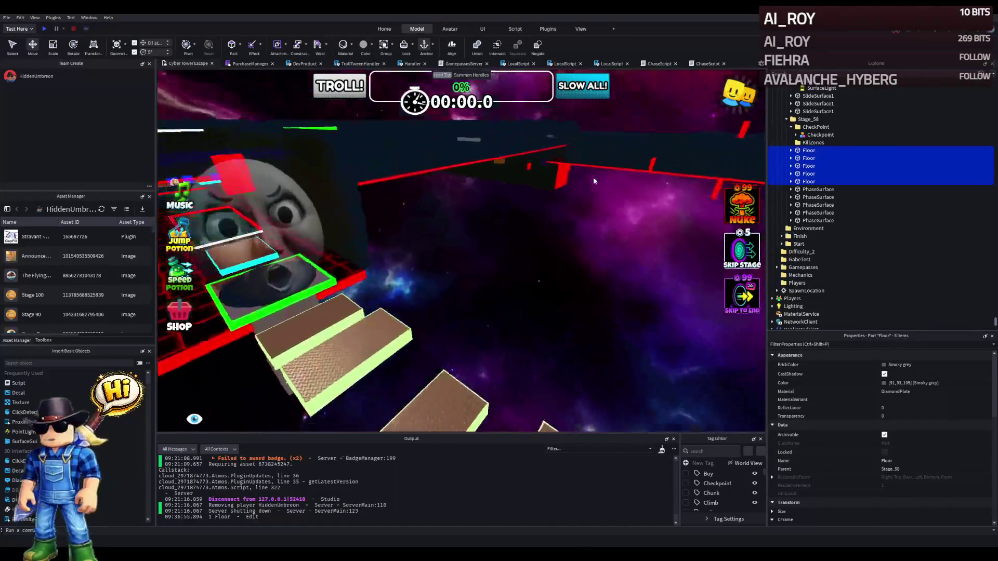
{"action": "key", "text": "w"}
{"action": "key", "text": "s"}
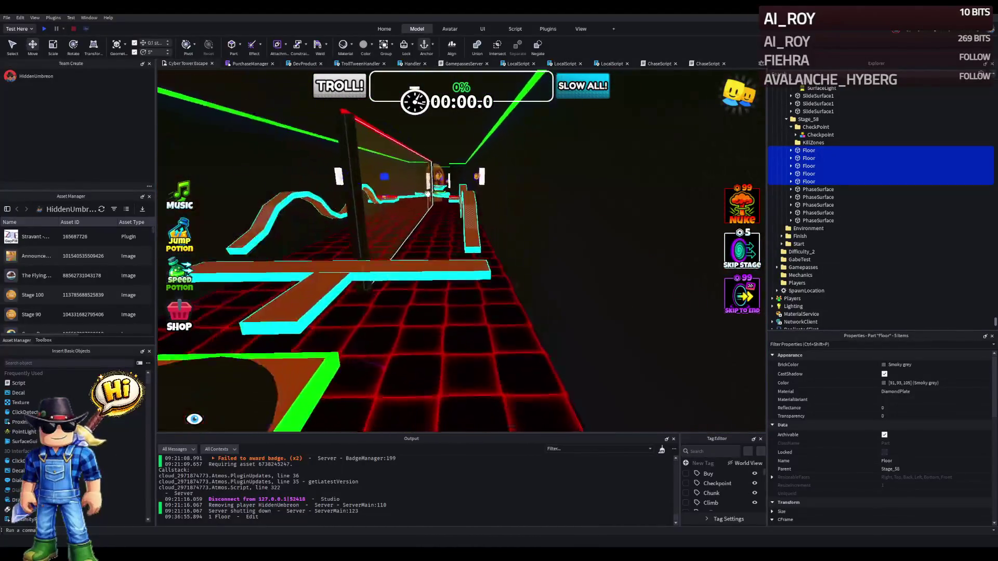
Select the four Floor pieces in Explorer and group them into one model with Ctrl+G.
{"action": "key", "text": "w"}
{"action": "mouse_move", "coordinate": [487, 293]}
{"action": "left_mouse_down"}
{"action": "mouse_move", "coordinate": [512, 301]}
{"action": "mouse_move", "coordinate": [438, 258]}
{"action": "left_mouse_up"}
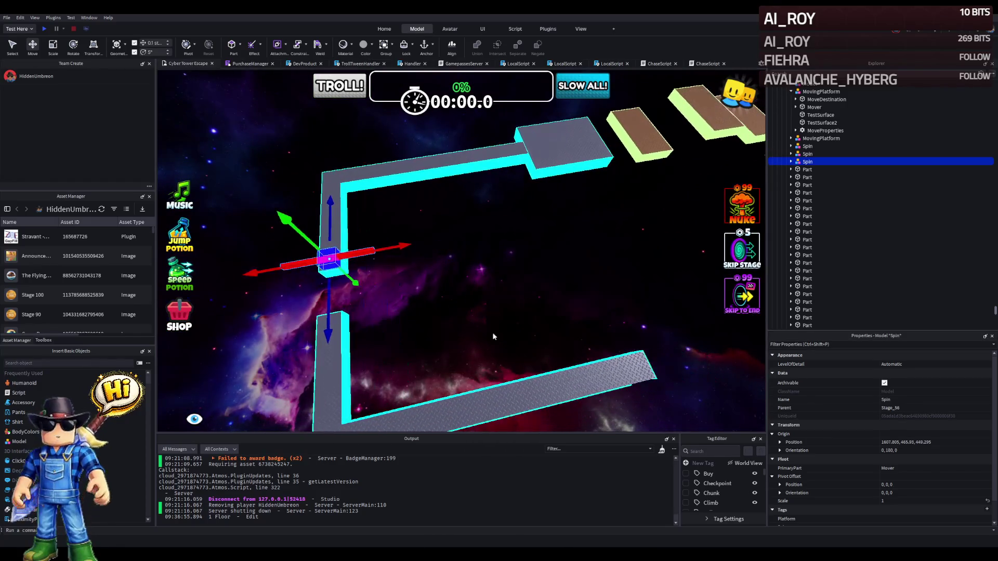
{"action": "left_click", "coordinate": [500, 391]}
{"action": "left_click", "coordinate": [424, 159], "text": "shift"}
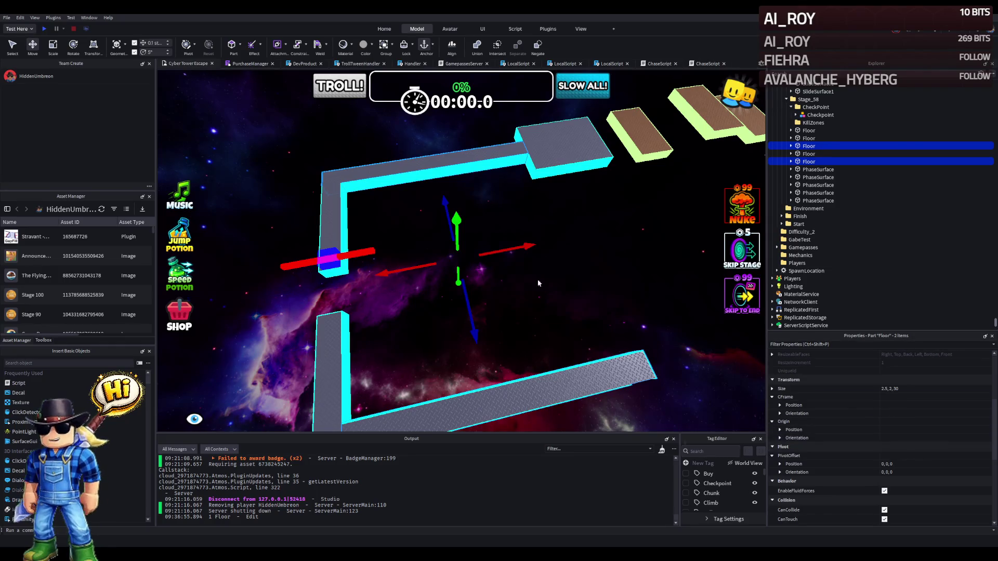
{"action": "left_click", "coordinate": [559, 222]}
{"action": "left_click", "coordinate": [472, 151]}
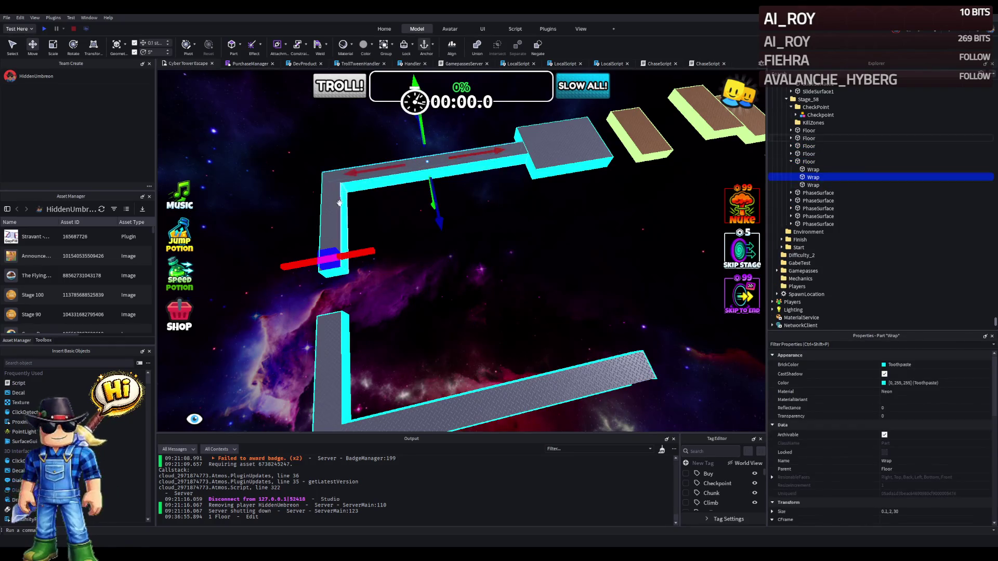
{"action": "left_click", "coordinate": [788, 162]}
{"action": "left_click", "coordinate": [791, 162]}
{"action": "left_click", "coordinate": [800, 131]}
{"action": "left_click", "coordinate": [805, 163], "text": "shift"}
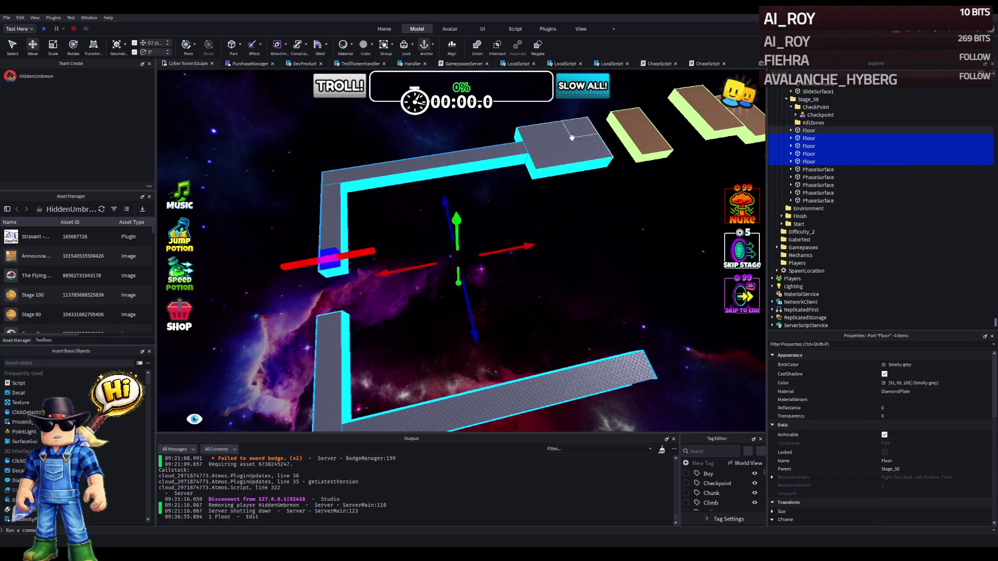
{"action": "key", "text": "ctrl+g"}
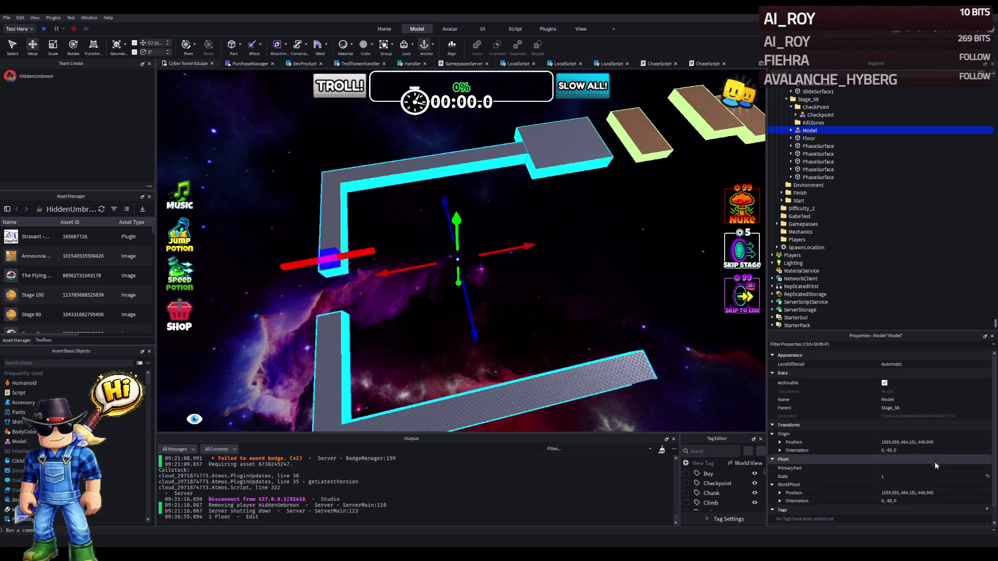
Position the Spin spinner at the group's origin, 1593.055, 464.181, 446.945.
{"action": "left_click", "coordinate": [325, 257]}
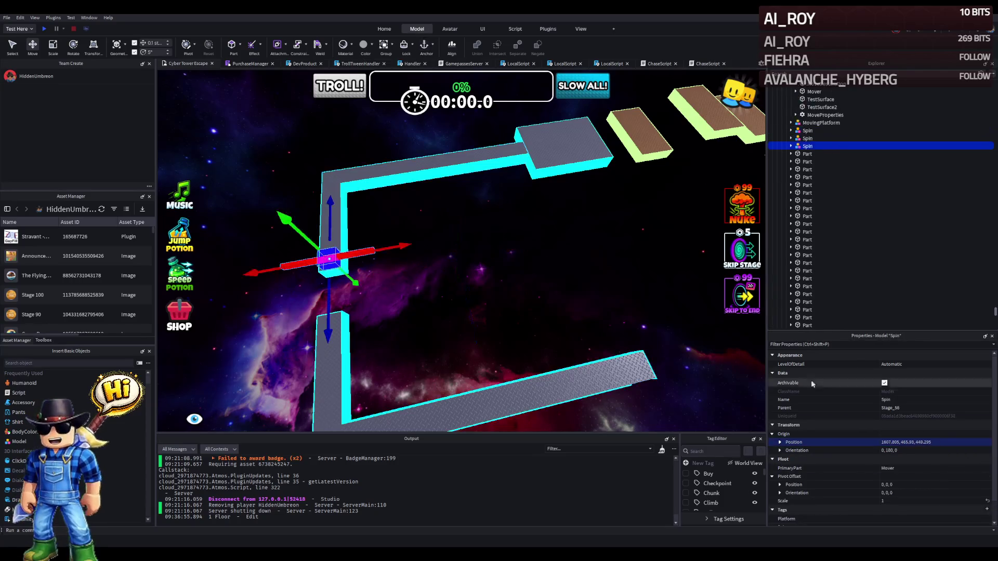
{"action": "key", "text": "Return"}
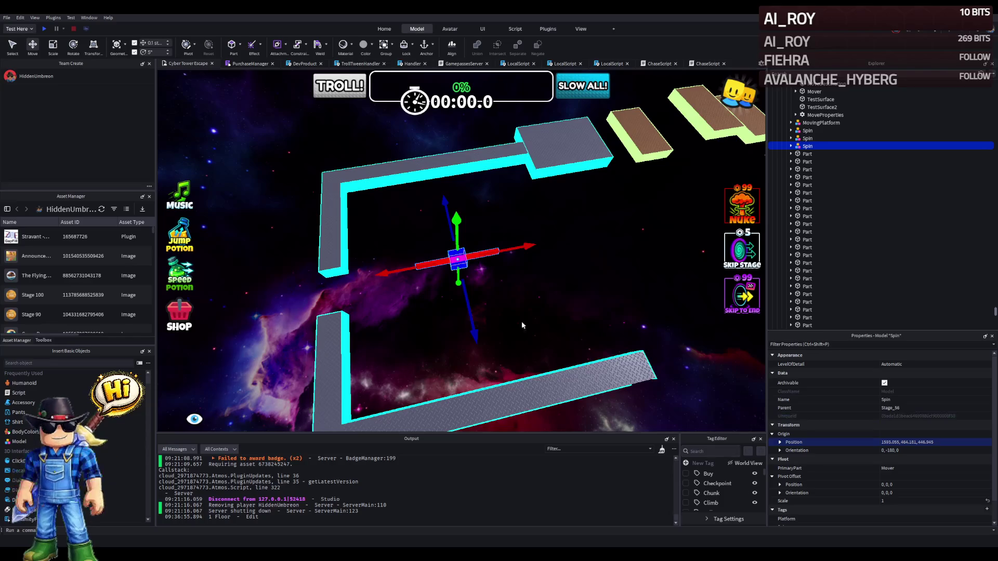
{"action": "left_click", "coordinate": [496, 299]}
{"action": "scroll", "coordinate": [500, 274], "scroll_direction": "down", "scroll_amount": 3}
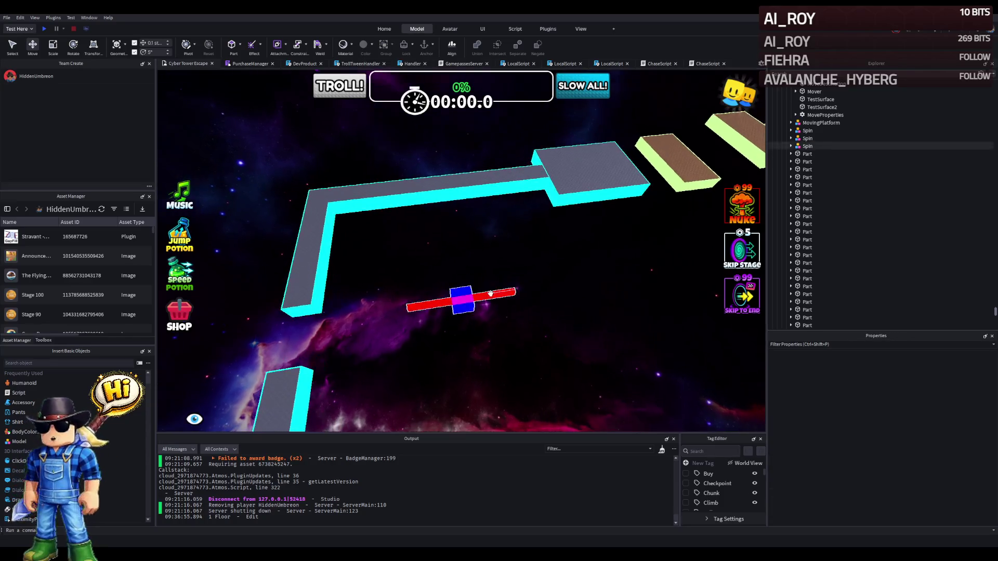
Lengthen the spinner's red bar and rotate the Spin model 90 degrees.
{"action": "left_click", "coordinate": [491, 294]}
{"action": "left_click_drag", "start_coordinate": [546, 287], "coordinate": [554, 286]}
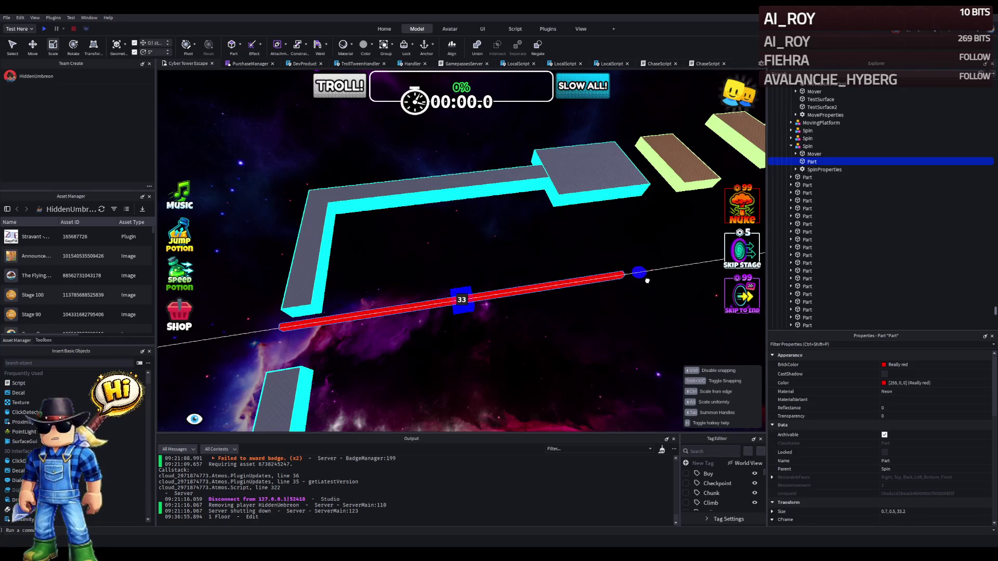
{"action": "left_click_drag", "start_coordinate": [647, 280], "coordinate": [644, 282]}
{"action": "left_click", "coordinate": [582, 311]}
{"action": "left_click", "coordinate": [471, 307]}
{"action": "key", "text": "ctrl+r"}
Stretch the red bar to about 35 studs across the gap, then reselect the Spin model.
{"action": "mouse_move", "coordinate": [471, 308]}
{"action": "left_mouse_down"}
{"action": "mouse_move", "coordinate": [526, 298]}
{"action": "mouse_move", "coordinate": [515, 280]}
{"action": "left_mouse_up"}
{"action": "left_click", "coordinate": [510, 276]}
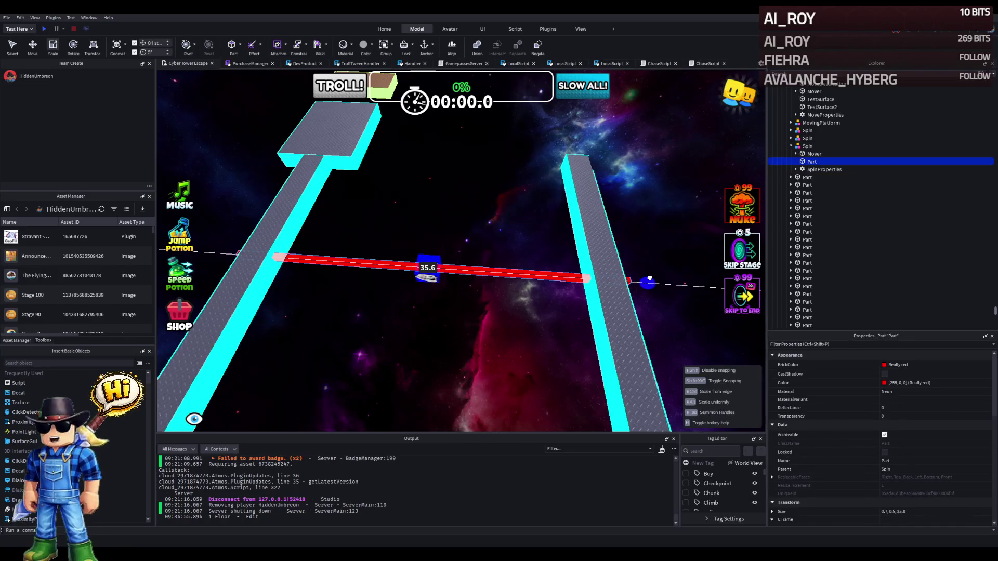
{"action": "key", "text": "s"}
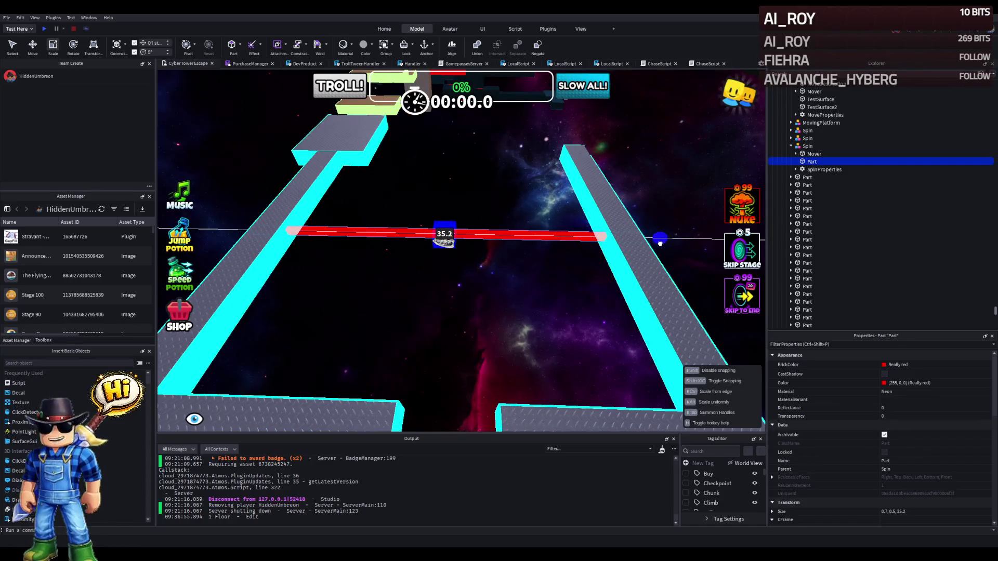
{"action": "left_click_drag", "start_coordinate": [659, 243], "coordinate": [660, 243]}
{"action": "key", "text": "Right"}
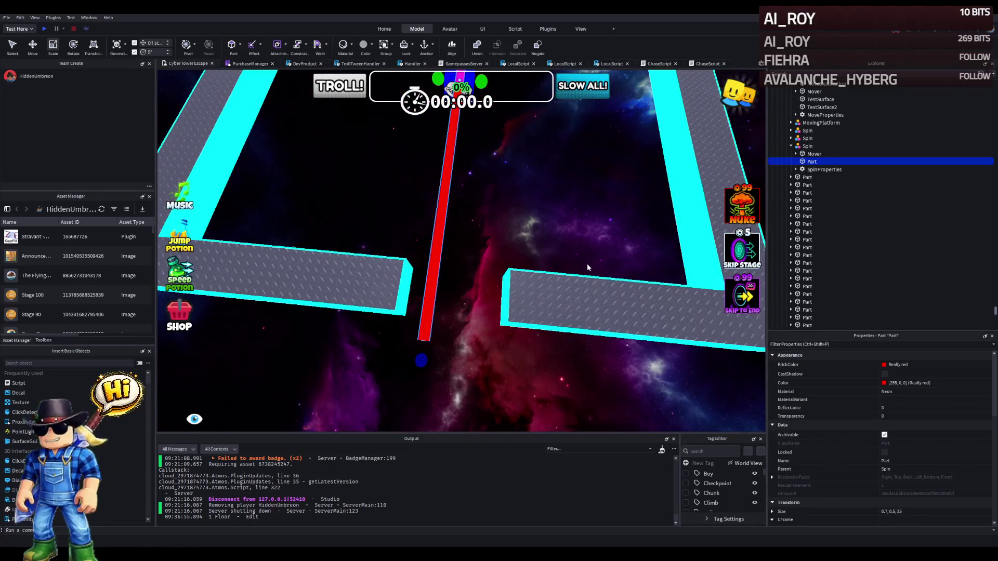
{"action": "key", "text": "s"}
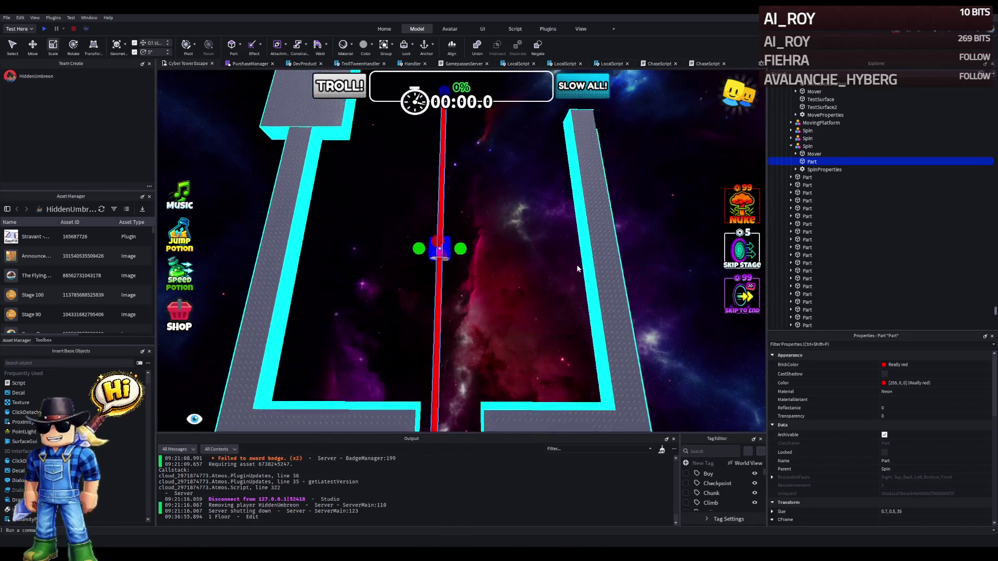
{"action": "key", "text": "ctrl+2"}
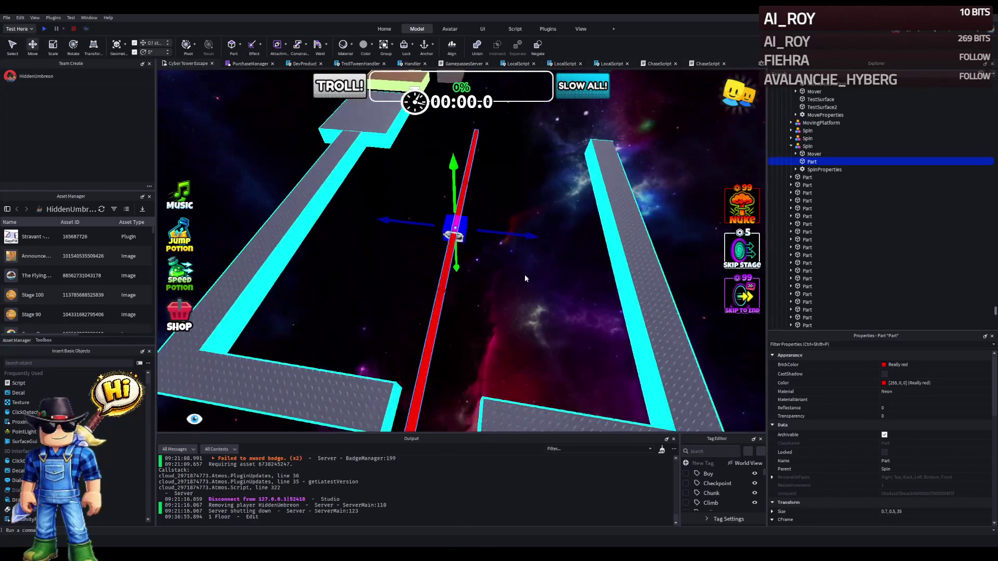
{"action": "key", "text": "w"}
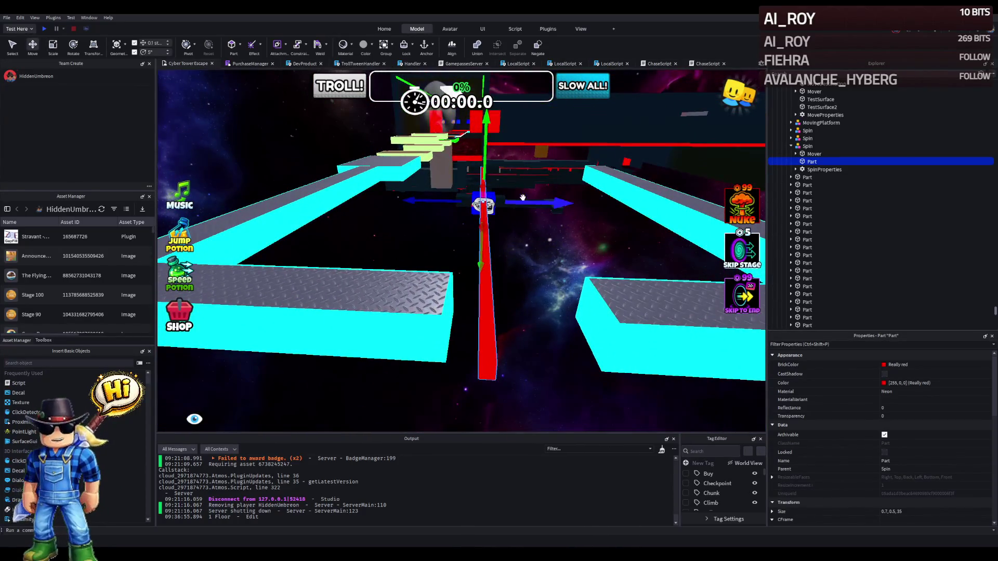
{"action": "left_click_drag", "start_coordinate": [528, 200], "coordinate": [520, 202]}
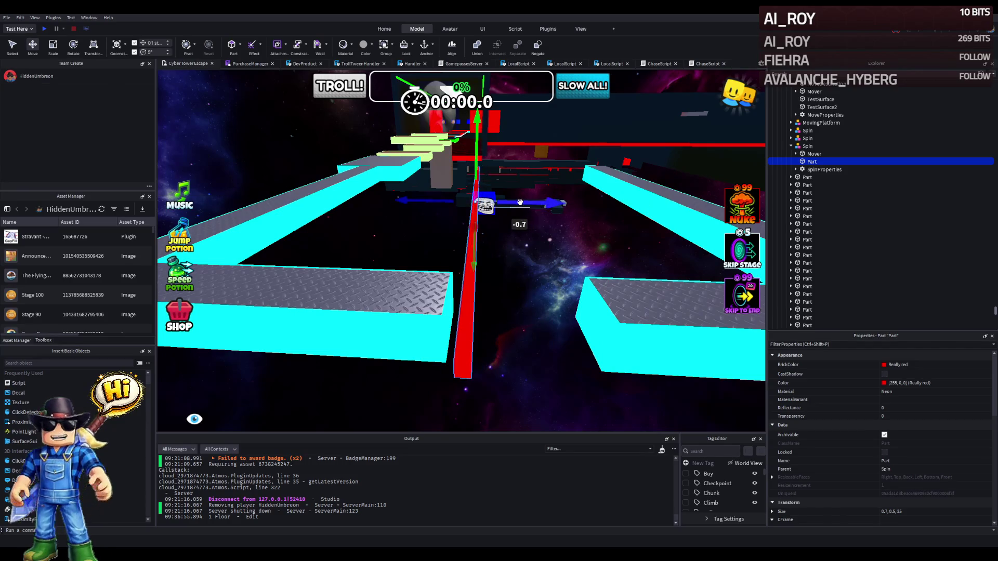
{"action": "key", "text": "ctrl+z"}
{"action": "left_click", "coordinate": [484, 204]}
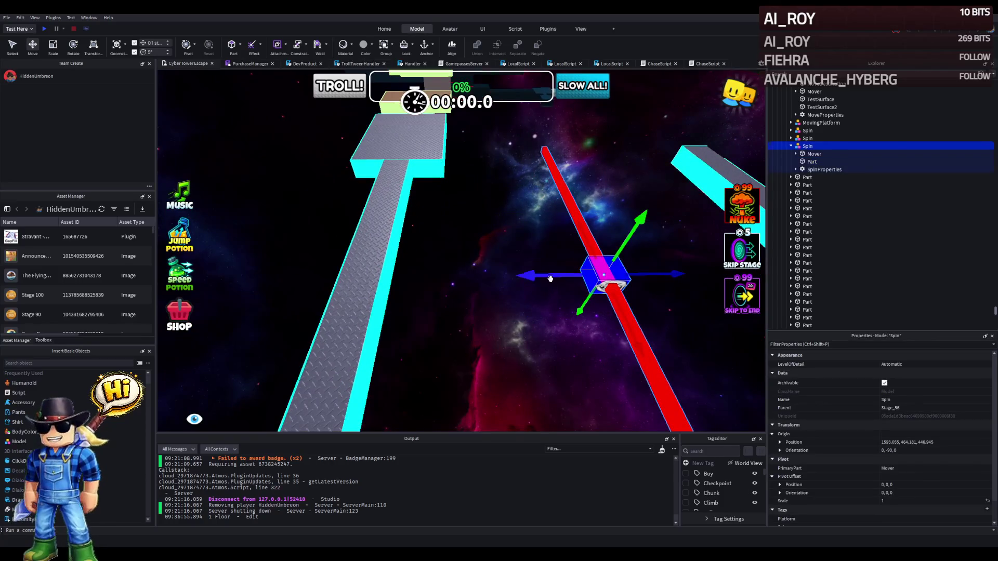
Slide the Spin model about 14.2 studs along Z between the L-shaped walkways.
{"action": "mouse_move", "coordinate": [550, 271]}
{"action": "left_mouse_down"}
{"action": "mouse_move", "coordinate": [429, 297]}
{"action": "mouse_move", "coordinate": [379, 325]}
{"action": "mouse_move", "coordinate": [465, 283]}
{"action": "mouse_move", "coordinate": [390, 267]}
{"action": "mouse_move", "coordinate": [515, 252]}
{"action": "left_mouse_up"}
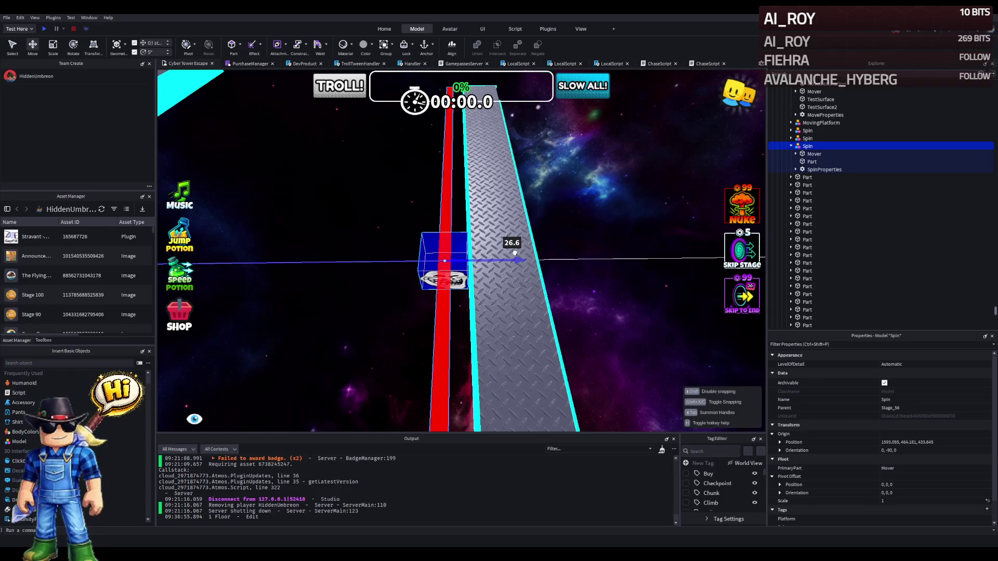
{"action": "left_click_drag", "start_coordinate": [515, 252], "coordinate": [410, 285]}
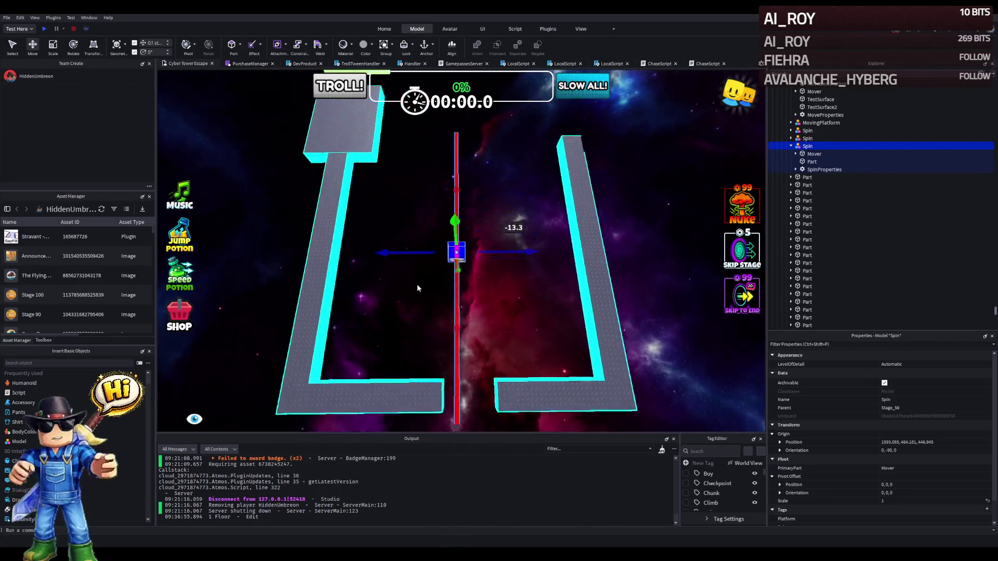
{"action": "scroll", "coordinate": [417, 284], "scroll_direction": "down", "scroll_amount": 5}
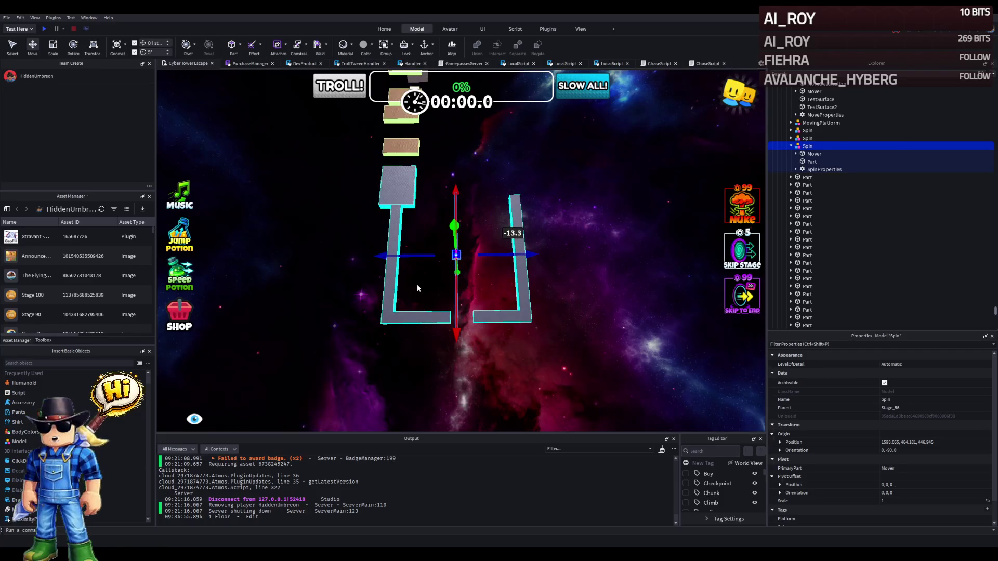
{"action": "scroll", "coordinate": [417, 284], "scroll_direction": "up", "scroll_amount": 5}
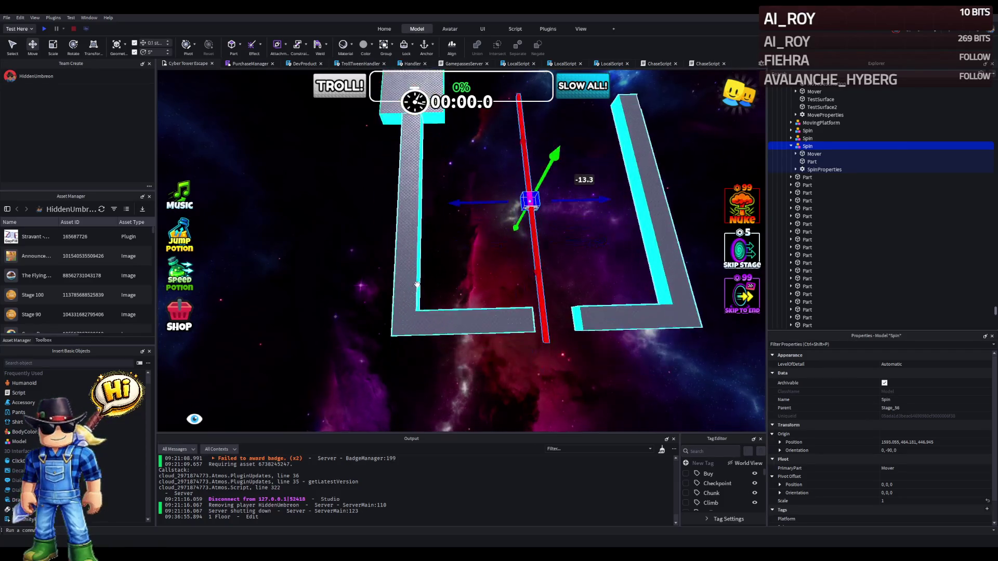
{"action": "scroll", "coordinate": [417, 284], "scroll_direction": "down", "scroll_amount": 3}
{"action": "left_click", "coordinate": [479, 339]}
{"action": "scroll", "coordinate": [548, 333], "scroll_direction": "up", "scroll_amount": 3}
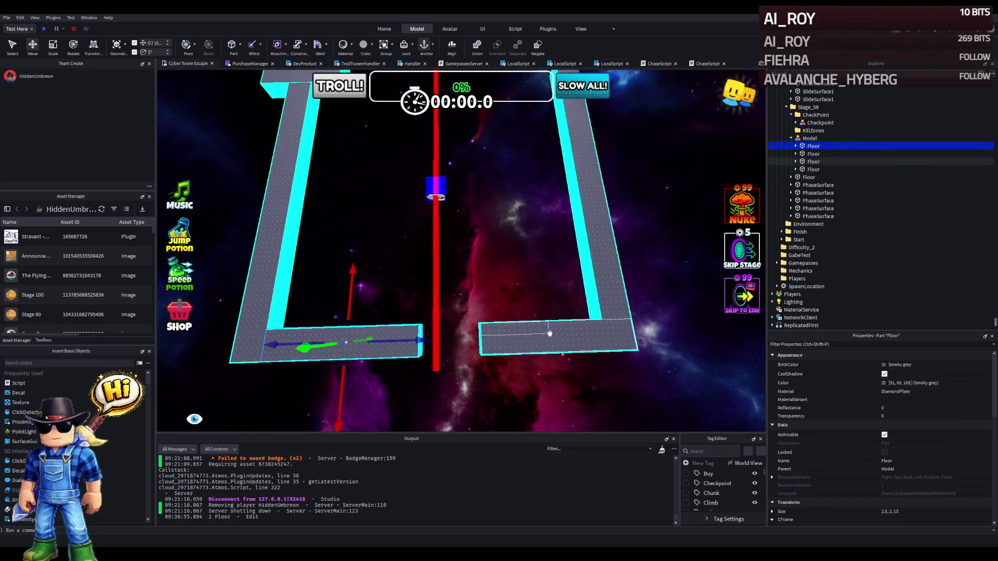
{"action": "left_click", "coordinate": [554, 335]}
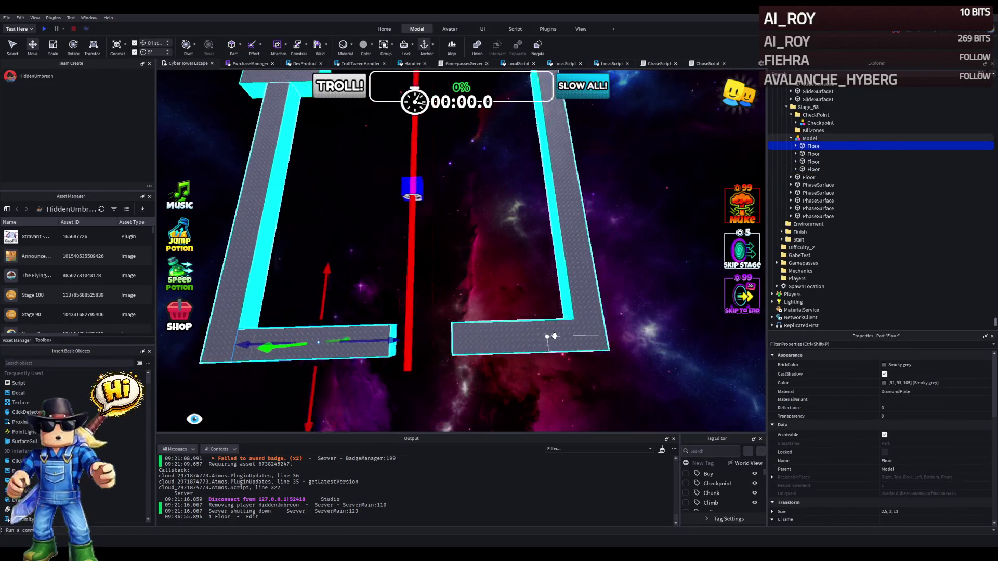
Shift the vertical diamond-plate Floor about 2.6 studs along X.
{"action": "scroll", "coordinate": [637, 223], "scroll_direction": "down", "scroll_amount": 3}
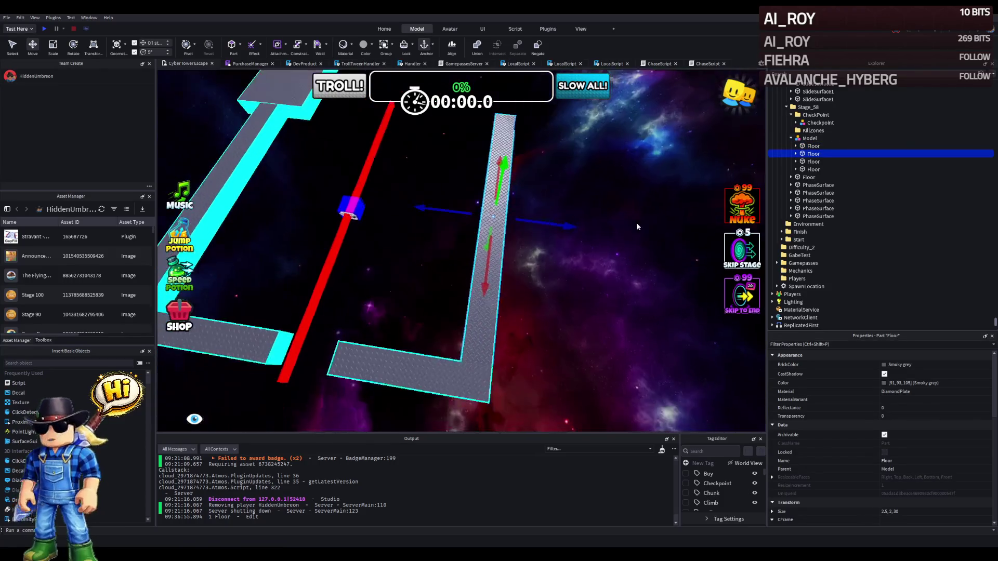
{"action": "left_click", "coordinate": [372, 374]}
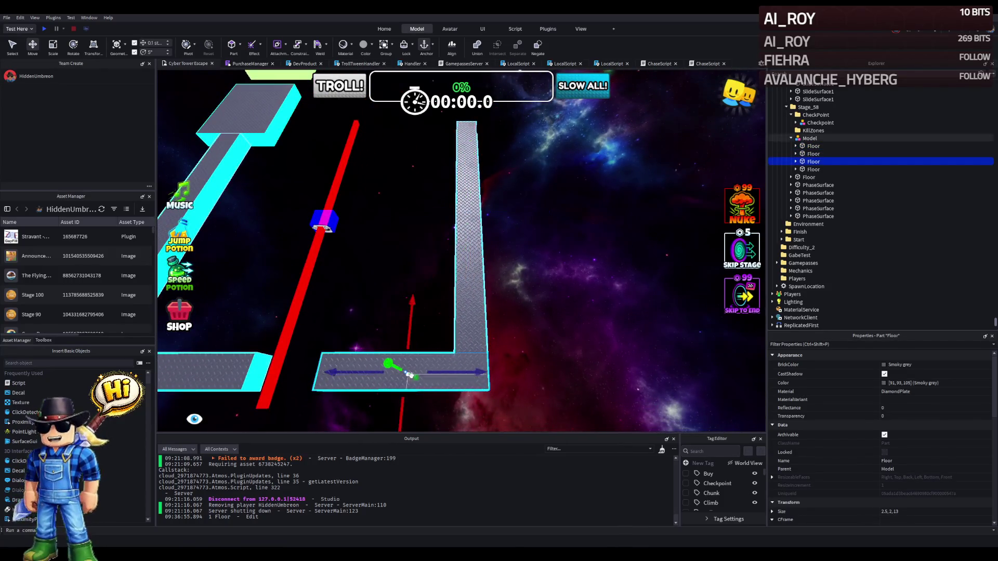
{"action": "key", "text": "a"}
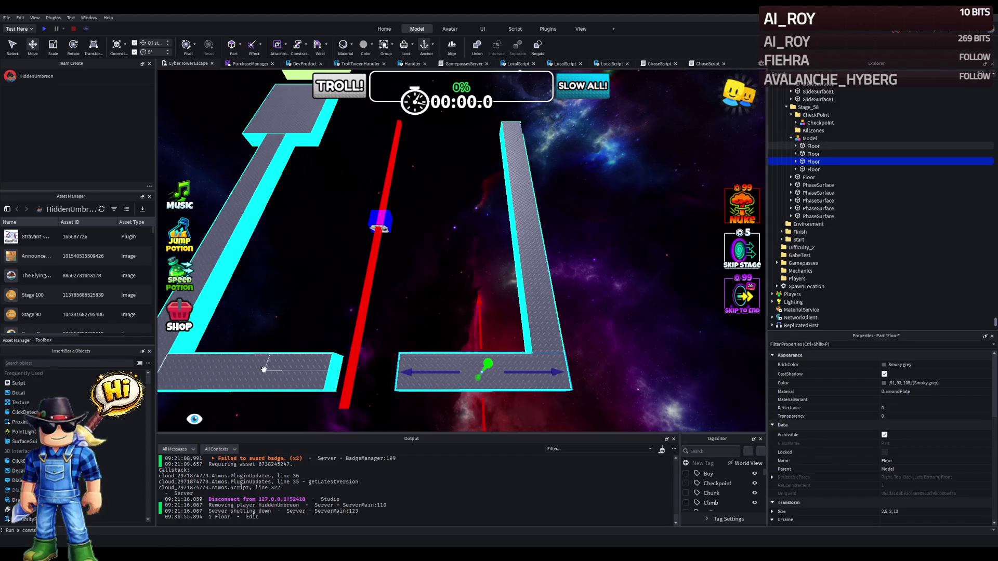
{"action": "left_click", "coordinate": [245, 371]}
{"action": "left_click", "coordinate": [531, 314]}
{"action": "key", "text": "a"}
{"action": "key", "text": "d"}
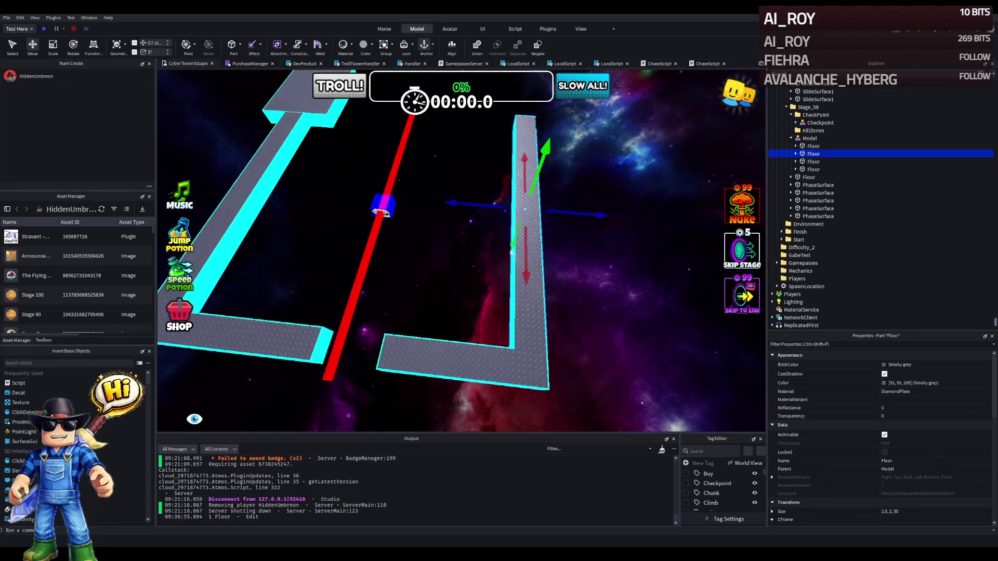
{"action": "key", "text": "d"}
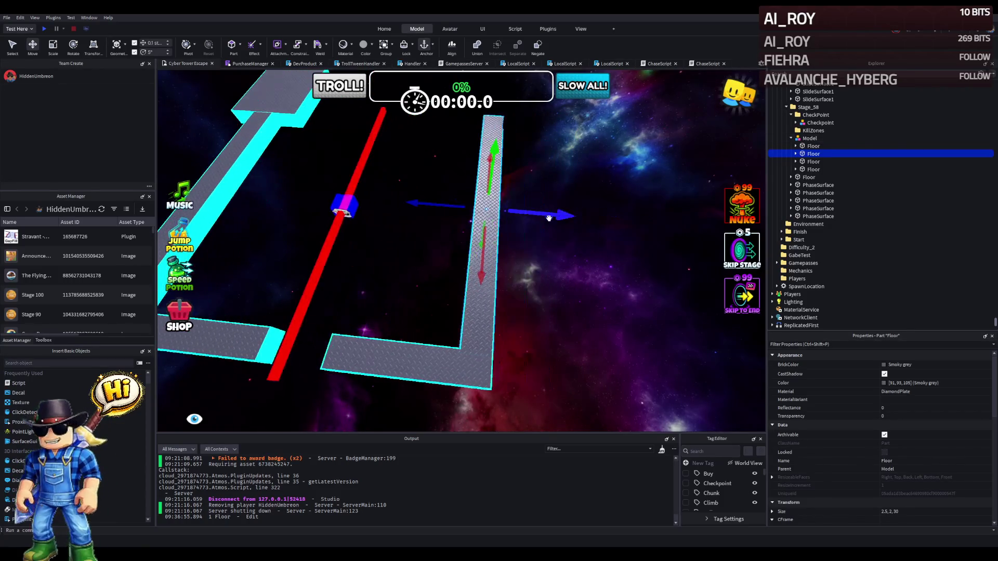
{"action": "mouse_move", "coordinate": [538, 215]}
{"action": "left_mouse_down"}
{"action": "mouse_move", "coordinate": [556, 214]}
{"action": "mouse_move", "coordinate": [507, 220]}
{"action": "left_mouse_up"}
{"action": "key", "text": "d"}
{"action": "left_click_drag", "start_coordinate": [466, 237], "coordinate": [567, 240]}
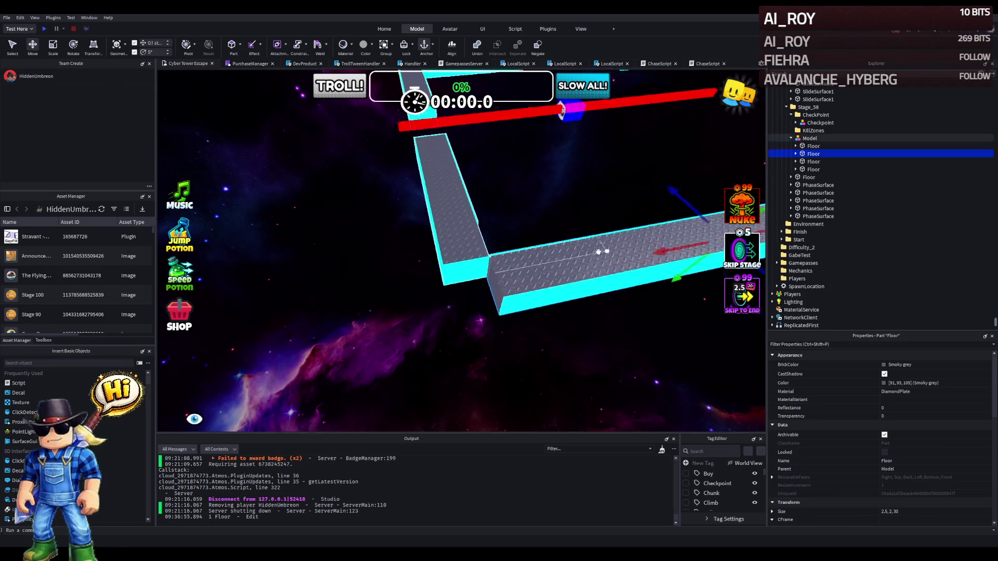
Delete one of its cyan edge strips and multi-select the four Floors in Explorer.
{"action": "left_click", "coordinate": [471, 286]}
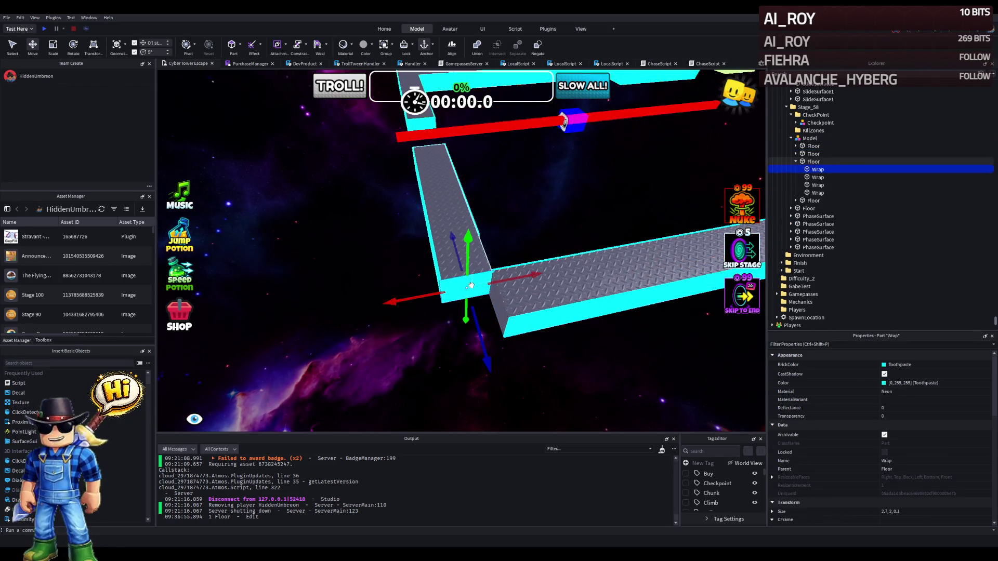
{"action": "key", "text": "Delete"}
{"action": "left_click", "coordinate": [543, 283]}
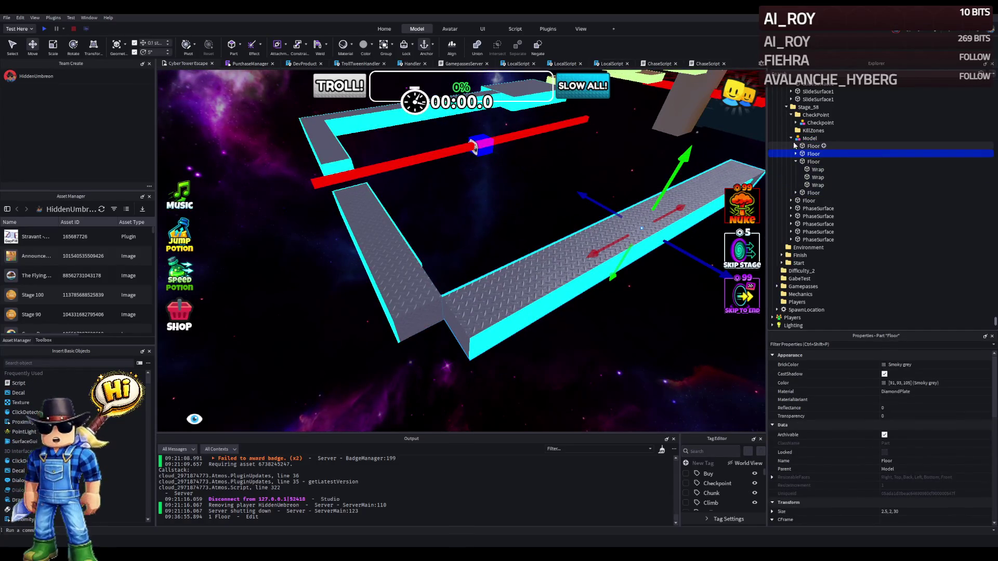
{"action": "left_click", "coordinate": [796, 162]}
{"action": "left_click", "coordinate": [813, 169], "text": "shift"}
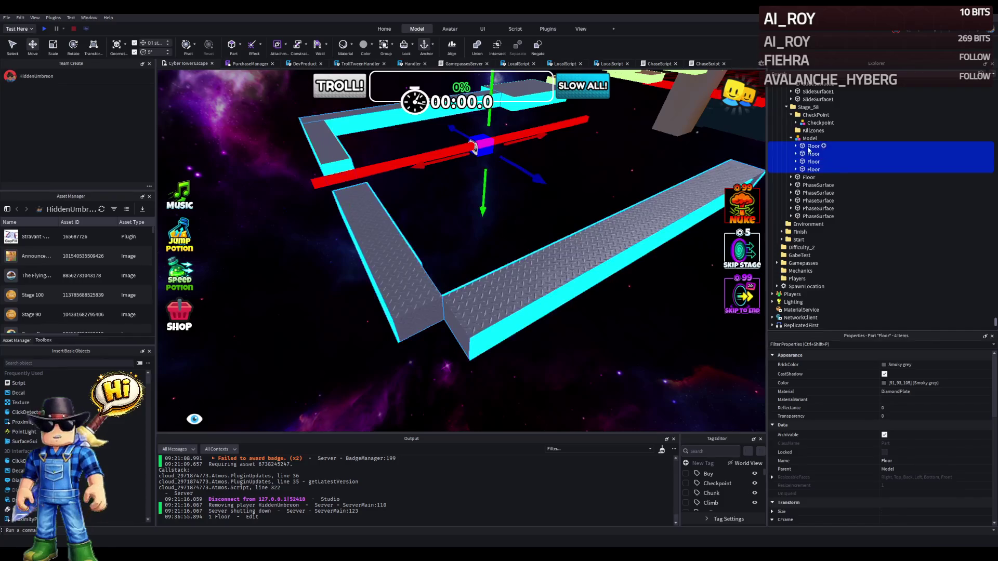
Move the four Floors from Model into Stage_58 and shift one 2.6 studs.
{"action": "left_click_drag", "start_coordinate": [810, 112], "coordinate": [808, 107]}
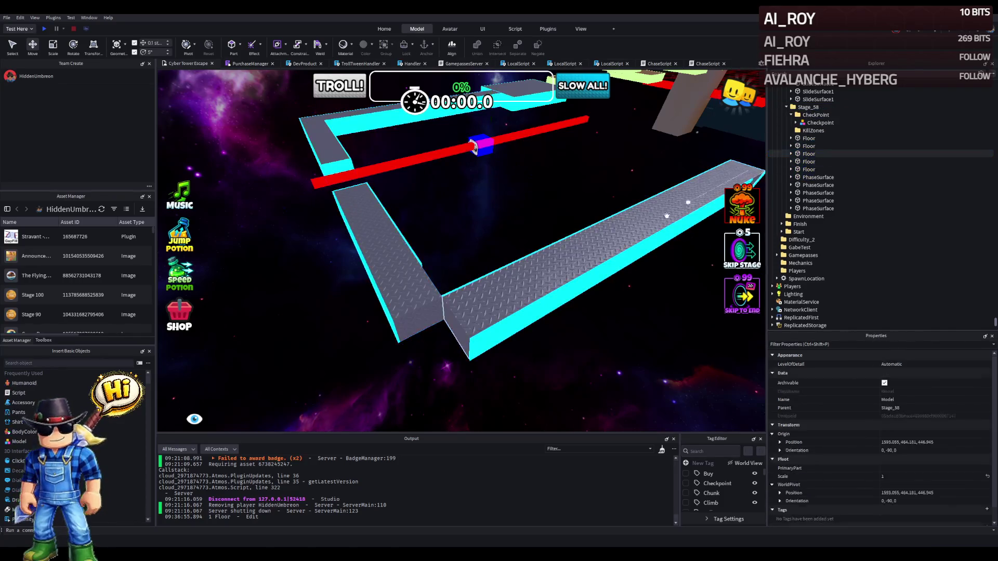
{"action": "left_click", "coordinate": [537, 286]}
{"action": "mouse_move", "coordinate": [603, 257]}
{"action": "left_mouse_down"}
{"action": "mouse_move", "coordinate": [567, 240]}
{"action": "mouse_move", "coordinate": [572, 260]}
{"action": "left_mouse_up"}
{"action": "right_click", "coordinate": [573, 262]}
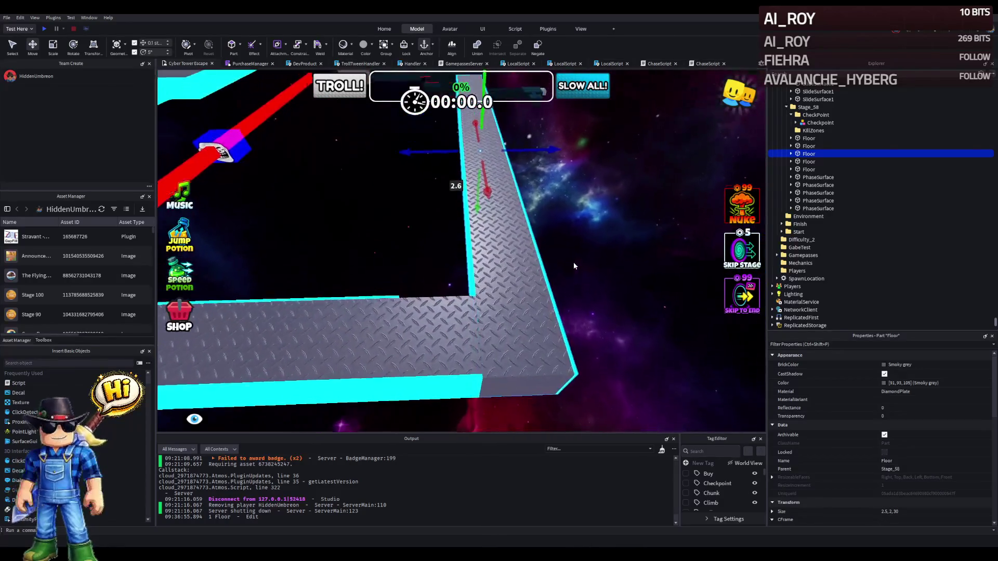
Lengthen a cyan edge strip slightly and slide its Floor along its length.
{"action": "left_click", "coordinate": [469, 285]}
{"action": "key", "text": "ctrl+3"}
{"action": "right_click", "coordinate": [469, 284]}
{"action": "left_click_drag", "start_coordinate": [539, 217], "coordinate": [540, 223]}
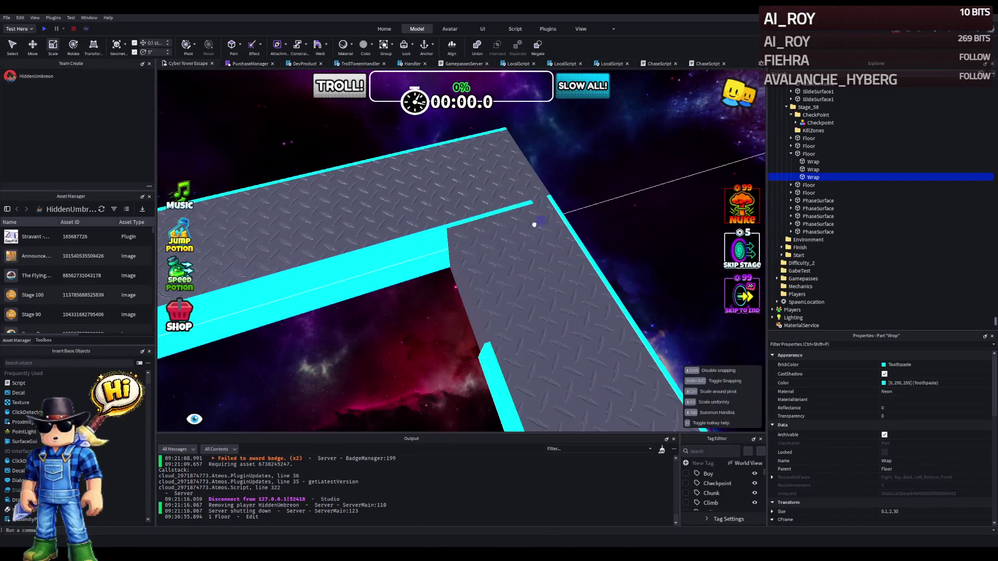
{"action": "left_click_drag", "start_coordinate": [461, 247], "coordinate": [570, 238]}
{"action": "left_click", "coordinate": [375, 232]}
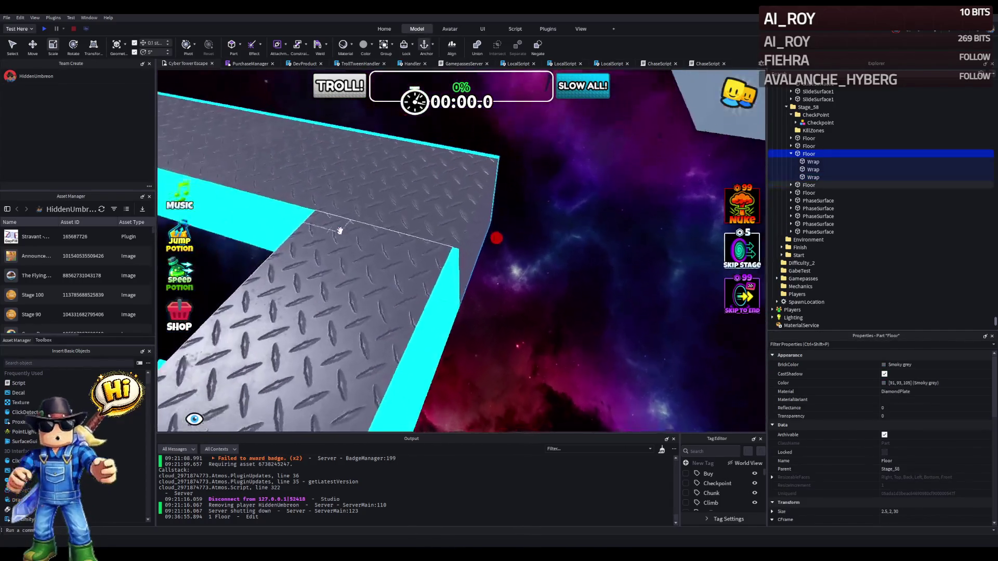
{"action": "key", "text": "ctrl+2"}
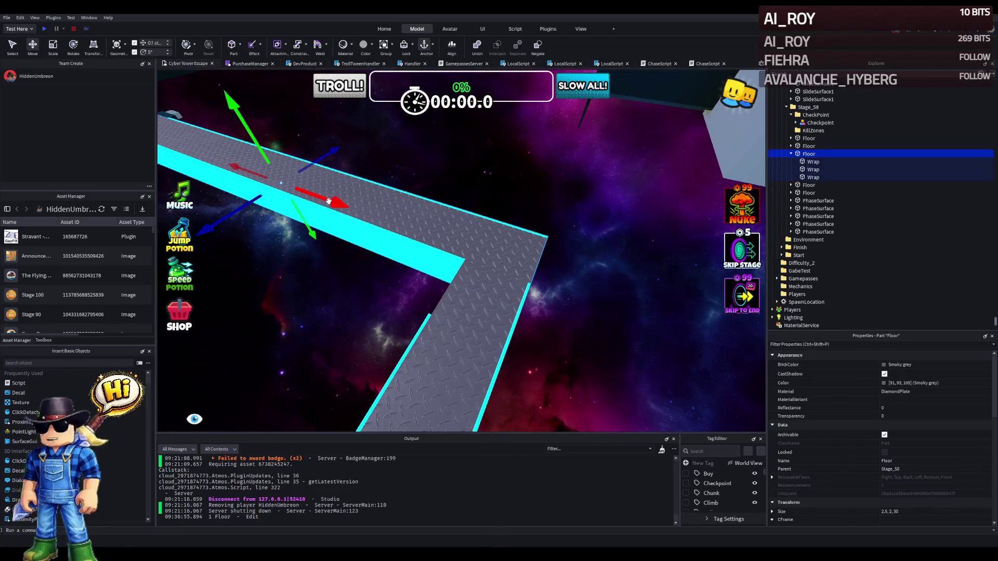
{"action": "left_click_drag", "start_coordinate": [328, 201], "coordinate": [328, 202]}
Stretch the cyan edge strips to 15.1 and 13 studs so they meet the corners.
{"action": "left_click", "coordinate": [452, 316]}
{"action": "left_click_drag", "start_coordinate": [385, 325], "coordinate": [486, 308]}
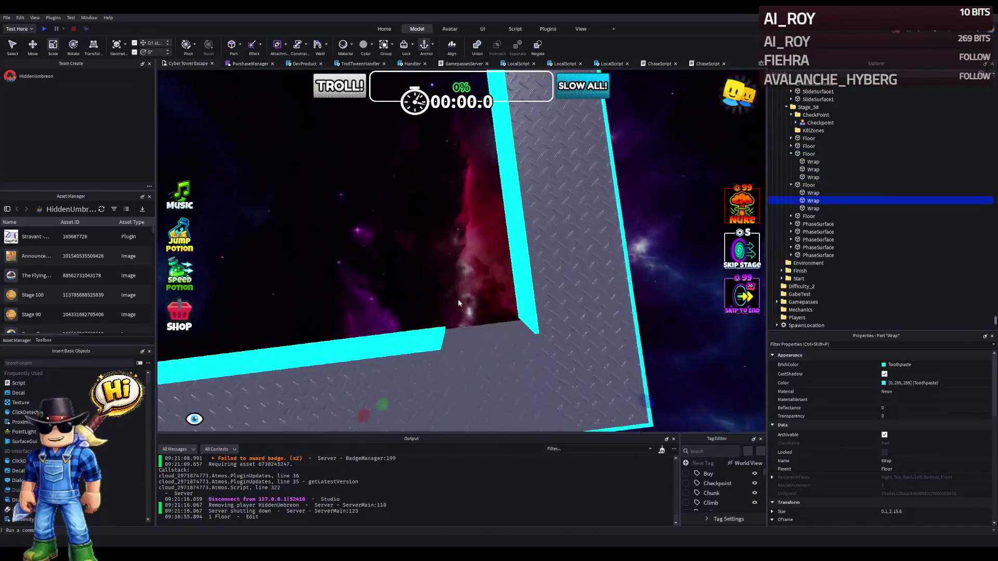
{"action": "left_click", "coordinate": [415, 359]}
{"action": "left_click_drag", "start_coordinate": [457, 345], "coordinate": [567, 329]}
{"action": "right_click", "coordinate": [572, 326]}
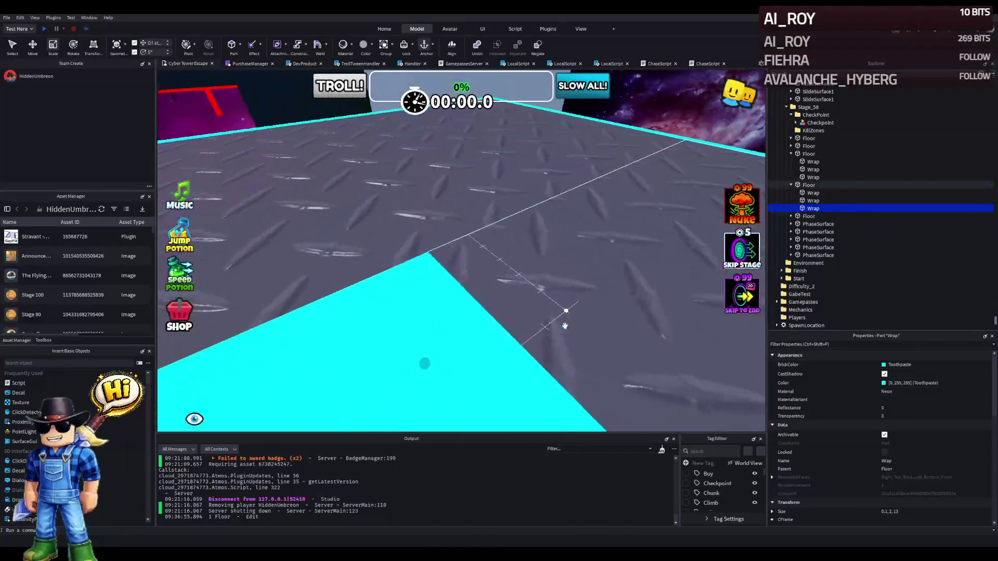
{"action": "scroll", "coordinate": [390, 318], "scroll_direction": "down", "scroll_amount": 5}
{"action": "right_click", "coordinate": [389, 314]}
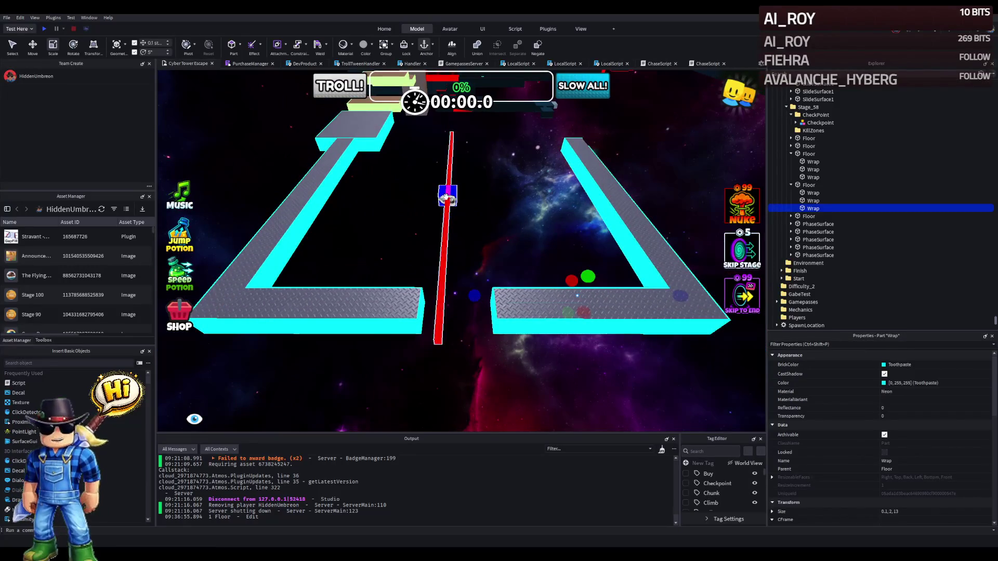
Slide the Spin model along Z and rotate it 90° to orientation 0, 90, 0.
{"action": "left_click", "coordinate": [446, 197]}
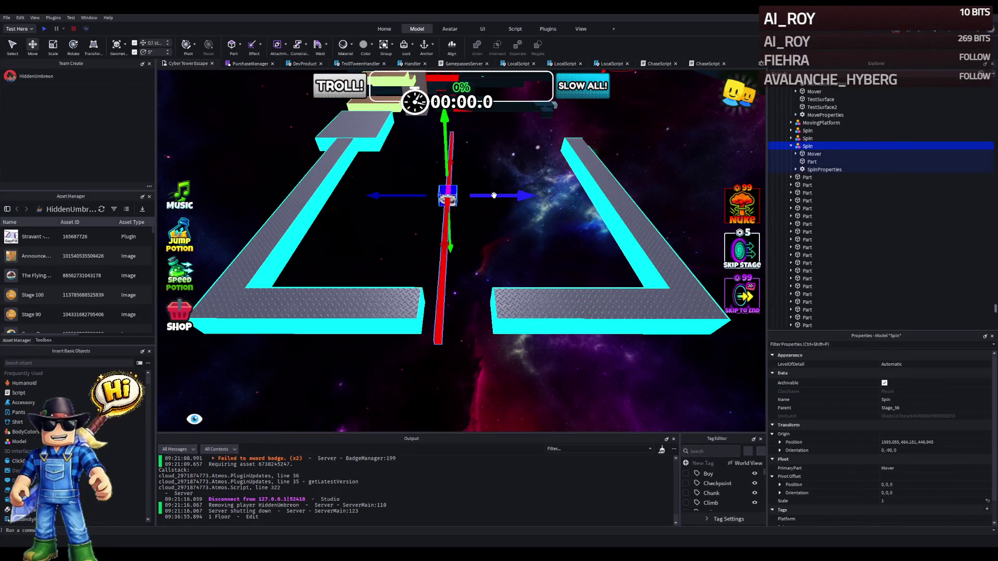
{"action": "mouse_move", "coordinate": [494, 196]}
{"action": "left_mouse_down"}
{"action": "mouse_move", "coordinate": [516, 189]}
{"action": "mouse_move", "coordinate": [465, 226]}
{"action": "mouse_move", "coordinate": [406, 240]}
{"action": "left_mouse_up"}
{"action": "key", "text": "f"}
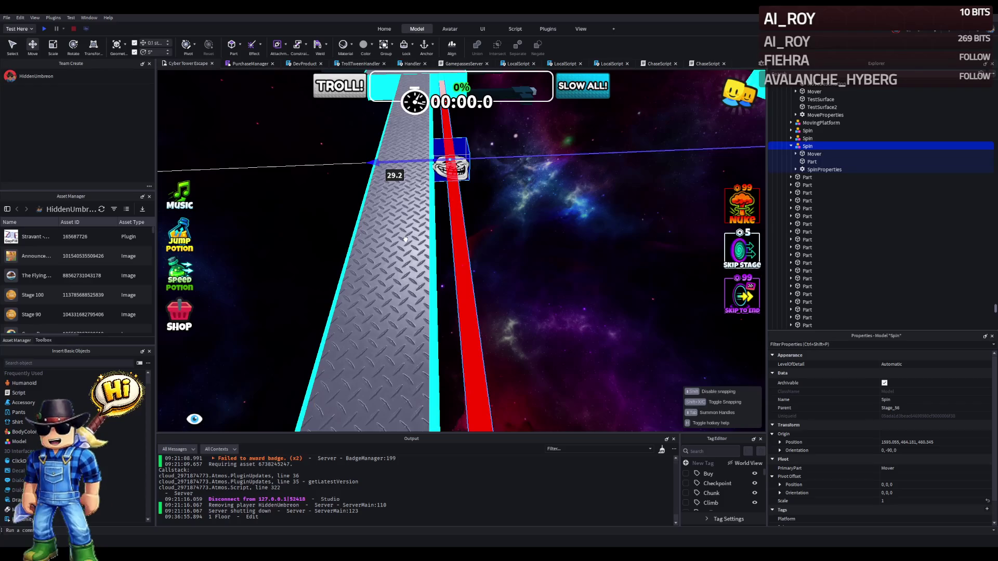
{"action": "left_click_drag", "start_coordinate": [405, 239], "coordinate": [405, 239]}
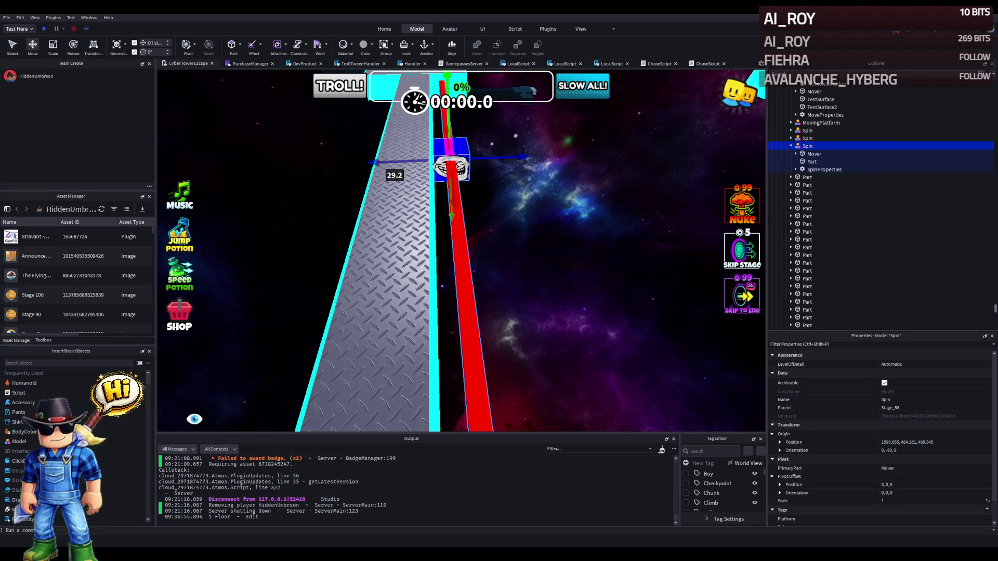
{"action": "mouse_move", "coordinate": [395, 173]}
{"action": "left_mouse_down"}
{"action": "mouse_move", "coordinate": [305, 185]}
{"action": "mouse_move", "coordinate": [279, 215]}
{"action": "mouse_move", "coordinate": [464, 190]}
{"action": "mouse_move", "coordinate": [466, 211]}
{"action": "mouse_move", "coordinate": [496, 204]}
{"action": "mouse_move", "coordinate": [514, 225]}
{"action": "mouse_move", "coordinate": [476, 285]}
{"action": "mouse_move", "coordinate": [483, 245]}
{"action": "left_mouse_up"}
{"action": "key", "text": "ctrl+r"}
{"action": "key", "text": "ctrl+r"}
{"action": "key", "text": "ctrl+r"}
Lengthen the spinner's red bar to about 37.8 studs.
{"action": "left_click", "coordinate": [494, 223]}
{"action": "key", "text": "ctrl+3"}
{"action": "left_click_drag", "start_coordinate": [512, 224], "coordinate": [528, 223]}
{"action": "left_click", "coordinate": [498, 273]}
{"action": "left_click_drag", "start_coordinate": [498, 274], "coordinate": [432, 254]}
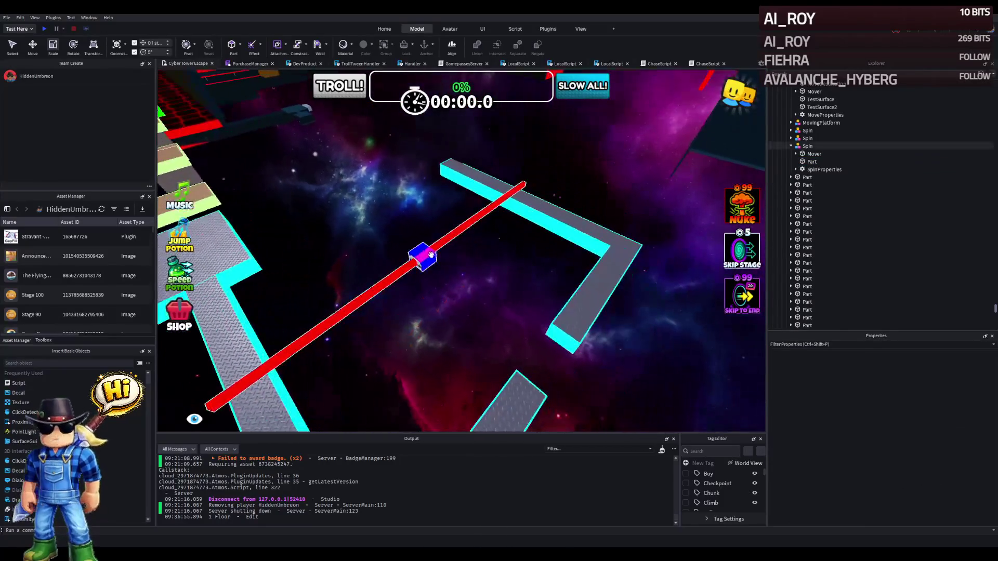
Duplicate the spinner and rotate the copy 90° so the two Spin bars cross.
{"action": "left_click", "coordinate": [426, 257]}
{"action": "key", "text": "f"}
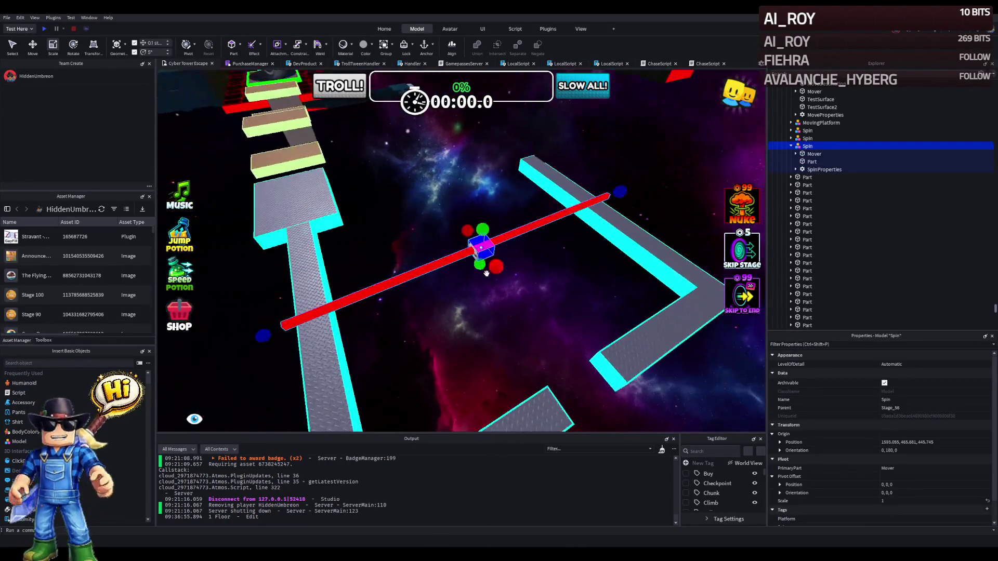
{"action": "key", "text": "ctrl+d"}
{"action": "key", "text": "ctrl+r"}
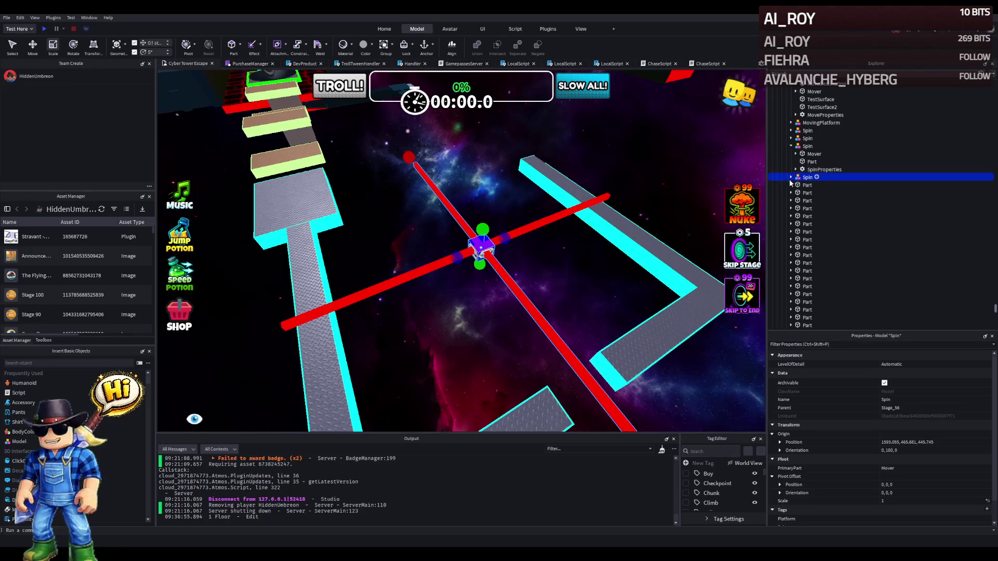
{"action": "left_click", "coordinate": [823, 177]}
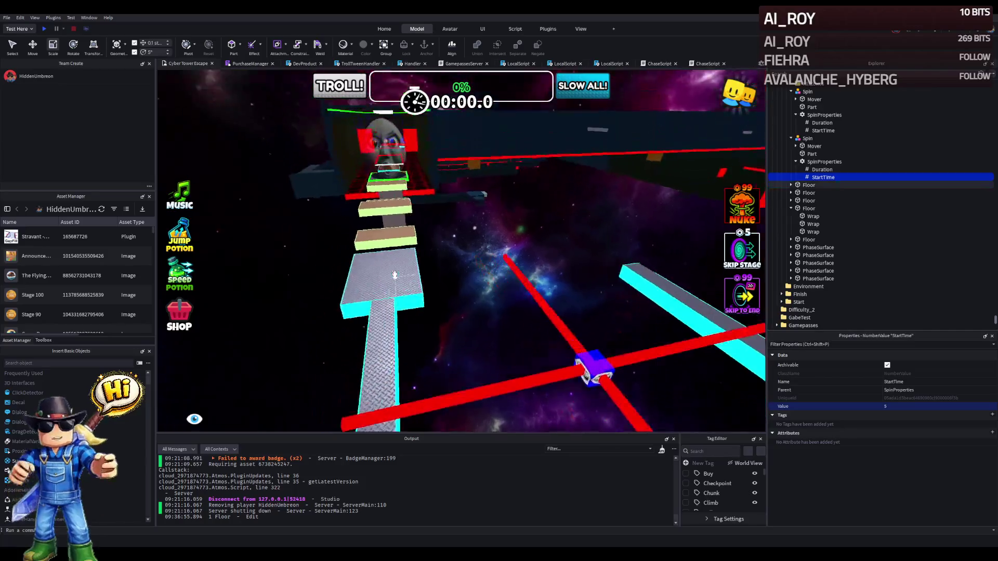
Fly the view over to the brown phase platforms and start a playtest.
{"action": "key", "text": "w"}
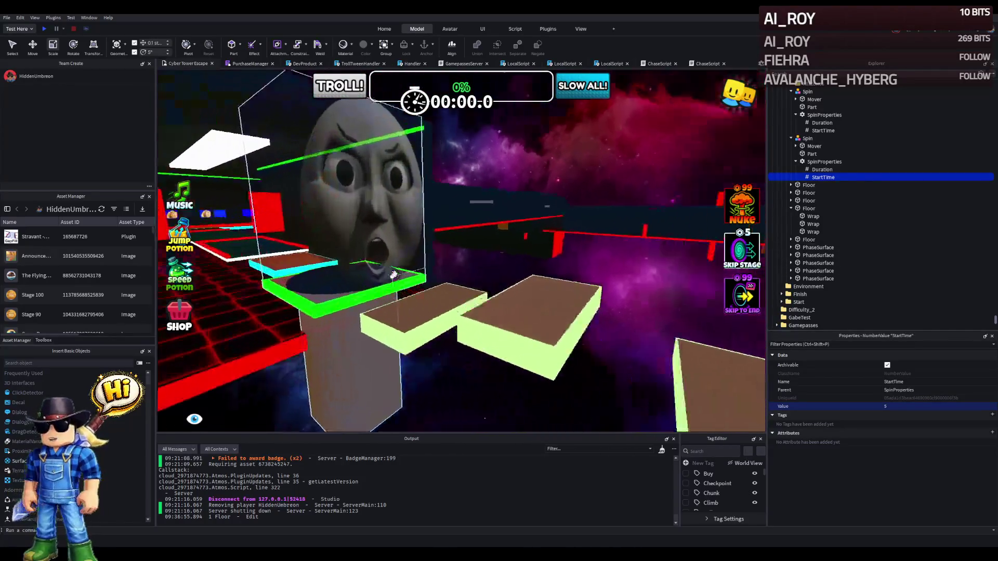
{"action": "key", "text": "d"}
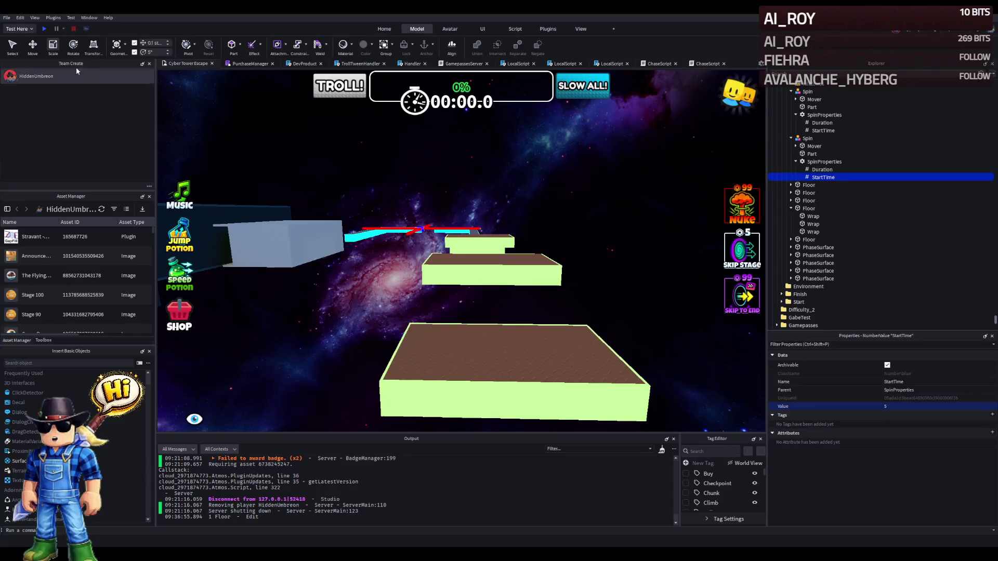
{"action": "left_click", "coordinate": [44, 30]}
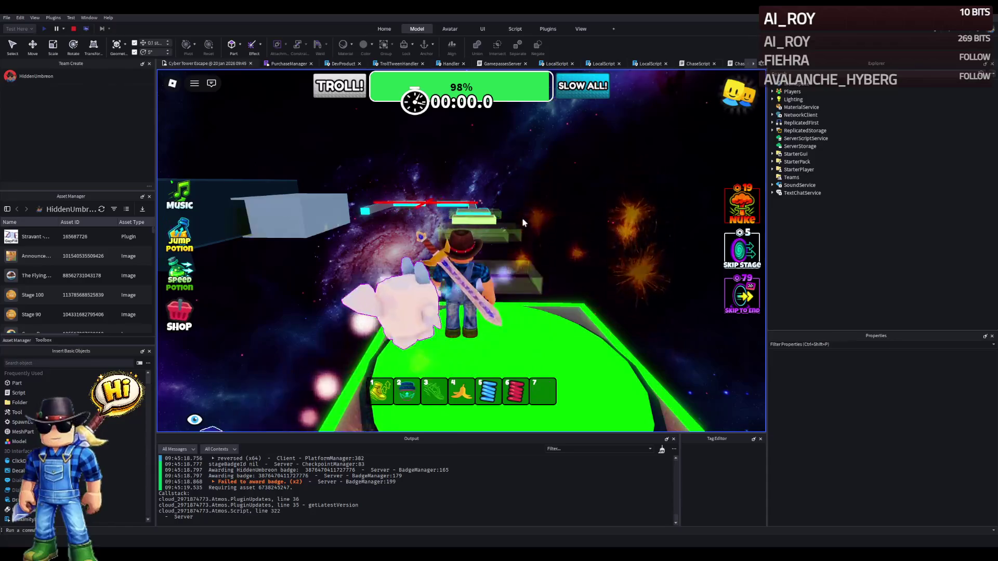
Run the avatar across the brown platforms and winding path past the lasers, then stop playtesting.
{"action": "key", "text": "w"}
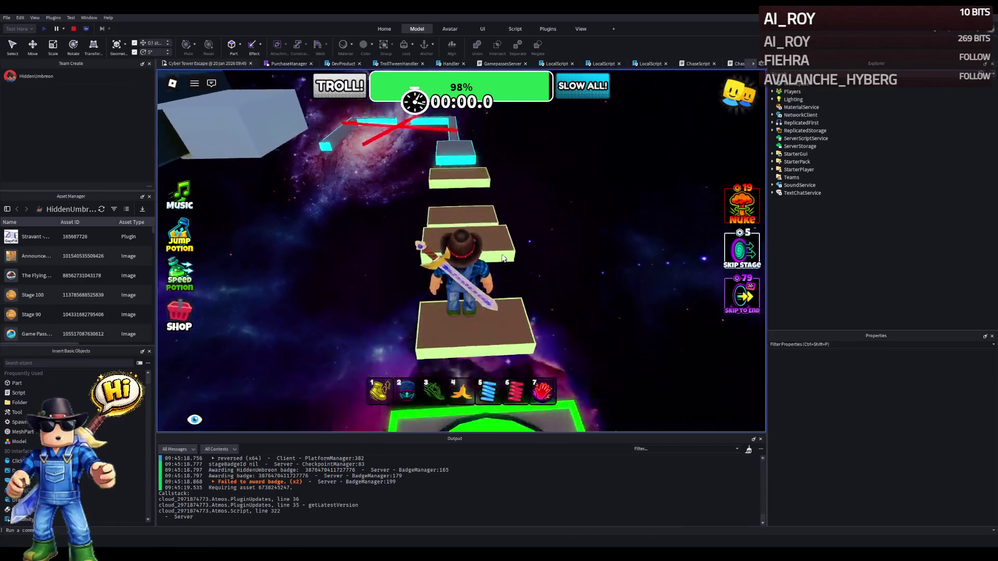
{"action": "key", "text": "w"}
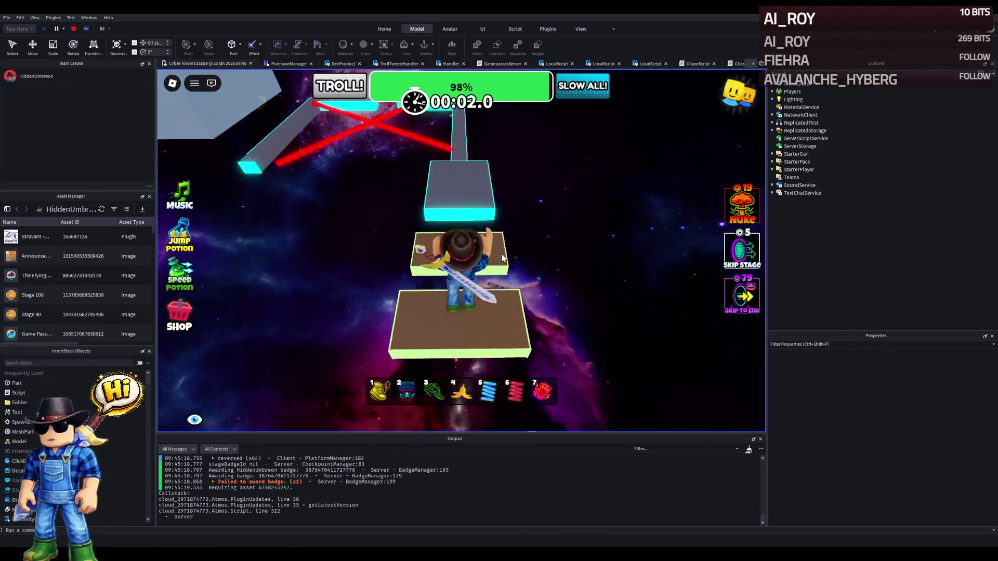
{"action": "key", "text": "w"}
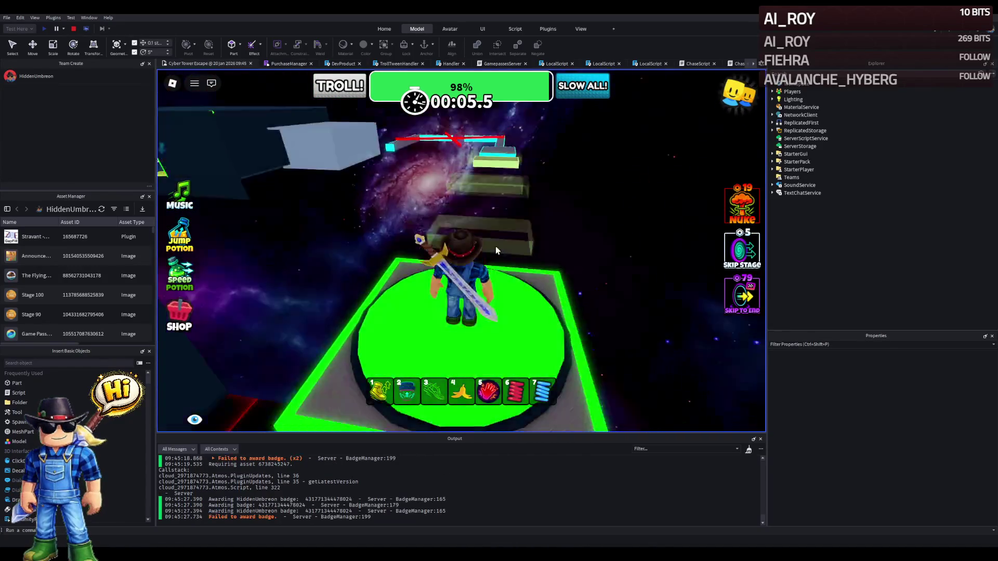
{"action": "key", "text": "w"}
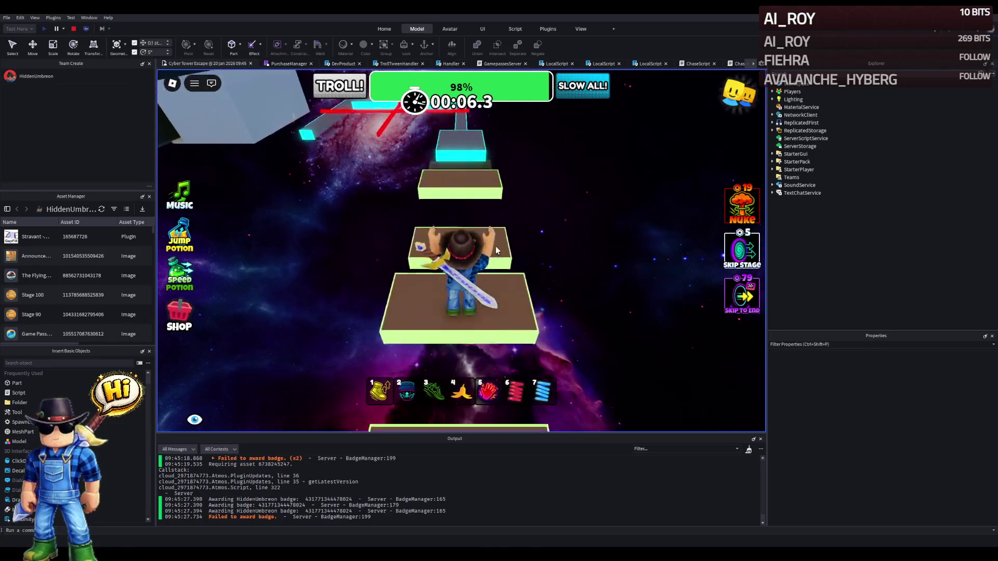
{"action": "key", "text": "w"}
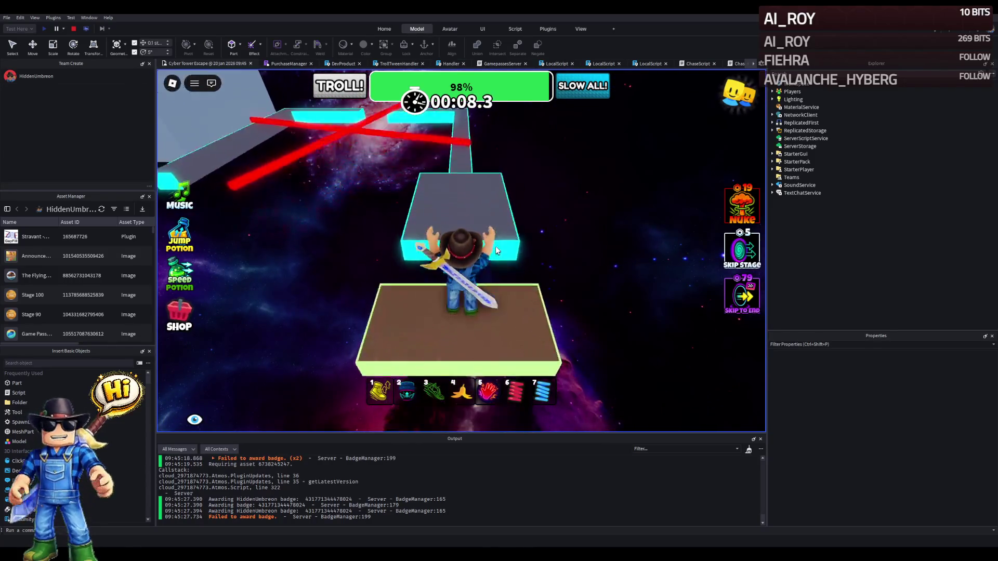
{"action": "key", "text": "w"}
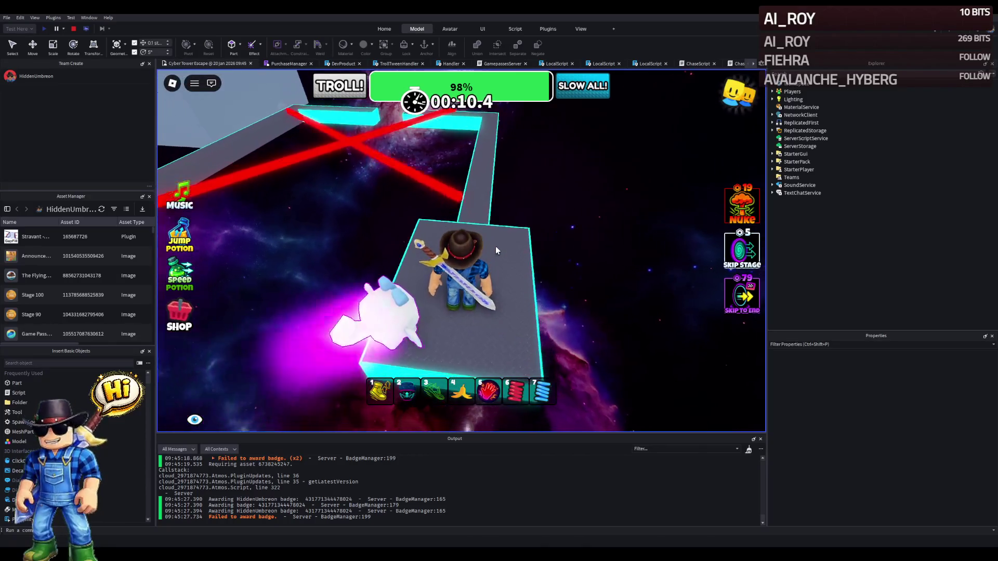
{"action": "key", "text": "w"}
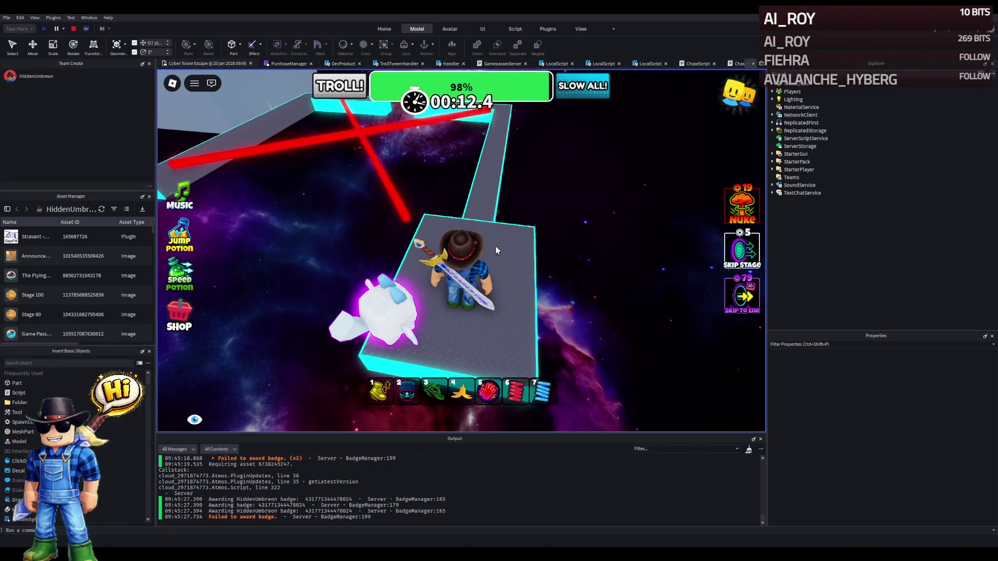
{"action": "key", "text": "w"}
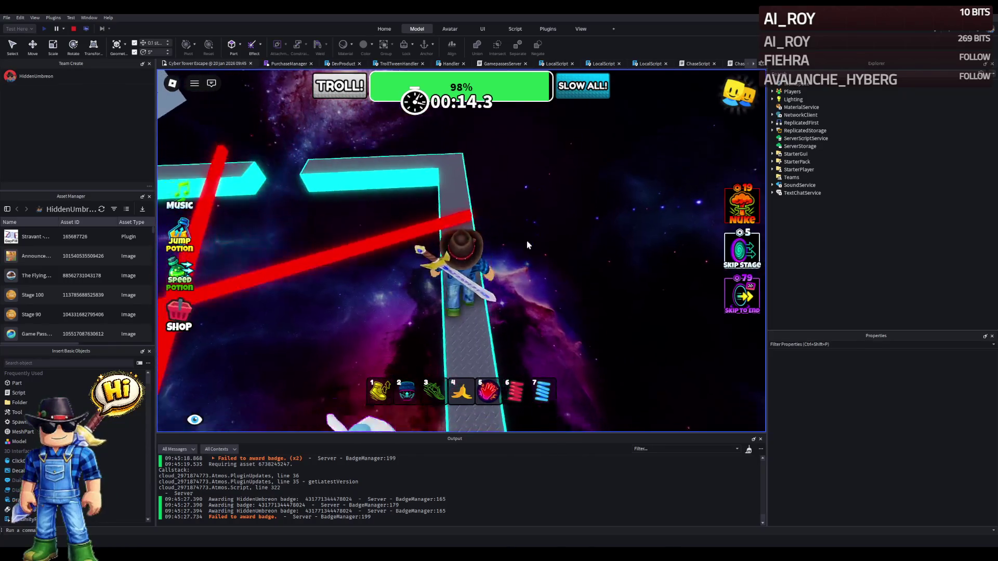
{"action": "key", "text": "w"}
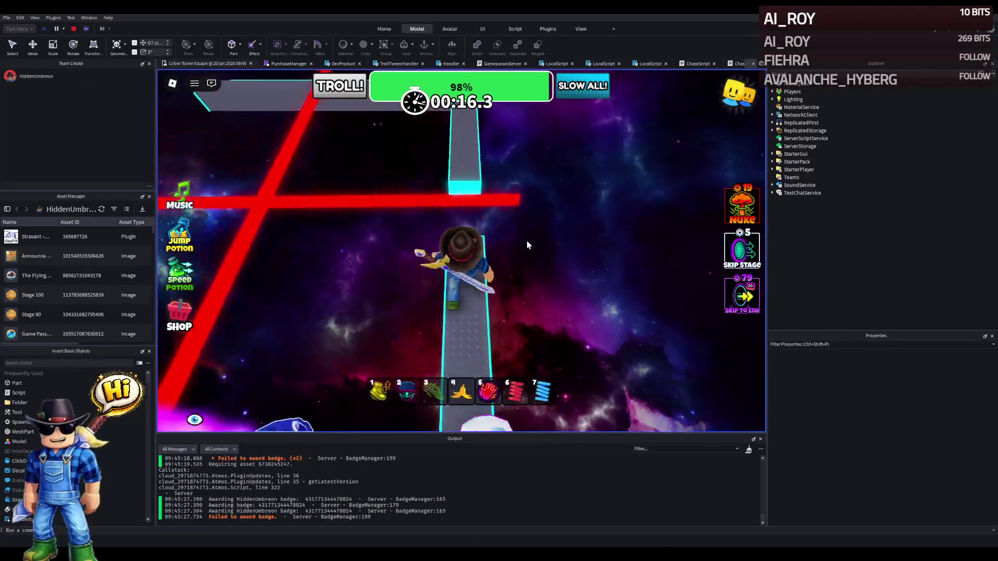
{"action": "key", "text": "w"}
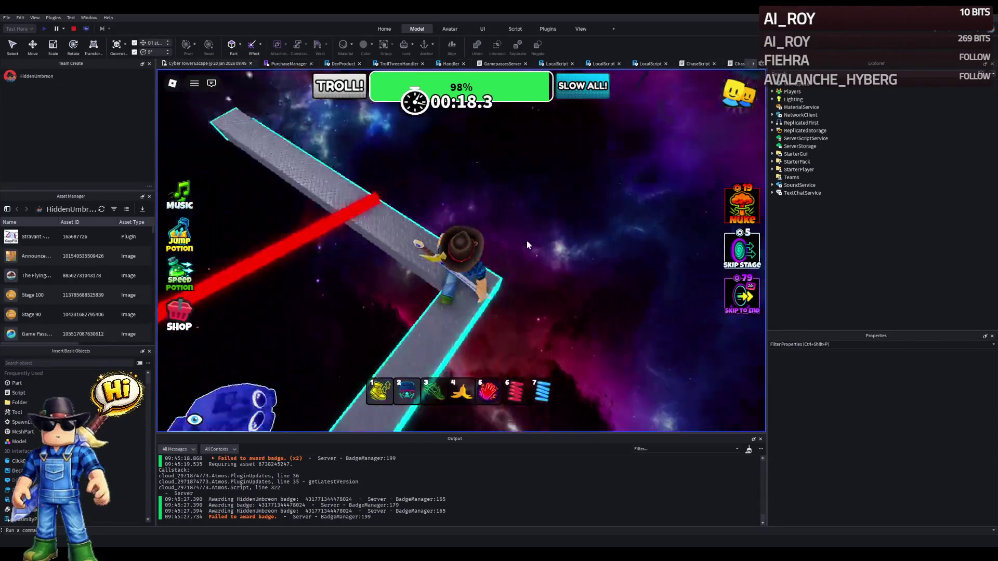
{"action": "key", "text": "w"}
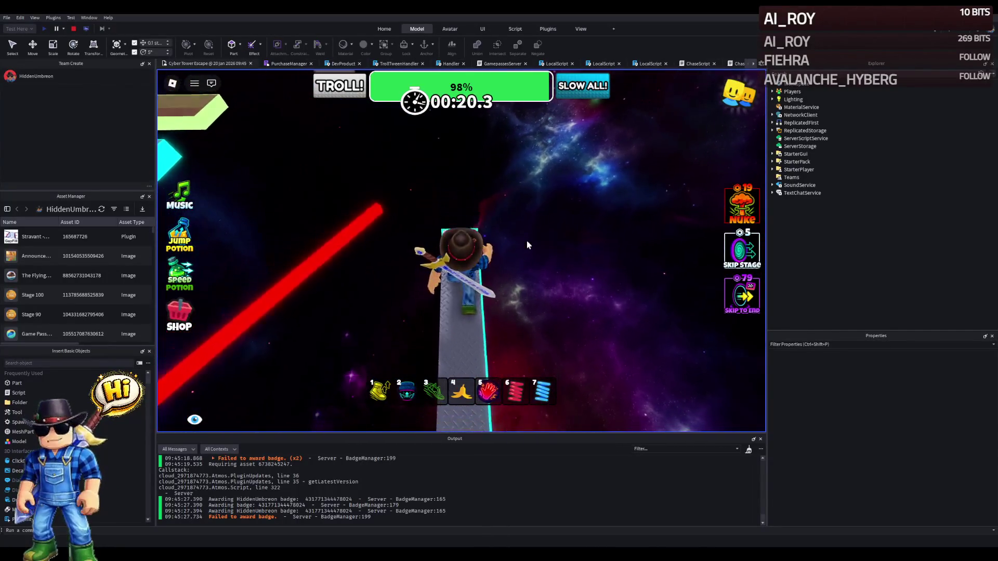
{"action": "key", "text": "w"}
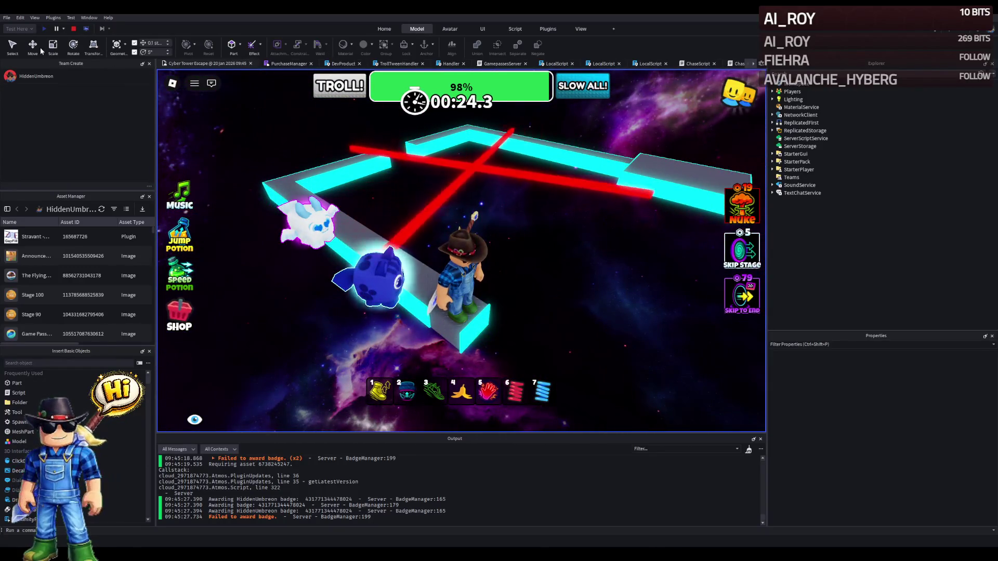
{"action": "left_click", "coordinate": [74, 29]}
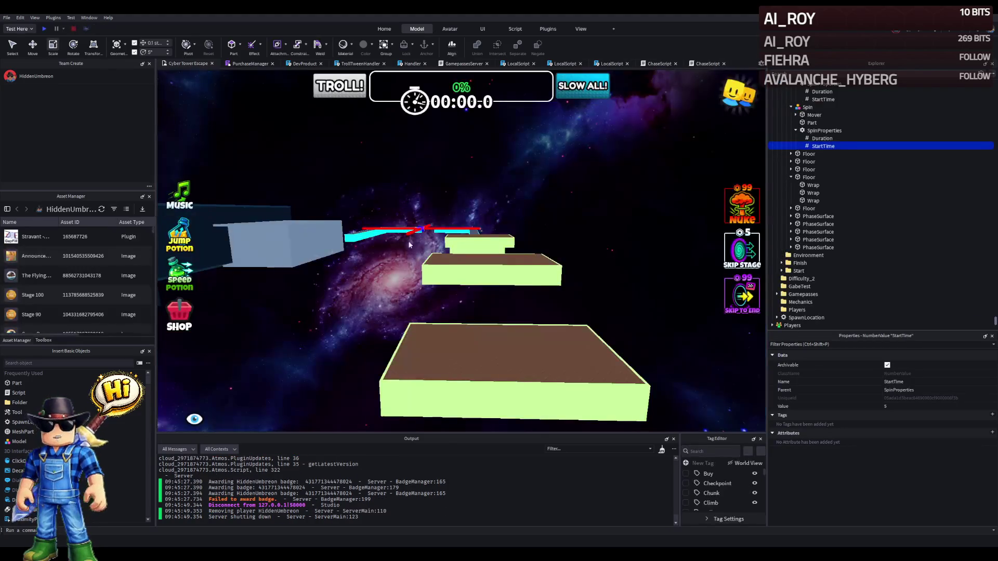
Select the floor piece holding the cyan edge strip near the crossed spinners.
{"action": "scroll", "coordinate": [429, 241], "scroll_direction": "up", "scroll_amount": 5}
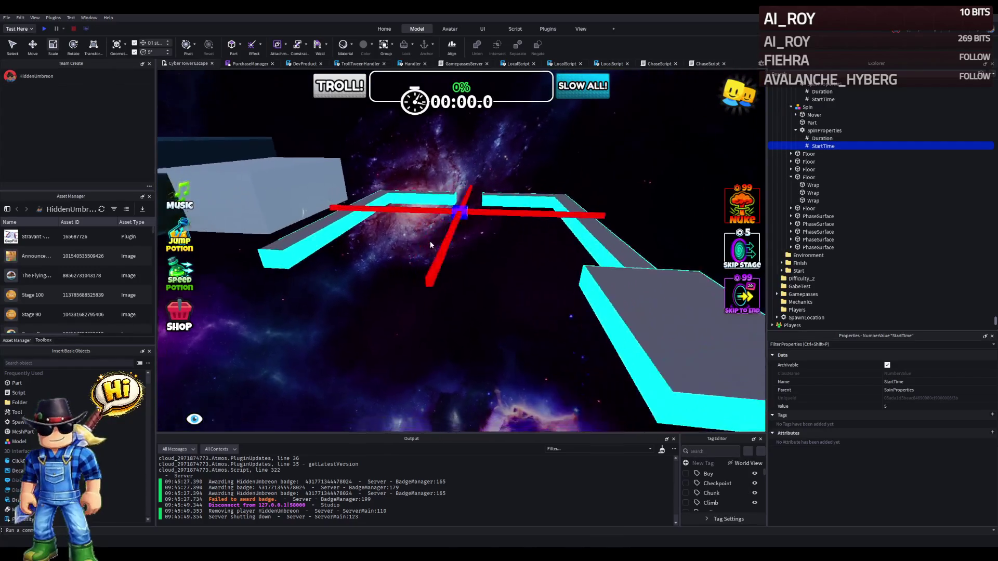
{"action": "left_click", "coordinate": [379, 286]}
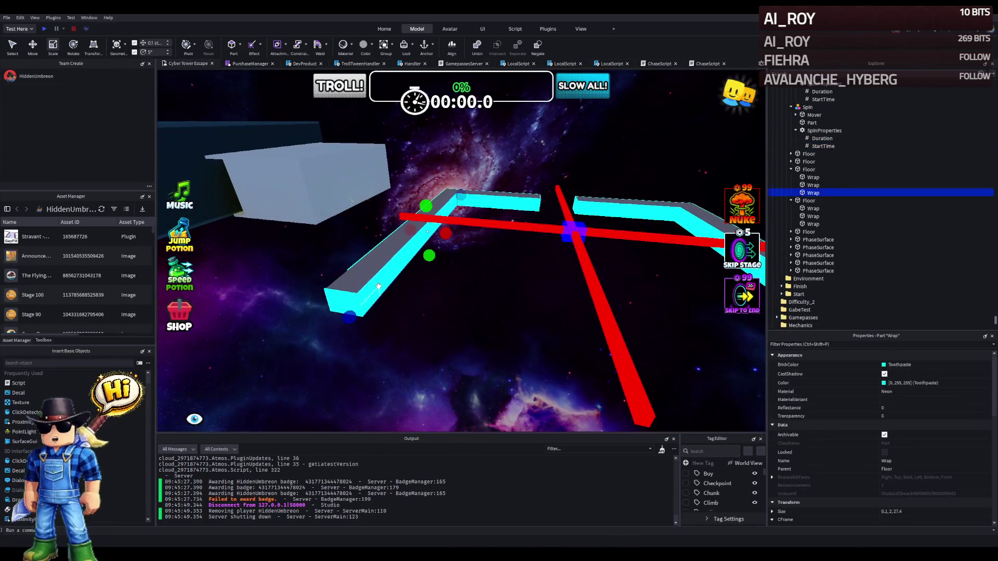
{"action": "left_click", "coordinate": [378, 287]}
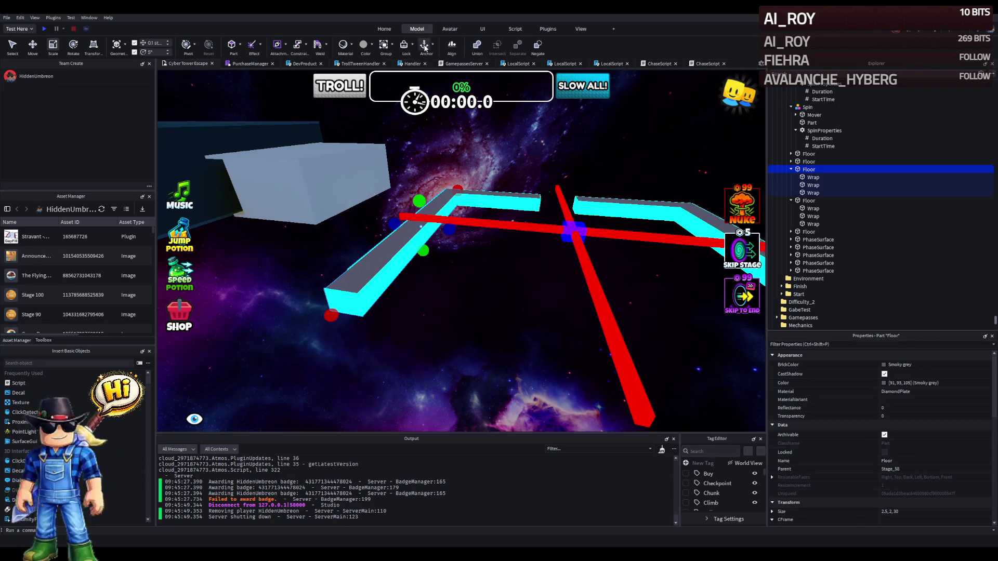
{"action": "left_click", "coordinate": [425, 213]}
{"action": "key", "text": "f"}
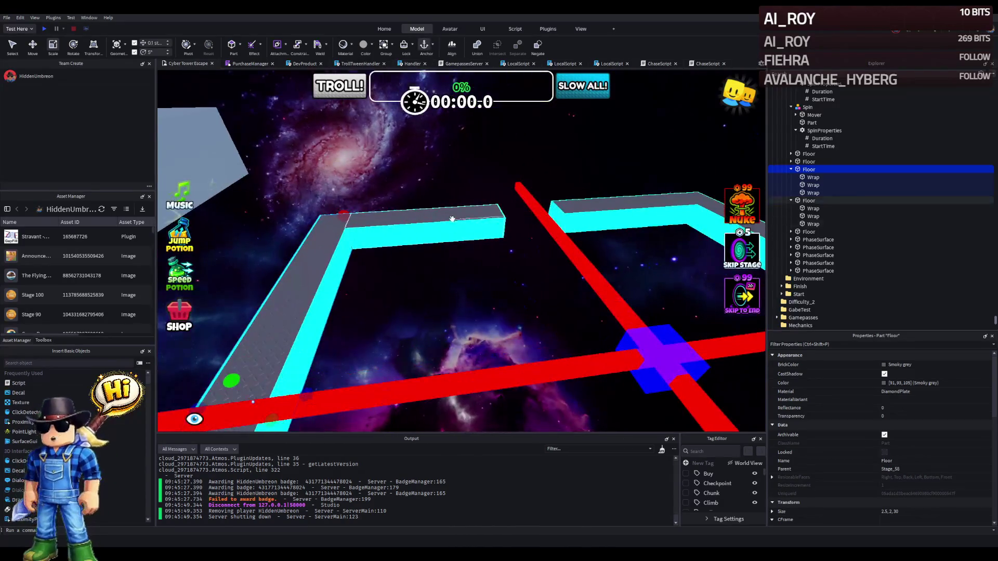
{"action": "left_click", "coordinate": [620, 199]}
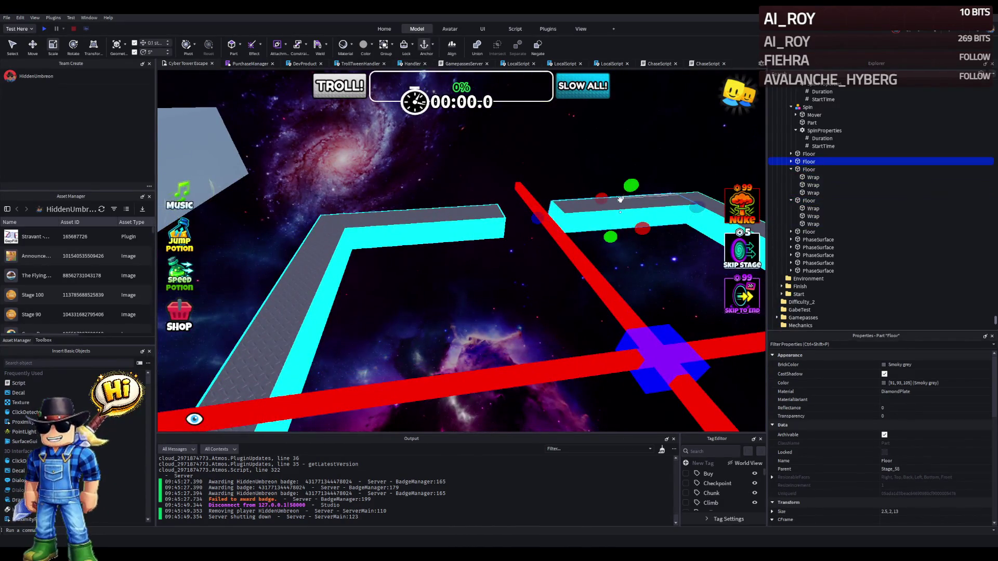
{"action": "left_click", "coordinate": [457, 225]}
{"action": "left_click", "coordinate": [622, 205]}
{"action": "key", "text": "f"}
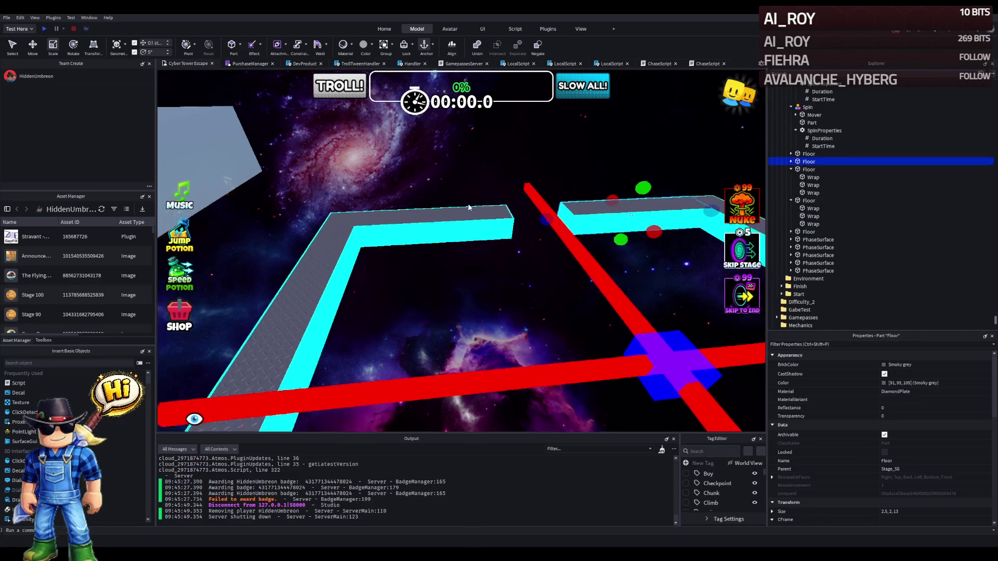
{"action": "key", "text": "s"}
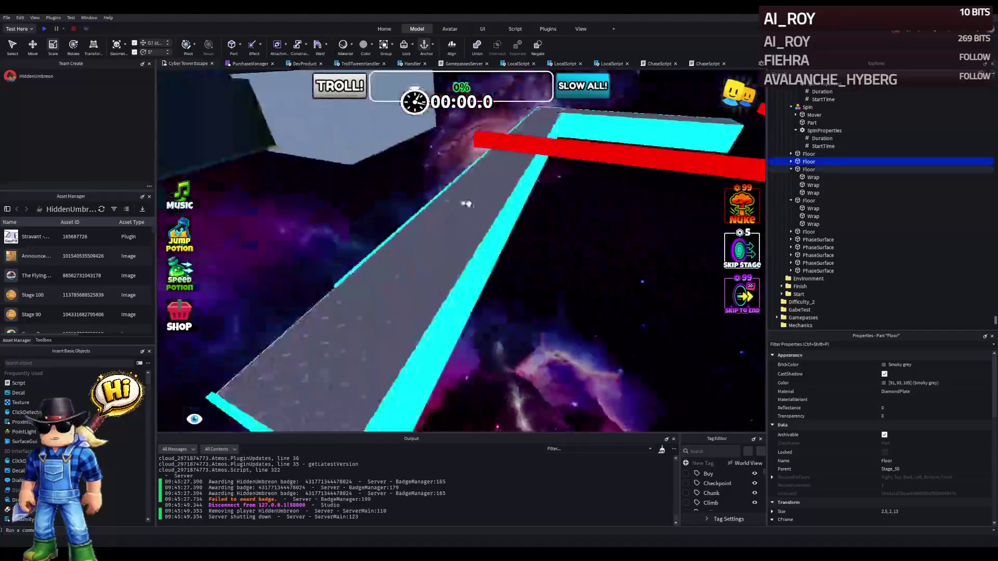
{"action": "key", "text": "w"}
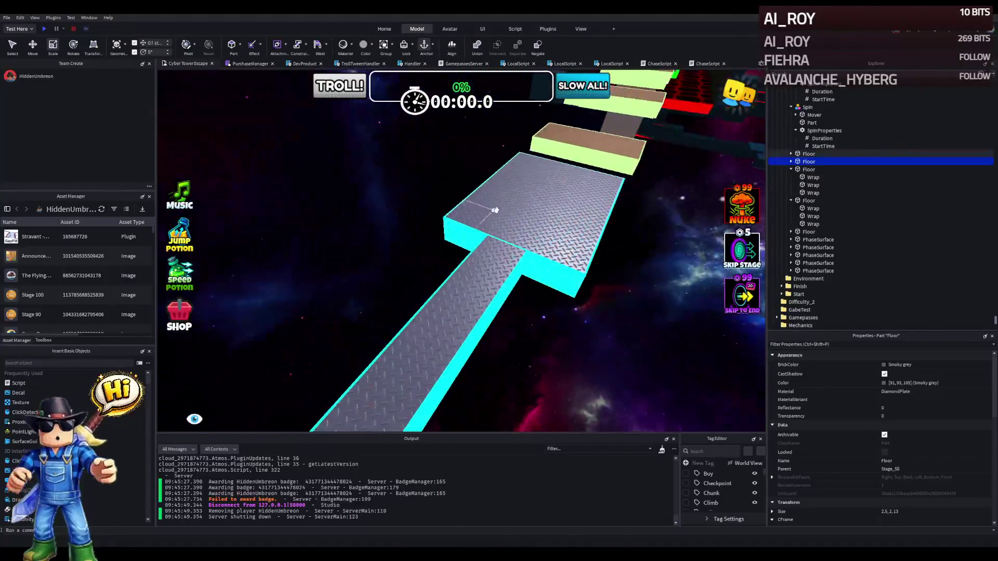
{"action": "key", "text": "f"}
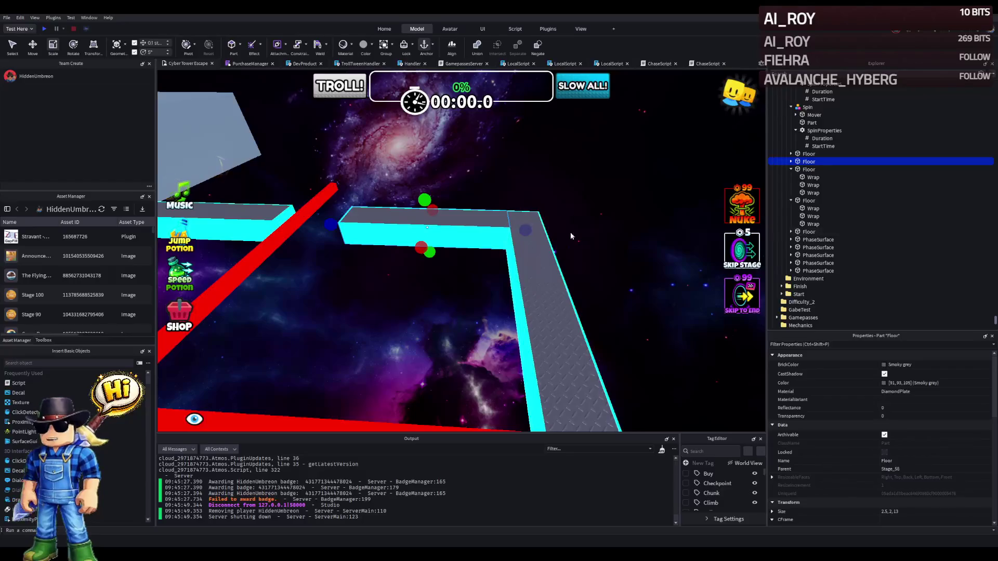
{"action": "left_click", "coordinate": [791, 169]}
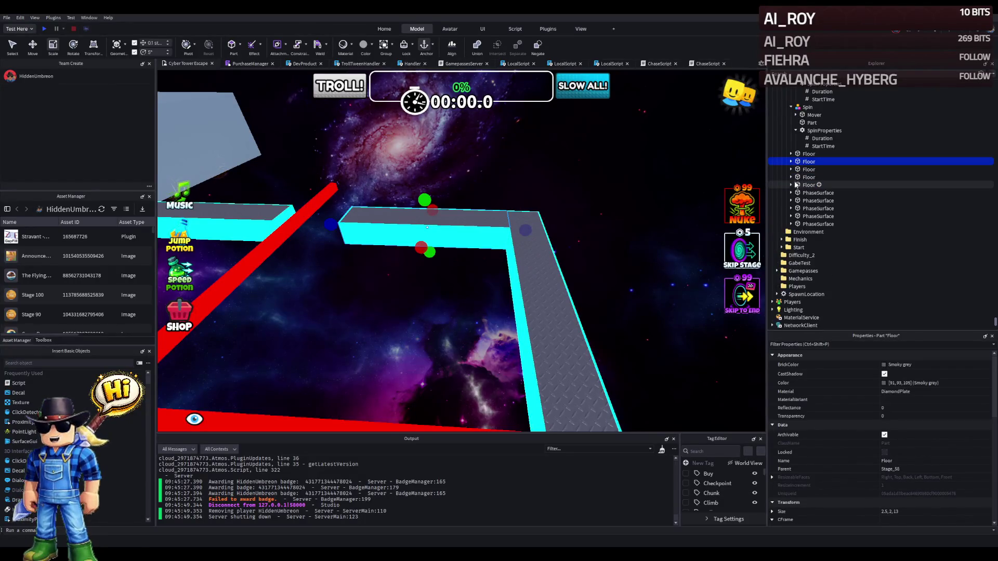
{"action": "left_click", "coordinate": [795, 184]}
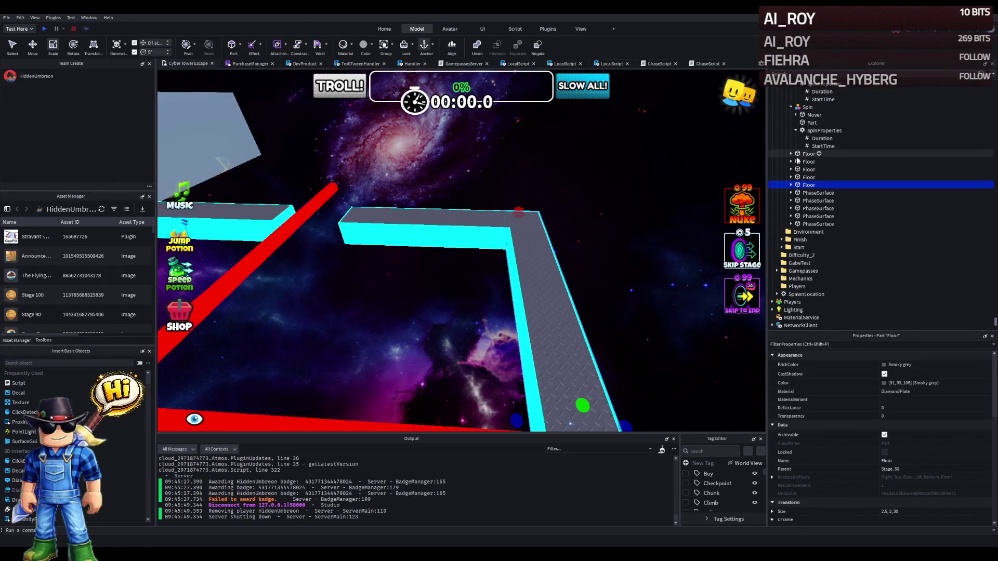
{"action": "left_click", "coordinate": [790, 154], "text": "shift"}
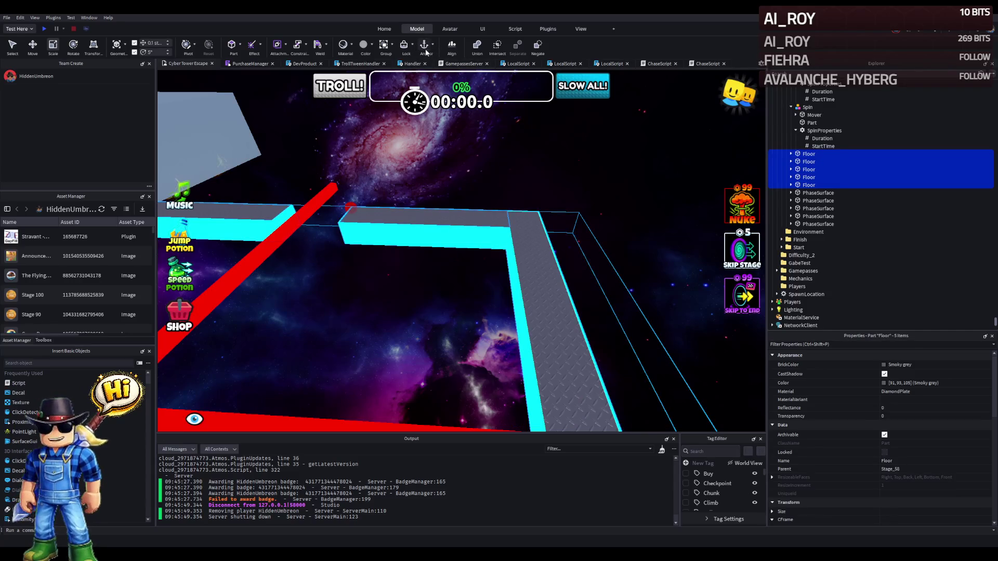
{"action": "key", "text": "f"}
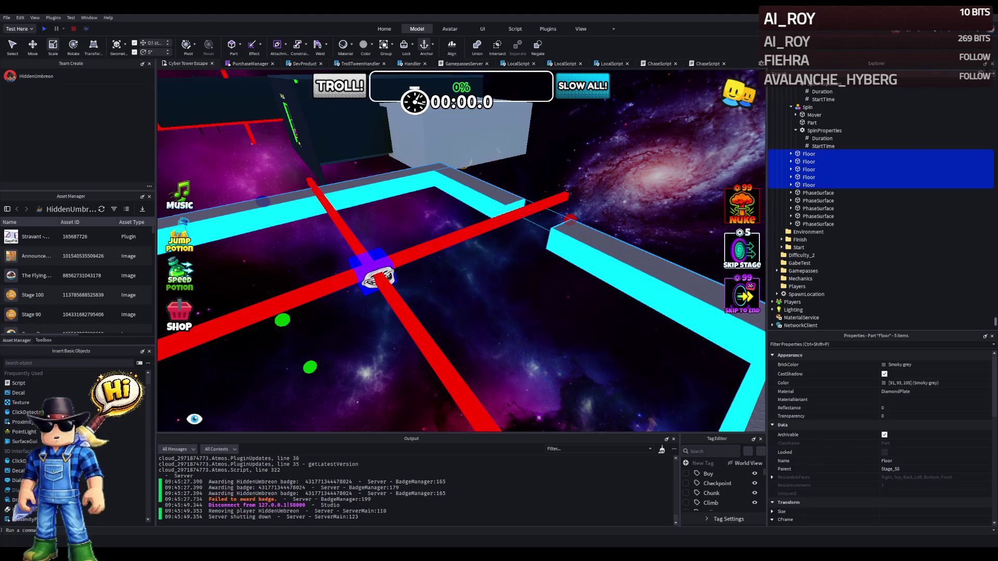
{"action": "scroll", "coordinate": [382, 236], "scroll_direction": "up", "scroll_amount": 5}
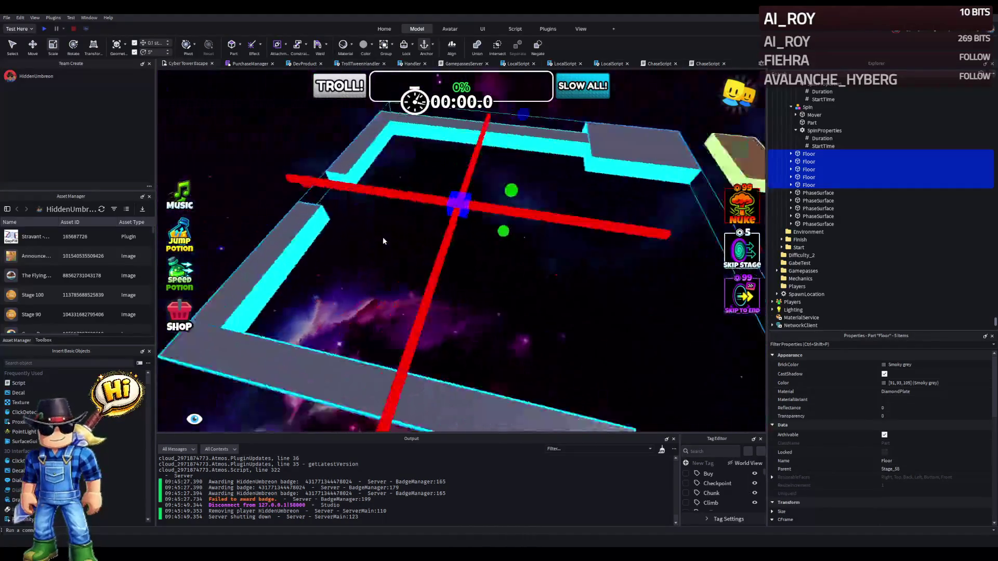
{"action": "scroll", "coordinate": [382, 237], "scroll_direction": "down", "scroll_amount": 5}
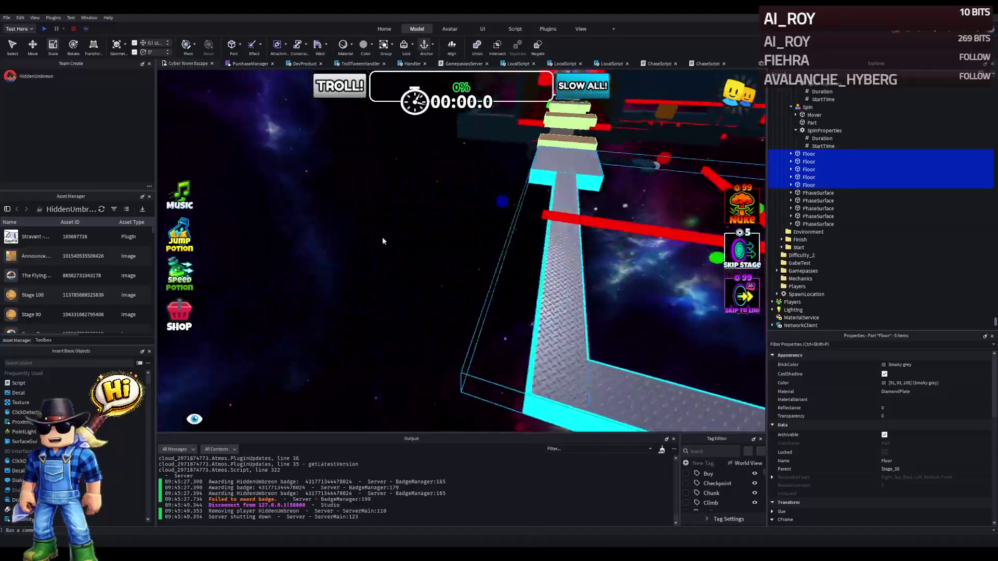
{"action": "scroll", "coordinate": [382, 241], "scroll_direction": "up", "scroll_amount": 5}
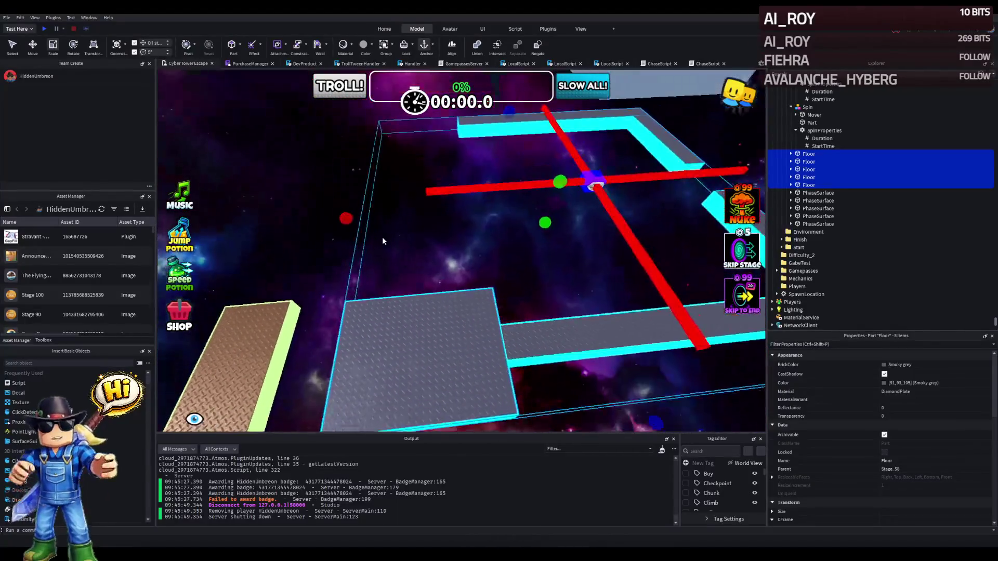
{"action": "scroll", "coordinate": [383, 240], "scroll_direction": "up", "scroll_amount": 3}
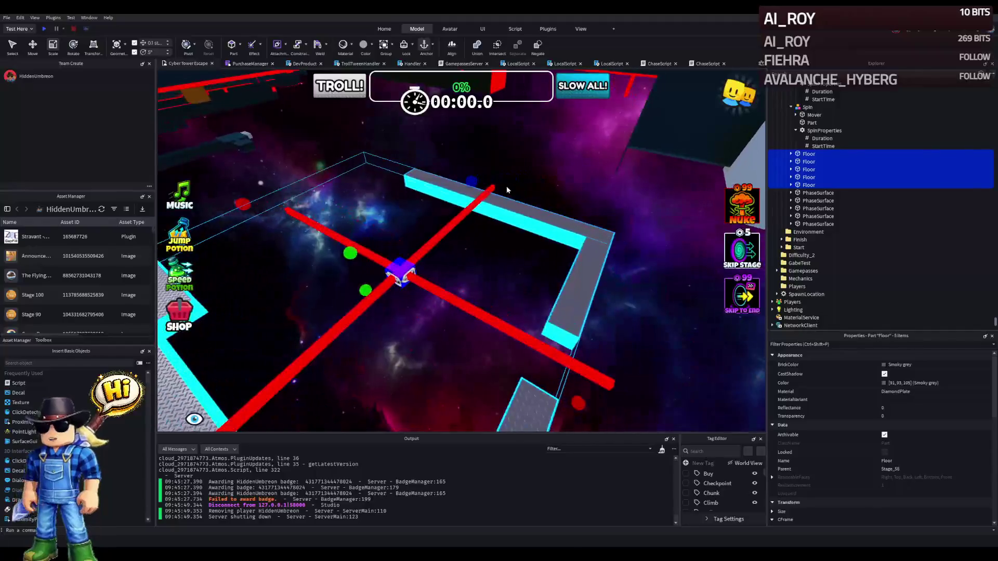
{"action": "left_click", "coordinate": [541, 176]}
{"action": "key", "text": "s"}
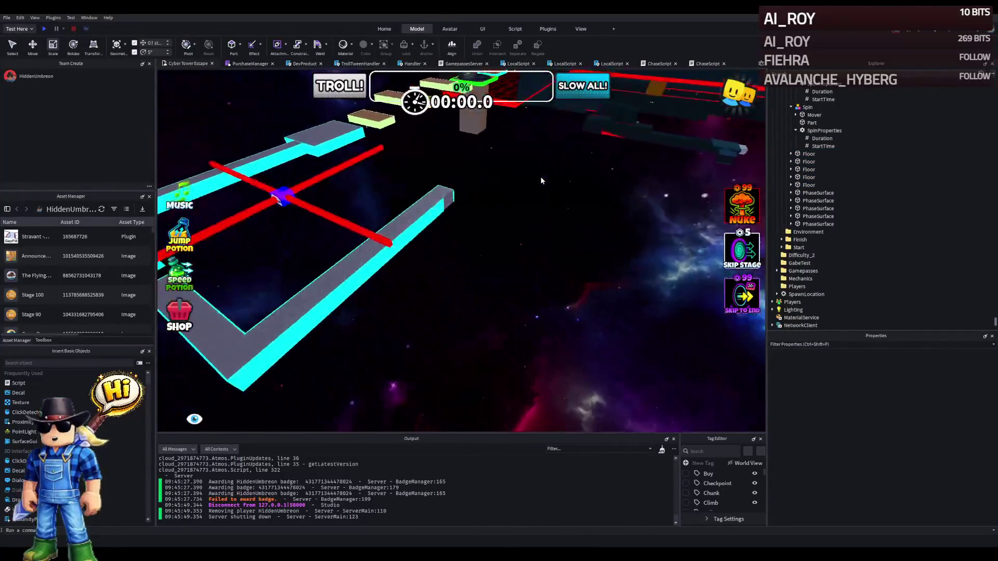
{"action": "key", "text": "w"}
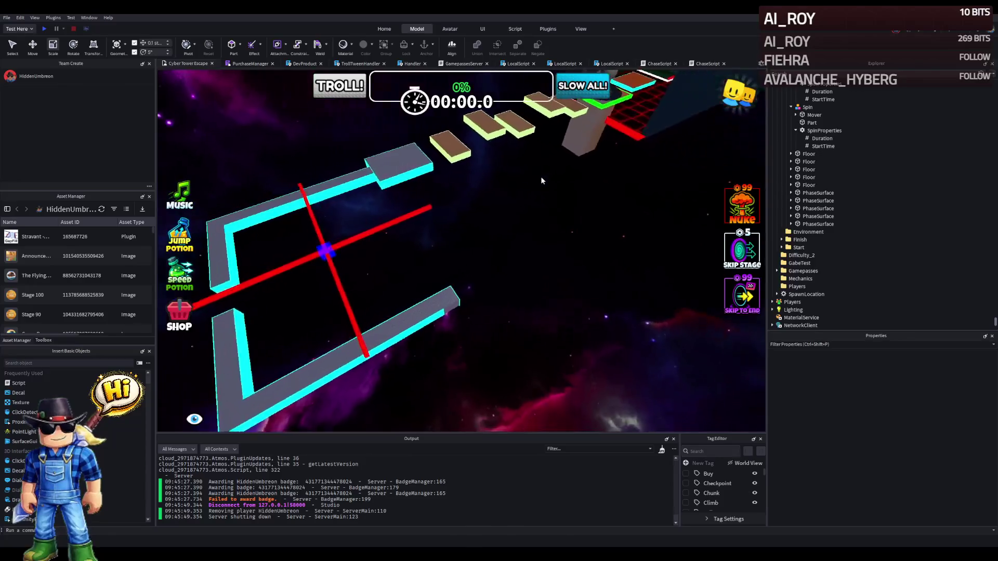
Slide the grey diamond-plate Floor piece along its blue and red axes with the Move tool.
{"action": "left_click", "coordinate": [363, 192]}
{"action": "key", "text": "ctrl+2"}
{"action": "mouse_move", "coordinate": [407, 212]}
{"action": "left_mouse_down"}
{"action": "mouse_move", "coordinate": [507, 241]}
{"action": "mouse_move", "coordinate": [563, 239]}
{"action": "left_mouse_up"}
{"action": "key", "text": "d"}
{"action": "scroll", "coordinate": [553, 254], "scroll_direction": "up", "scroll_amount": 5}
{"action": "left_click_drag", "start_coordinate": [505, 256], "coordinate": [609, 268]}
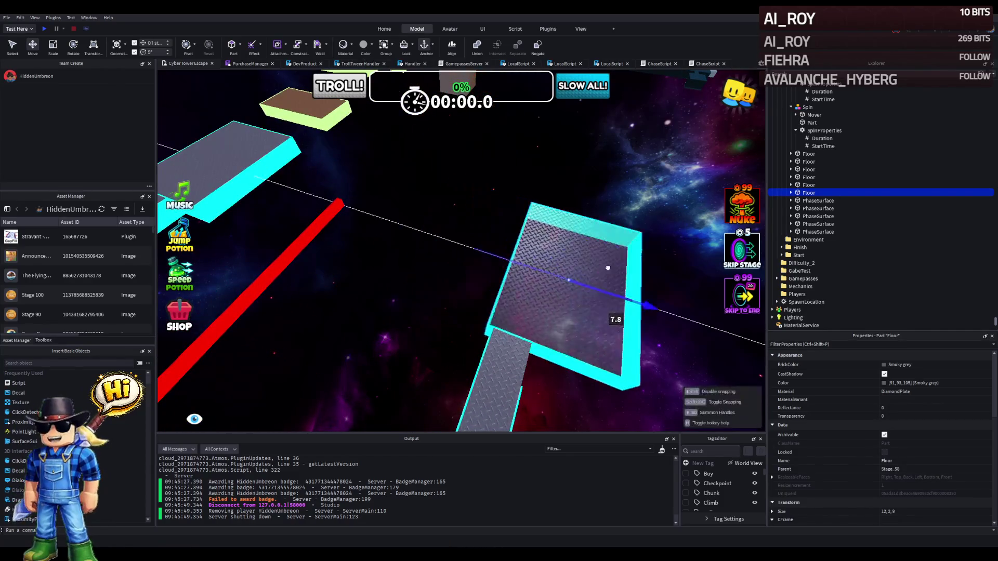
{"action": "scroll", "coordinate": [572, 281], "scroll_direction": "down", "scroll_amount": 3}
{"action": "key", "text": "d"}
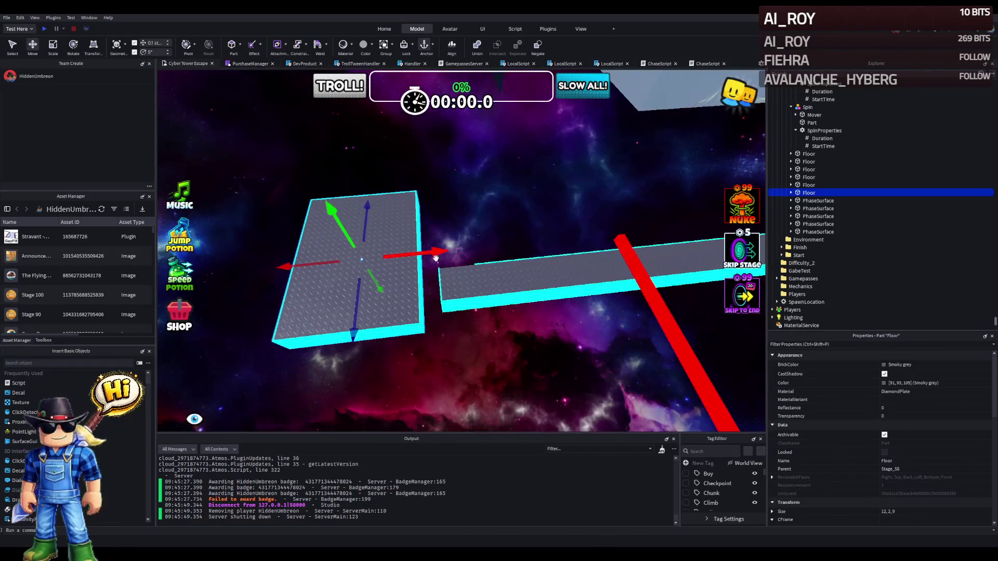
{"action": "left_click_drag", "start_coordinate": [437, 258], "coordinate": [585, 244]}
{"action": "scroll", "coordinate": [586, 244], "scroll_direction": "up", "scroll_amount": 5}
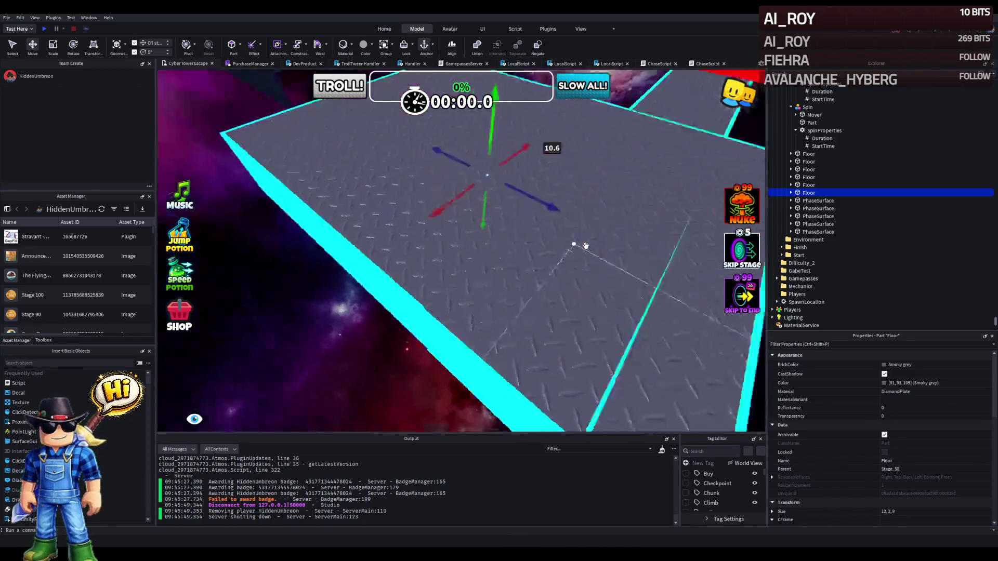
{"action": "scroll", "coordinate": [586, 246], "scroll_direction": "down", "scroll_amount": 5}
{"action": "mouse_move", "coordinate": [453, 249]}
{"action": "left_mouse_down"}
{"action": "mouse_move", "coordinate": [384, 341]}
{"action": "mouse_move", "coordinate": [419, 294]}
{"action": "mouse_move", "coordinate": [413, 256]}
{"action": "left_mouse_up"}
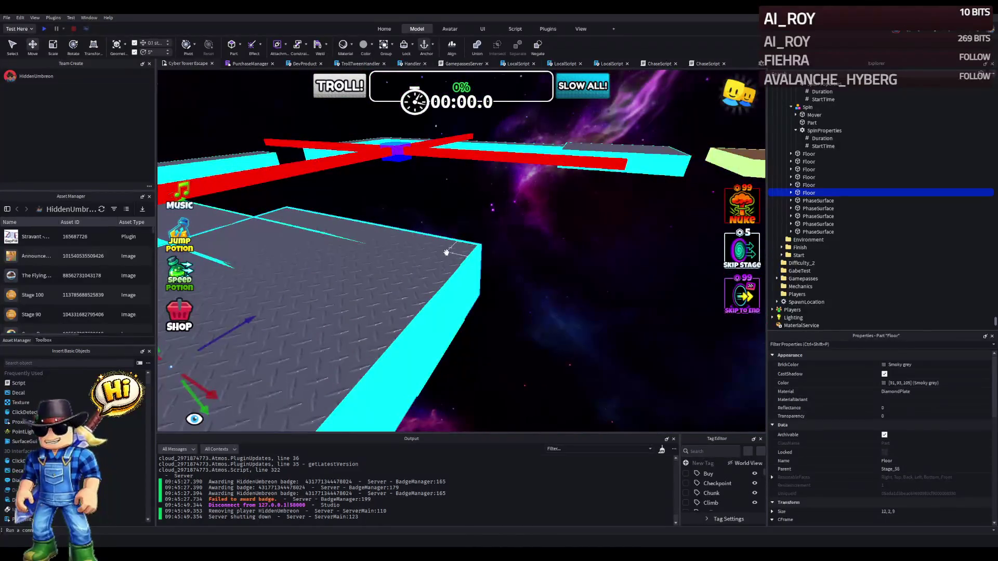
{"action": "scroll", "coordinate": [383, 338], "scroll_direction": "up", "scroll_amount": 5}
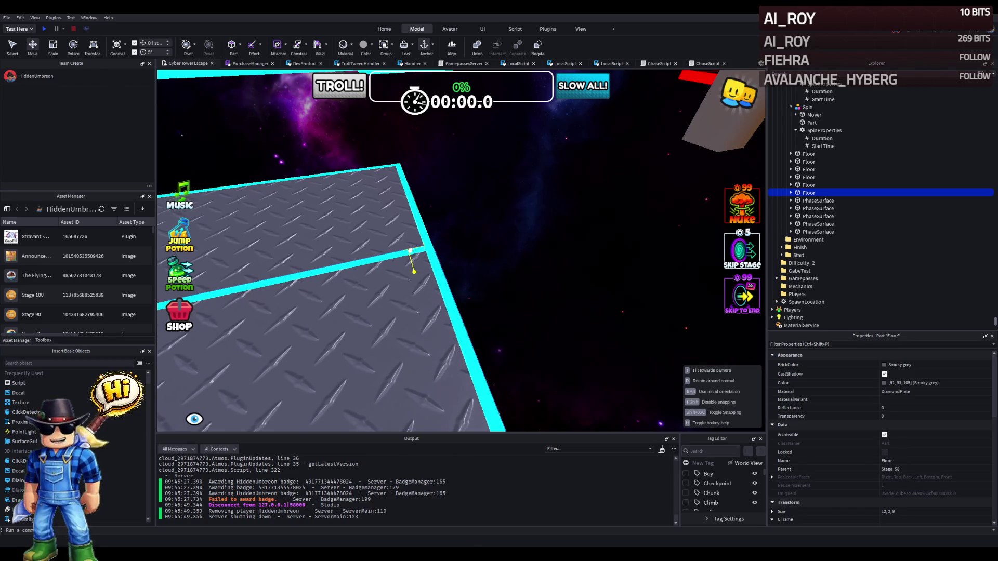
{"action": "scroll", "coordinate": [411, 252], "scroll_direction": "up", "scroll_amount": 8}
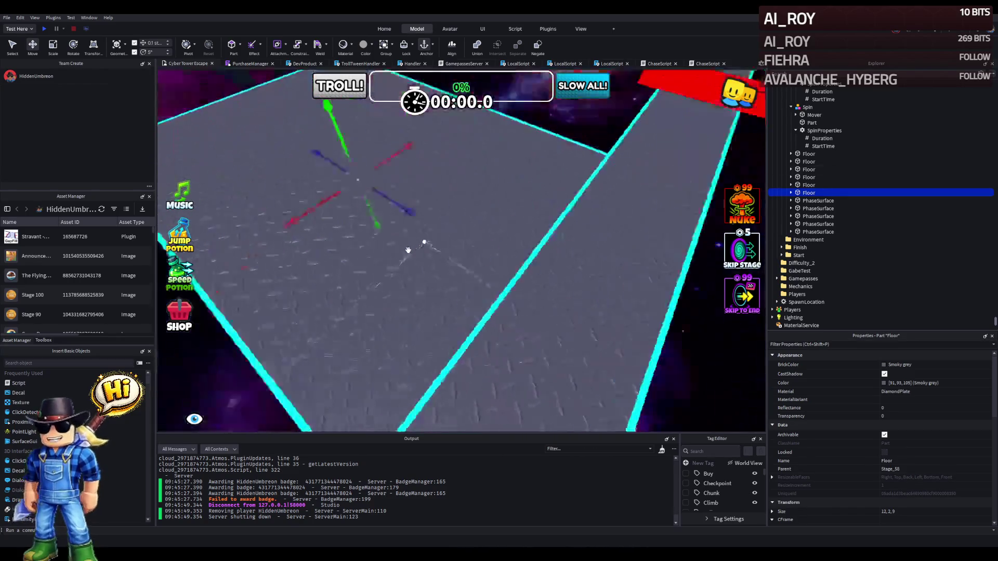
{"action": "scroll", "coordinate": [409, 251], "scroll_direction": "down", "scroll_amount": 10}
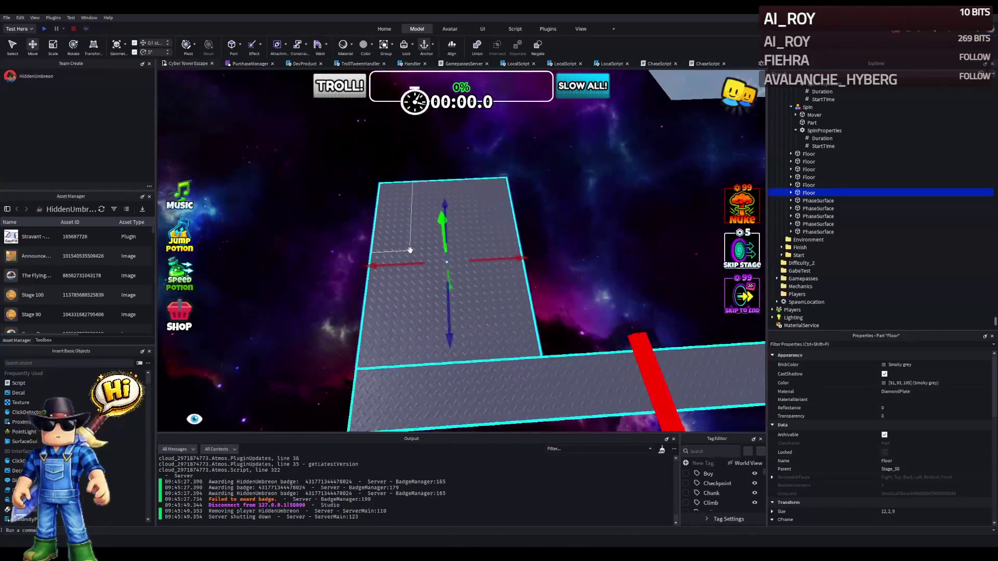
Orbit around the extra floor piece and delete it.
{"action": "right_click", "coordinate": [410, 250]}
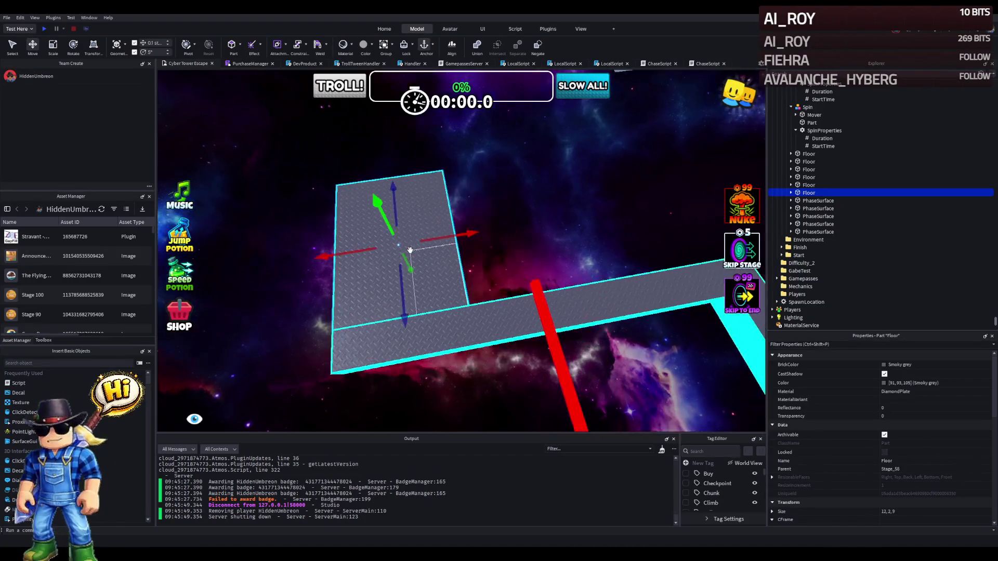
{"action": "right_click", "coordinate": [409, 250]}
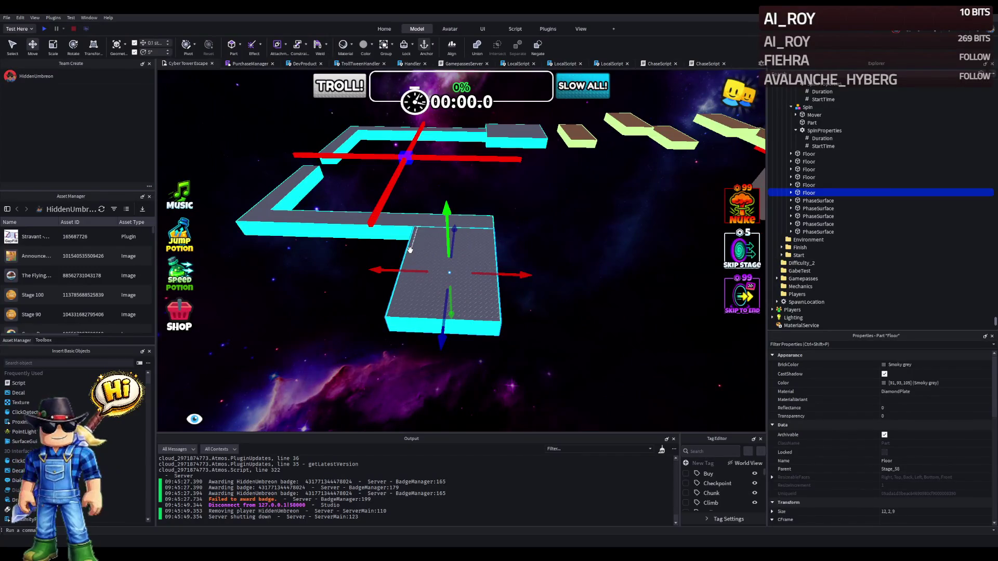
{"action": "right_click", "coordinate": [410, 250]}
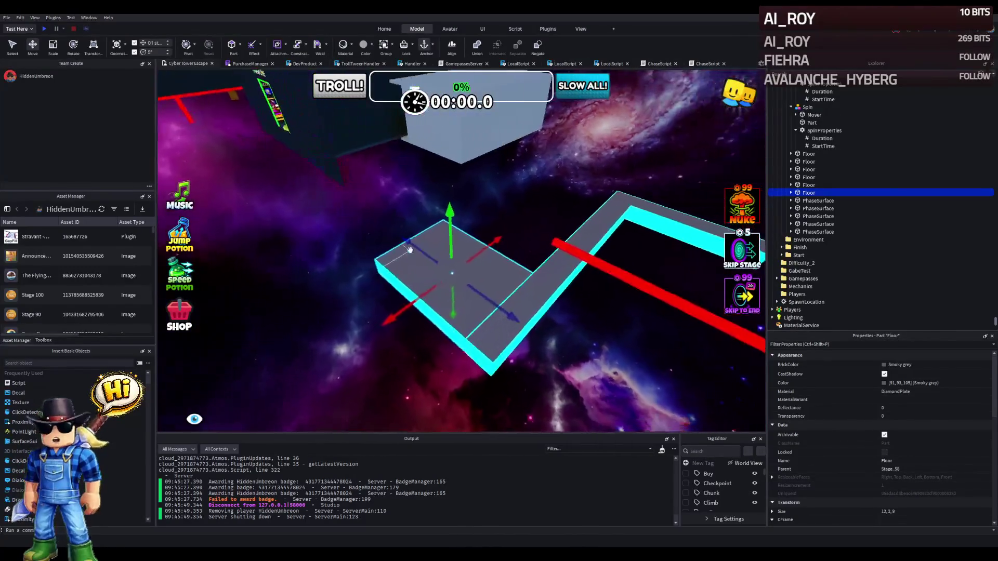
{"action": "right_click", "coordinate": [410, 249]}
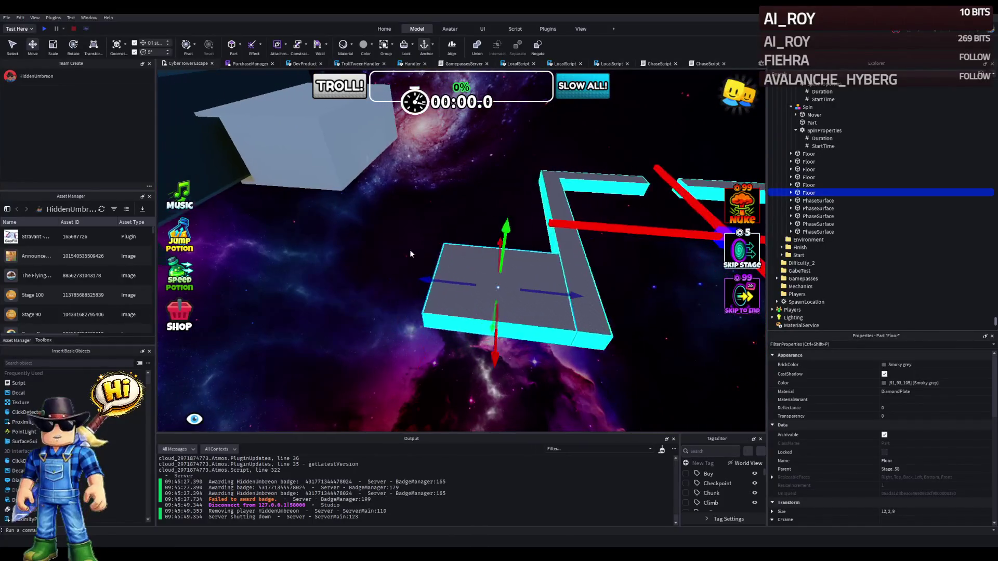
{"action": "right_click", "coordinate": [410, 250]}
{"action": "right_click", "coordinate": [410, 249]}
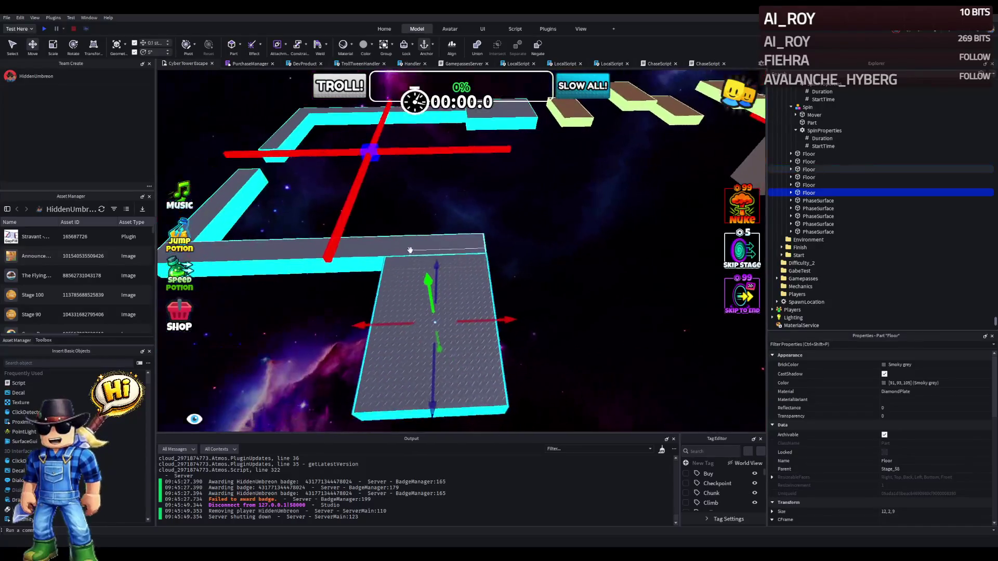
{"action": "key", "text": "Delete"}
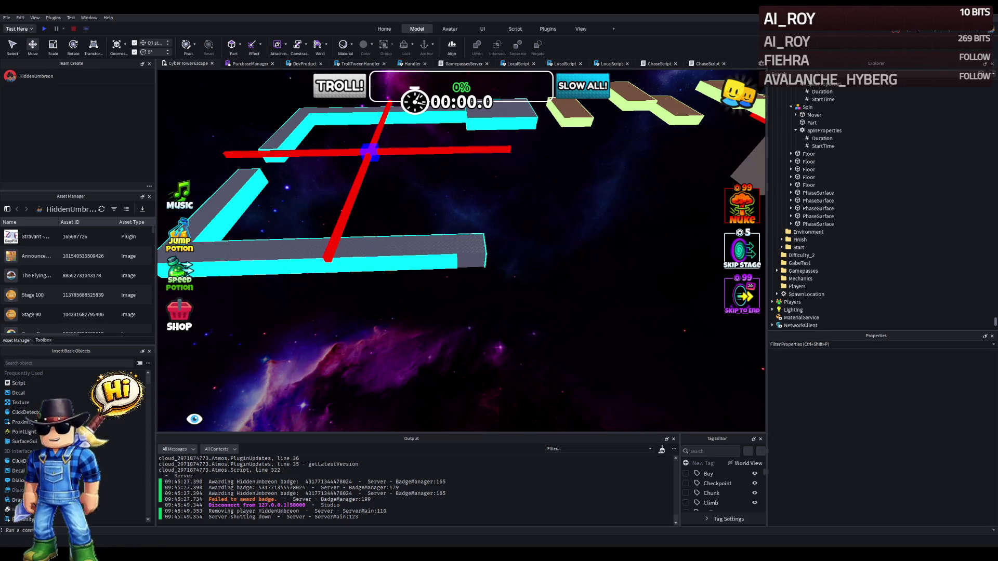
{"action": "scroll", "coordinate": [353, 246], "scroll_direction": "down", "scroll_amount": 5}
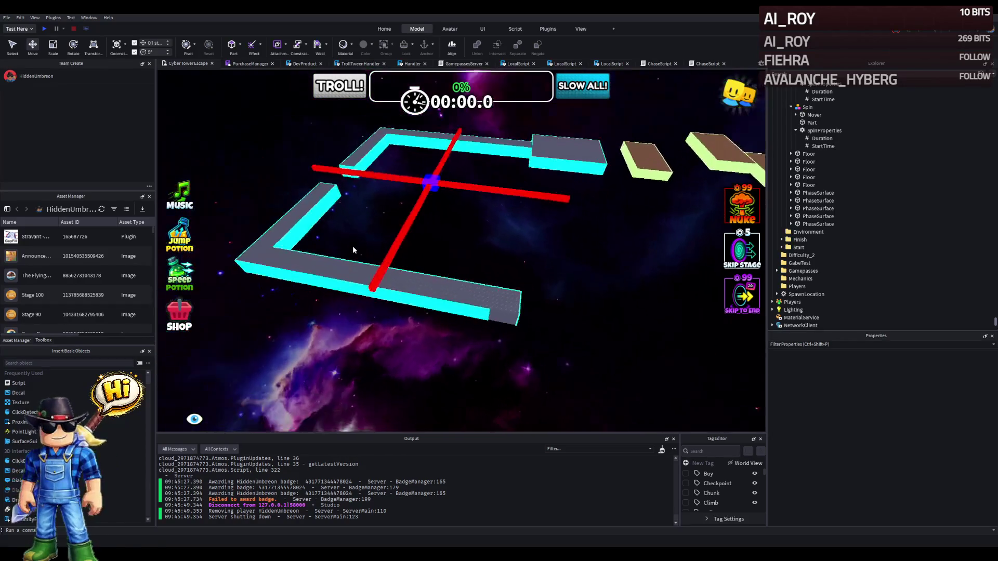
{"action": "scroll", "coordinate": [352, 245], "scroll_direction": "up", "scroll_amount": 5}
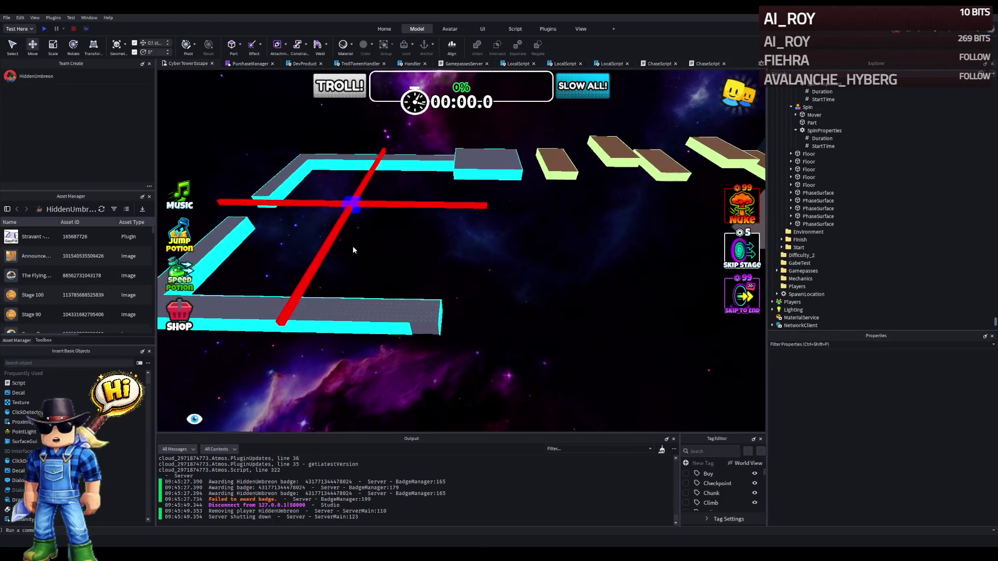
{"action": "scroll", "coordinate": [352, 250], "scroll_direction": "up", "scroll_amount": 2}
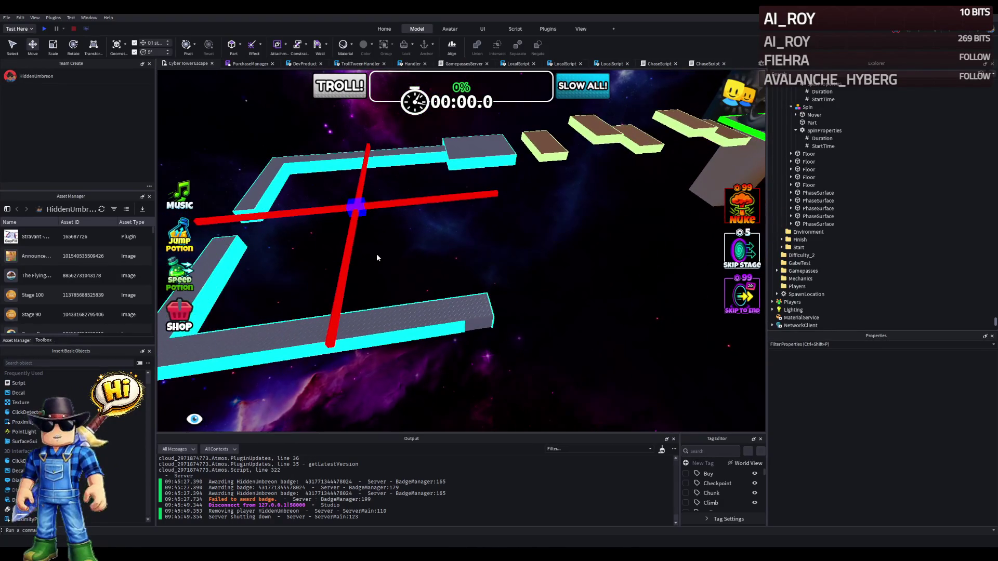
{"action": "key", "text": "w"}
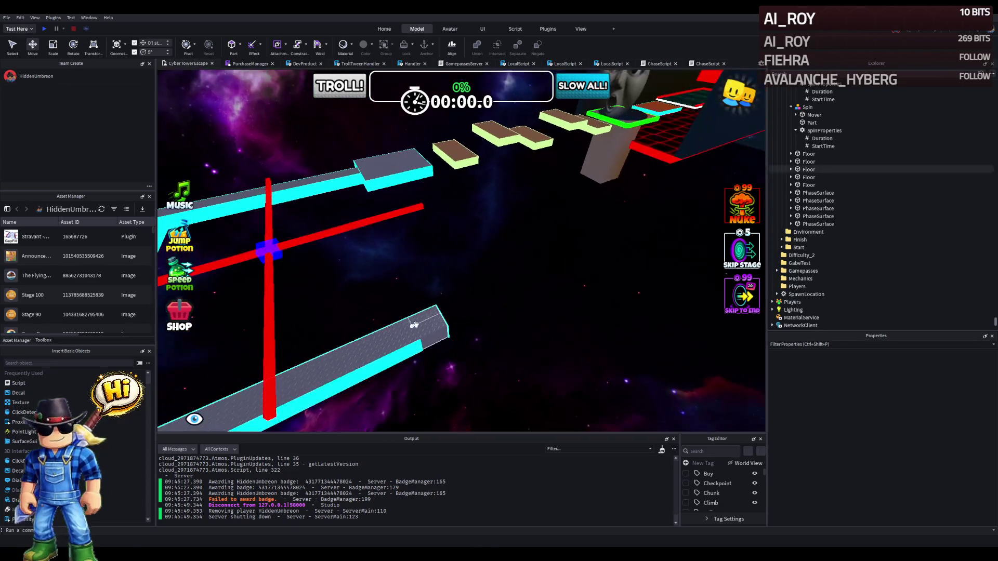
{"action": "key", "text": "a"}
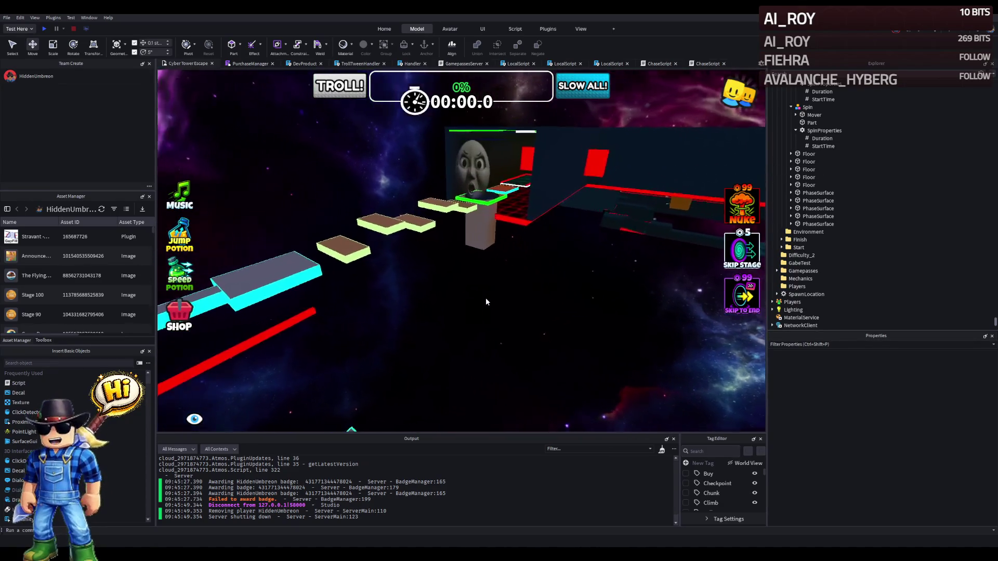
{"action": "key", "text": "s"}
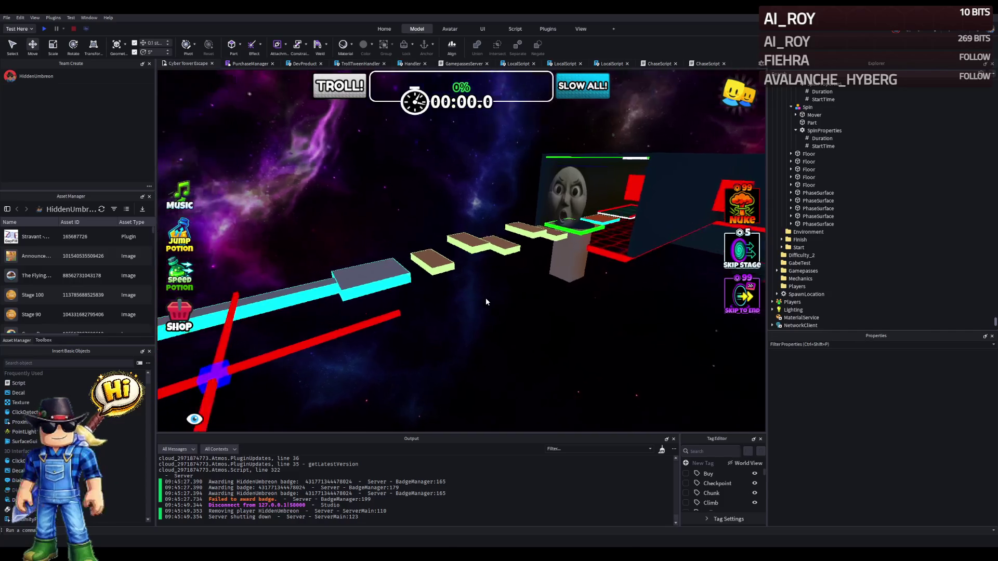
{"action": "key", "text": "s"}
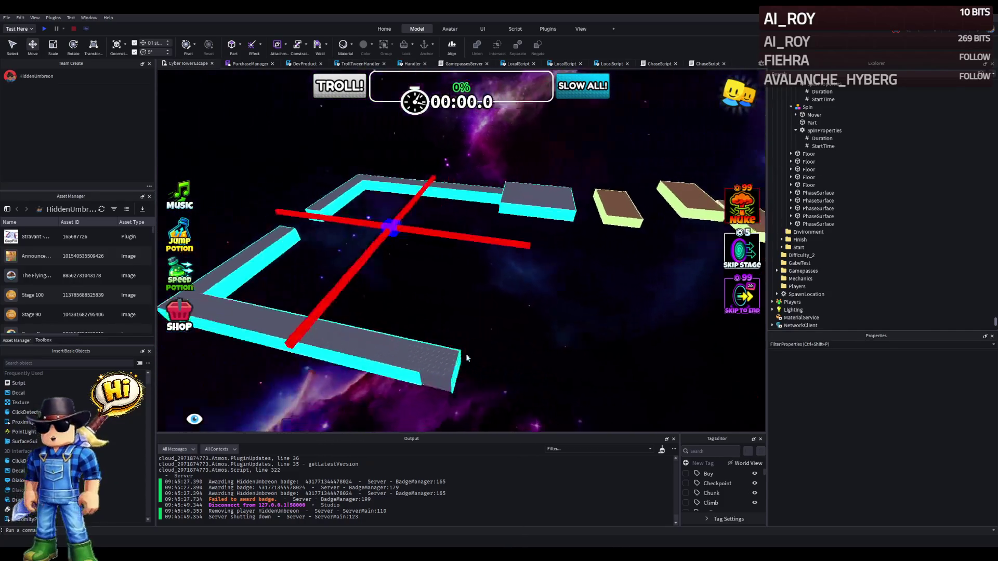
{"action": "left_click", "coordinate": [389, 349]}
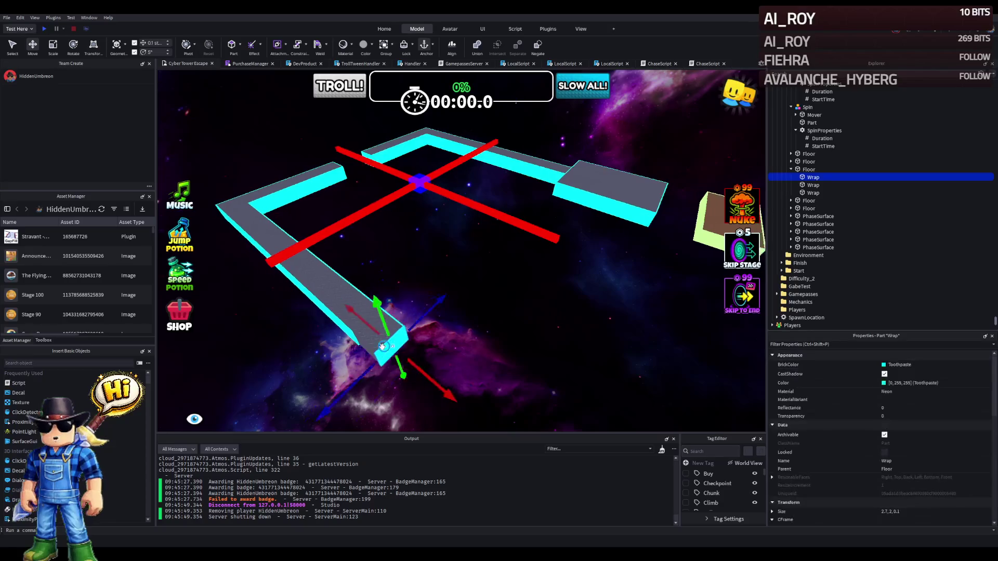
{"action": "key", "text": "a"}
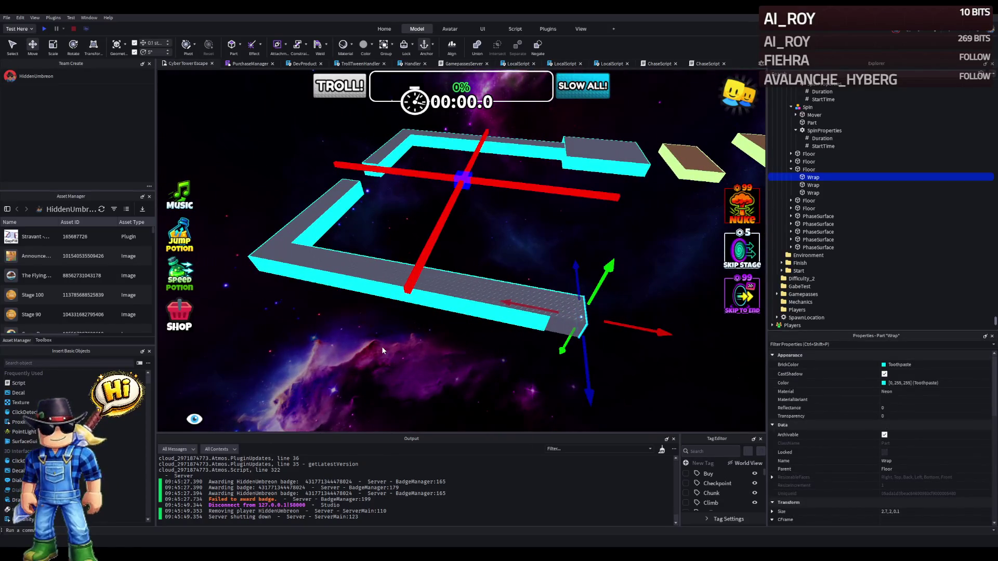
{"action": "key", "text": "w"}
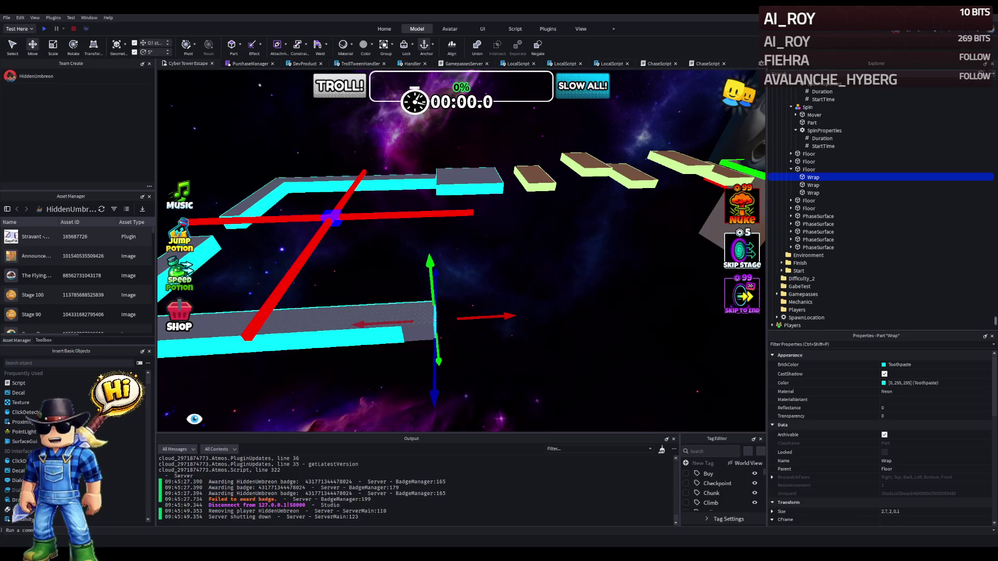
{"action": "key", "text": "d"}
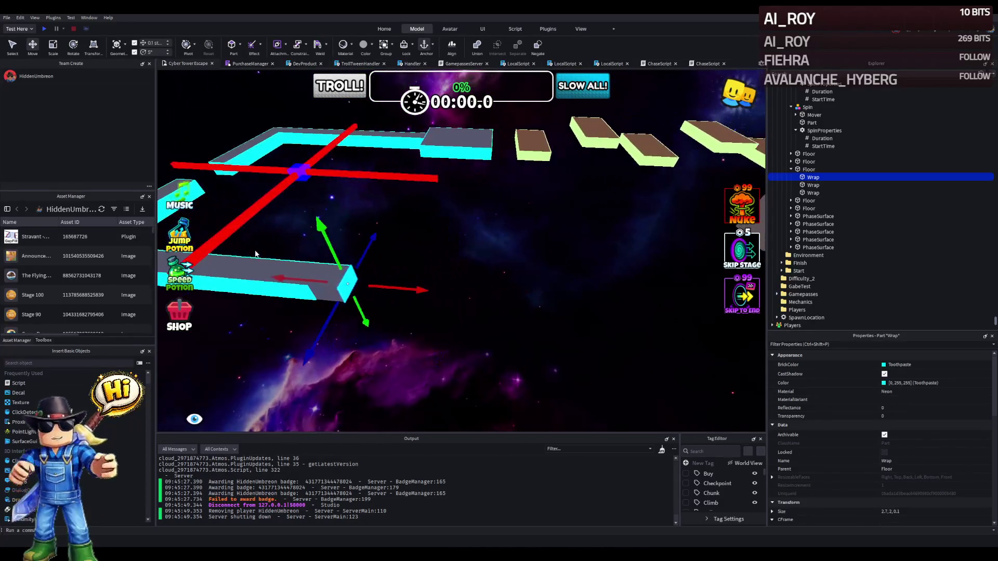
{"action": "key", "text": "a"}
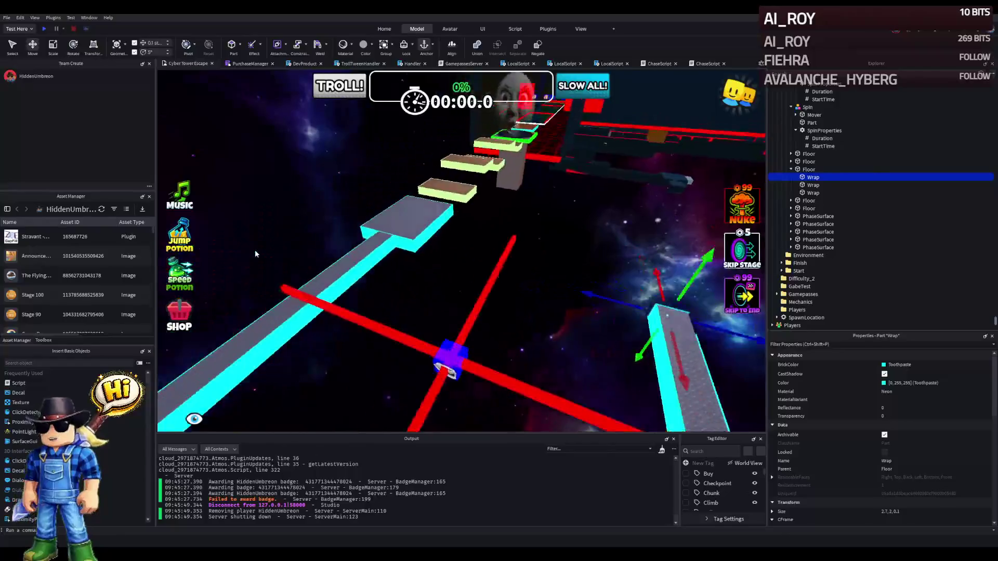
{"action": "key", "text": "s"}
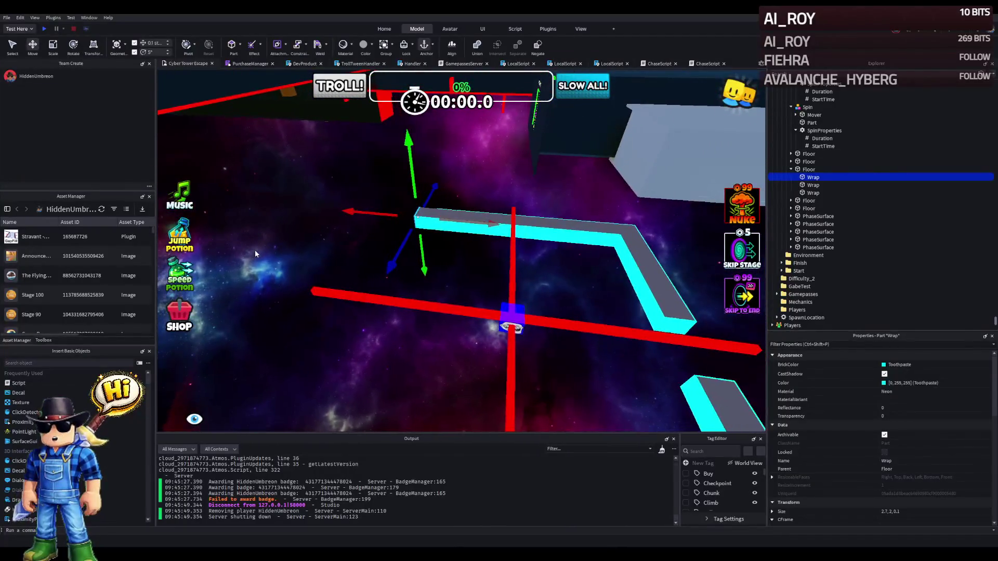
{"action": "key", "text": "s"}
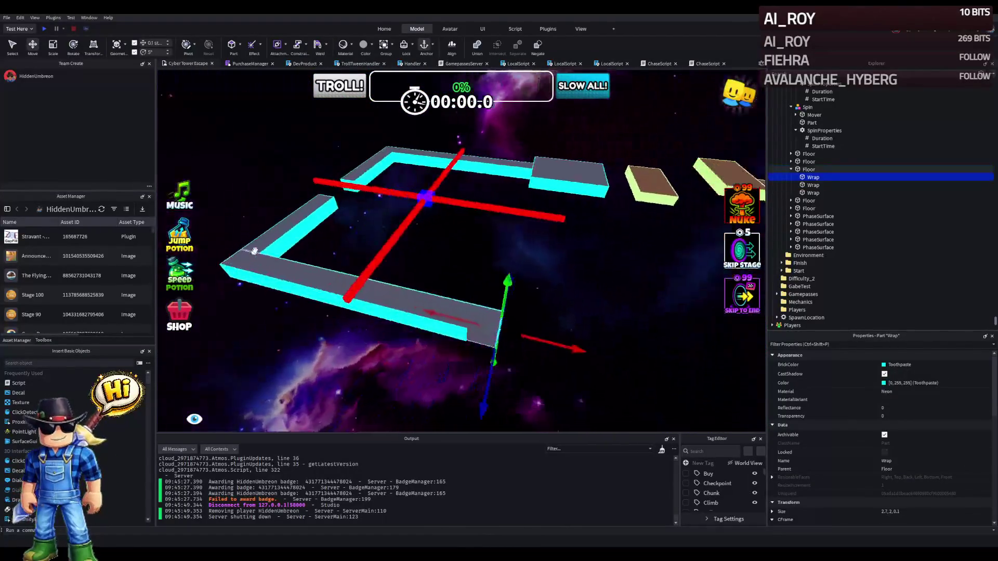
{"action": "key", "text": "w"}
{"action": "key", "text": "d"}
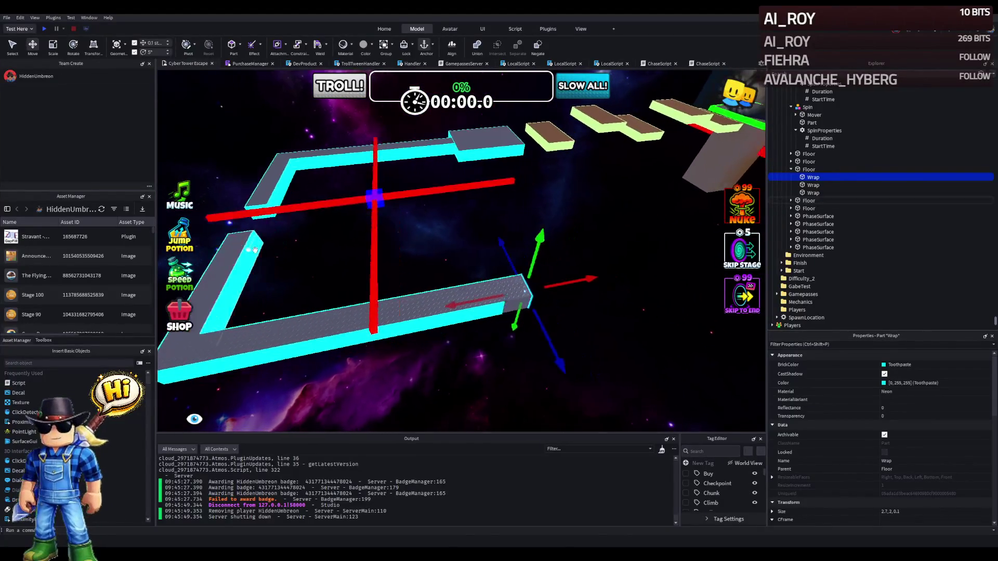
{"action": "key", "text": "e"}
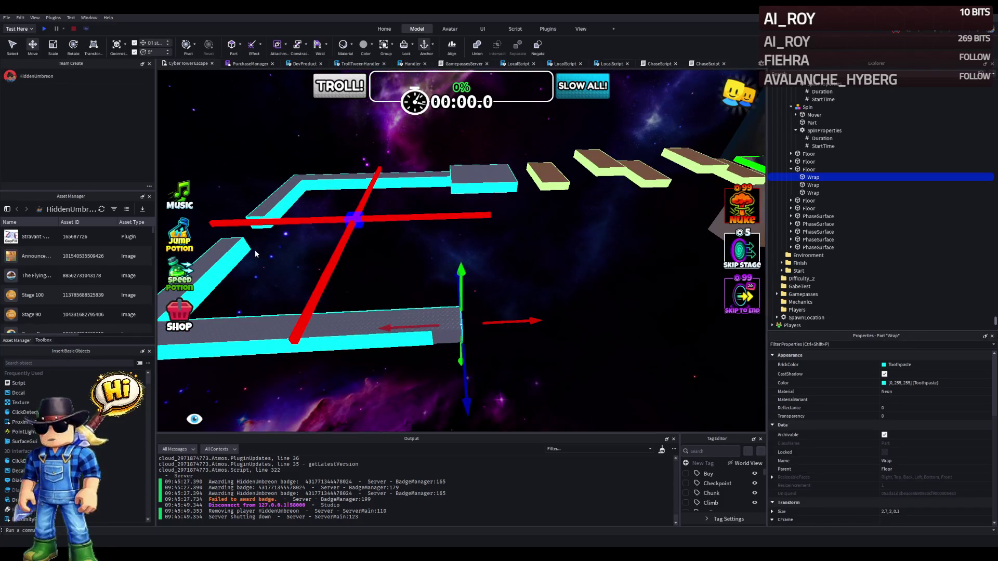
{"action": "key", "text": "Left"}
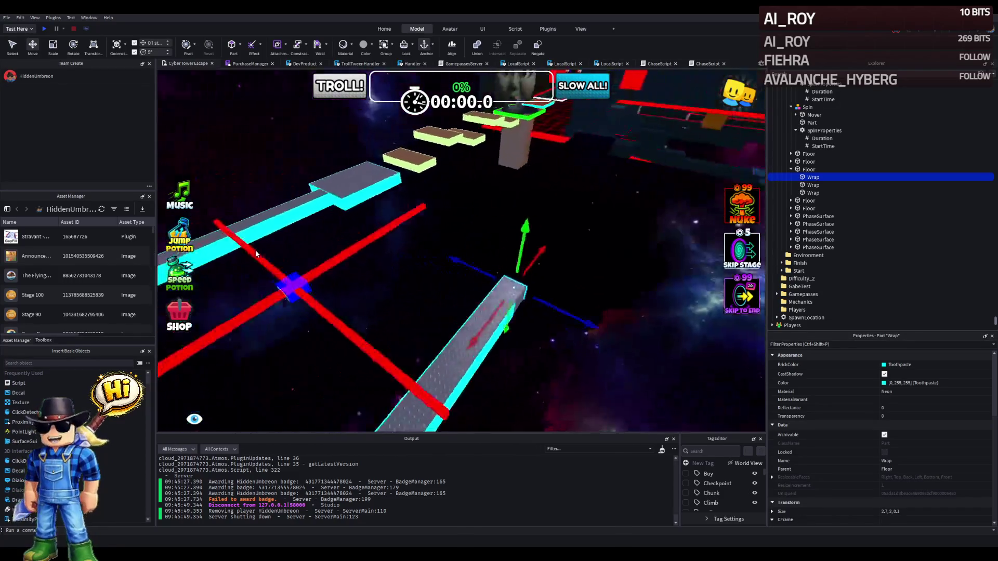
{"action": "key", "text": "Left"}
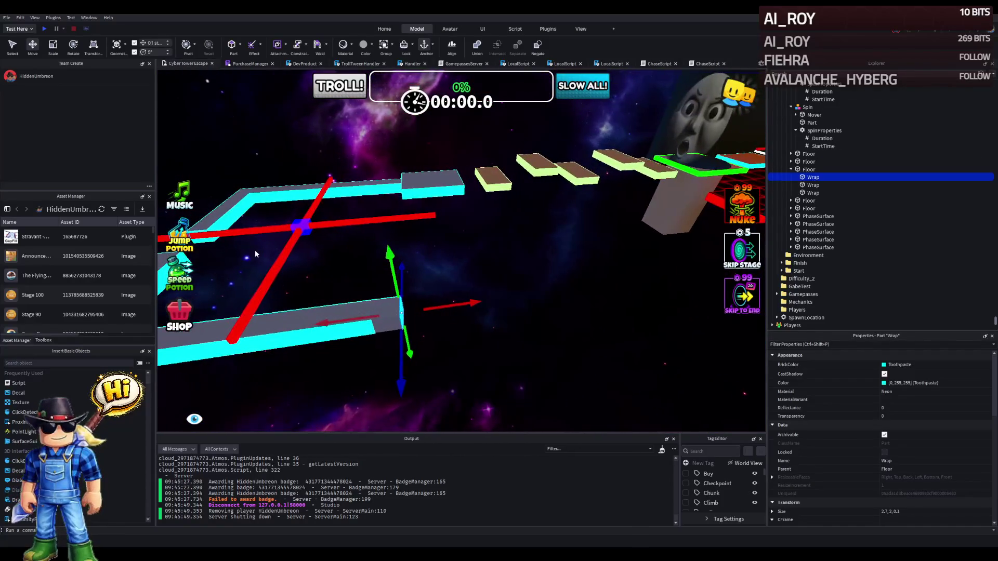
{"action": "key", "text": "Left"}
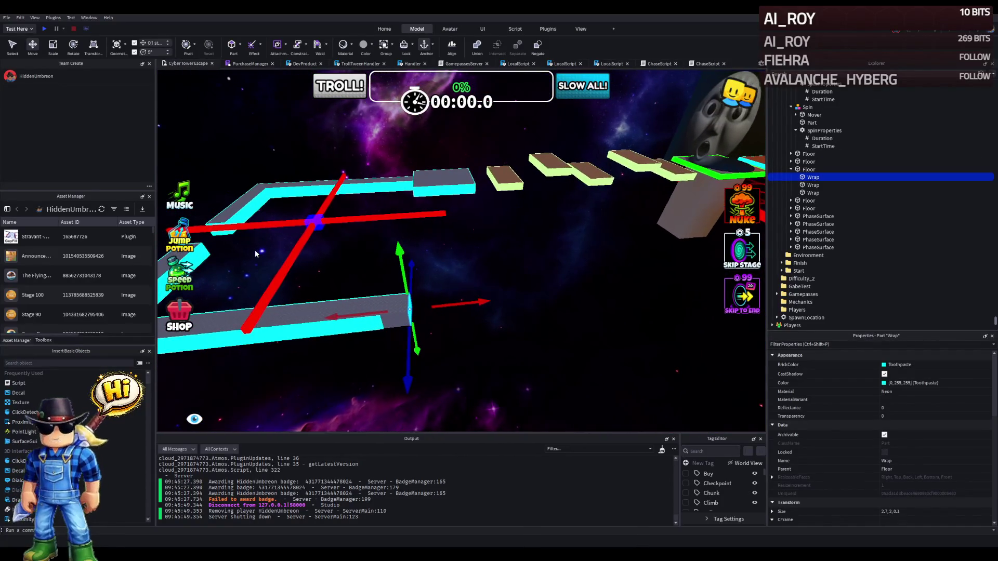
{"action": "key", "text": "Left"}
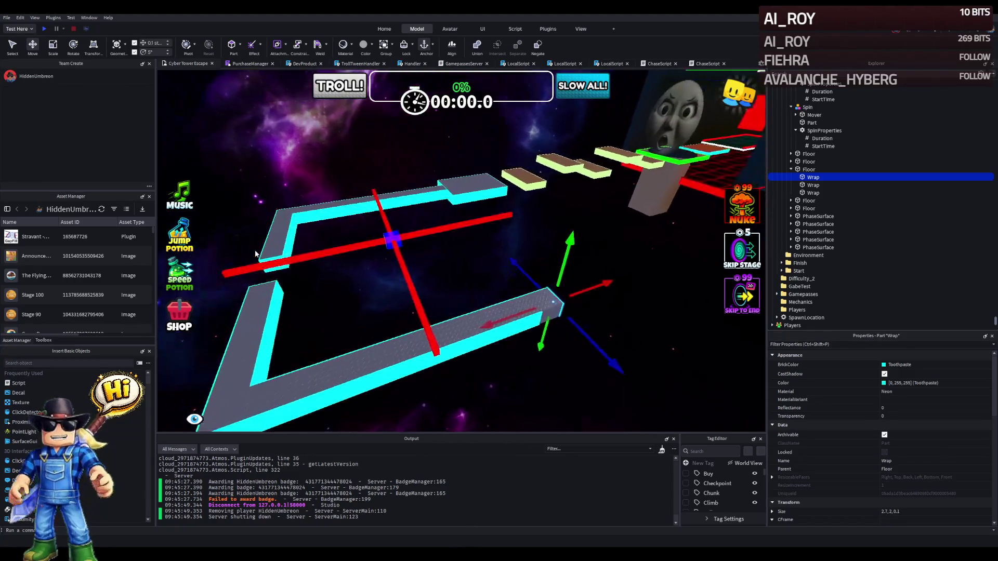
{"action": "key", "text": "Left"}
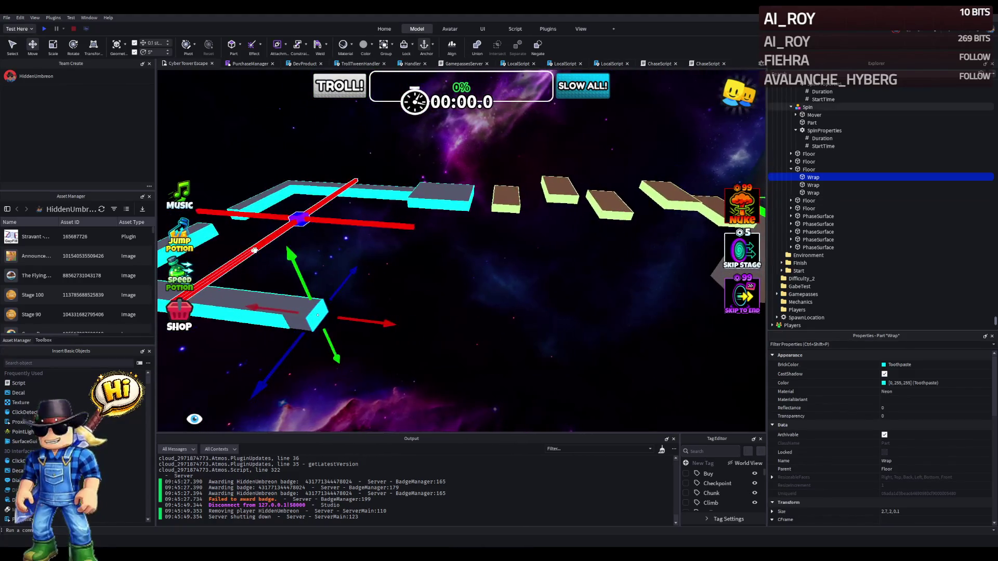
{"action": "key", "text": "d"}
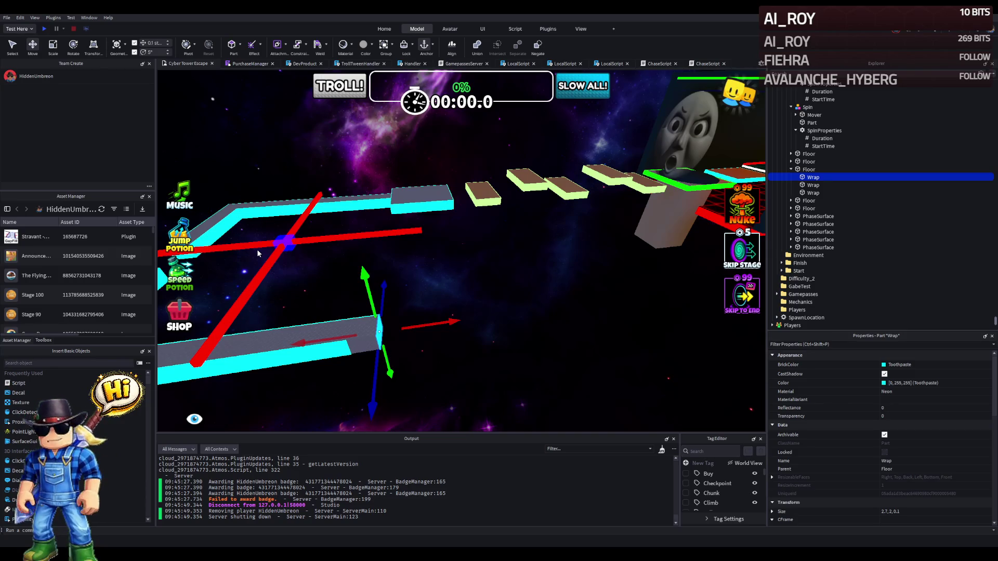
{"action": "key", "text": "d"}
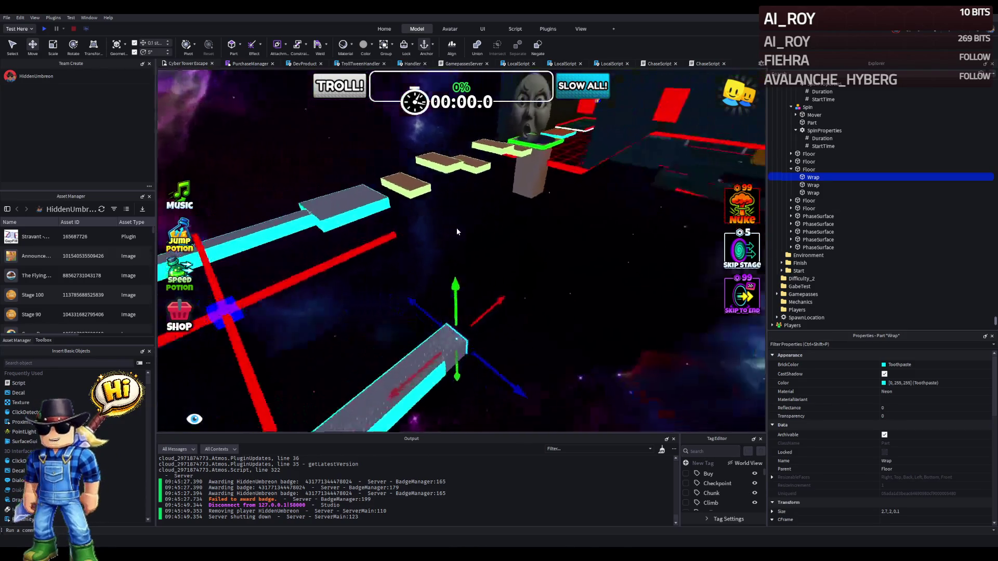
{"action": "key", "text": "d"}
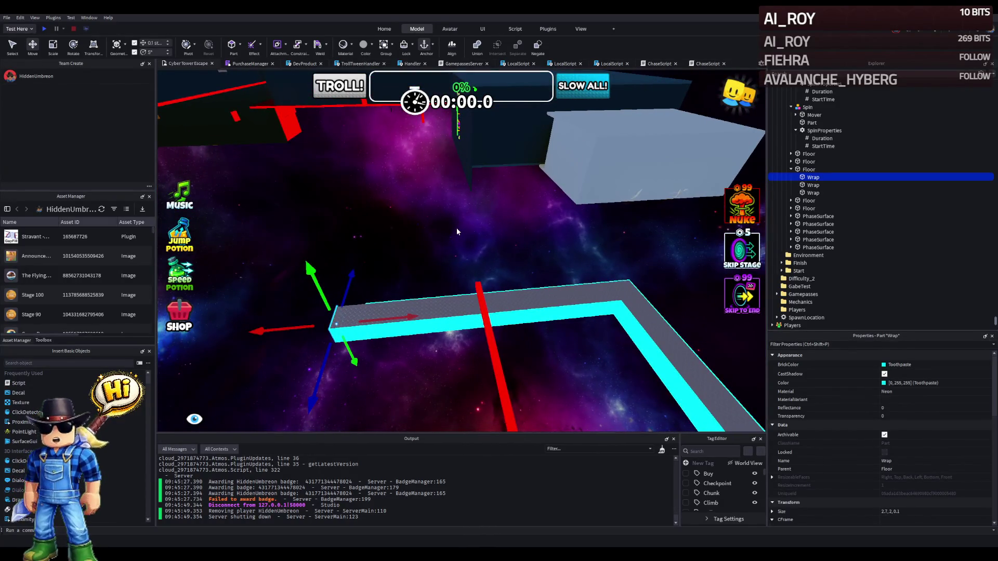
{"action": "key", "text": "a"}
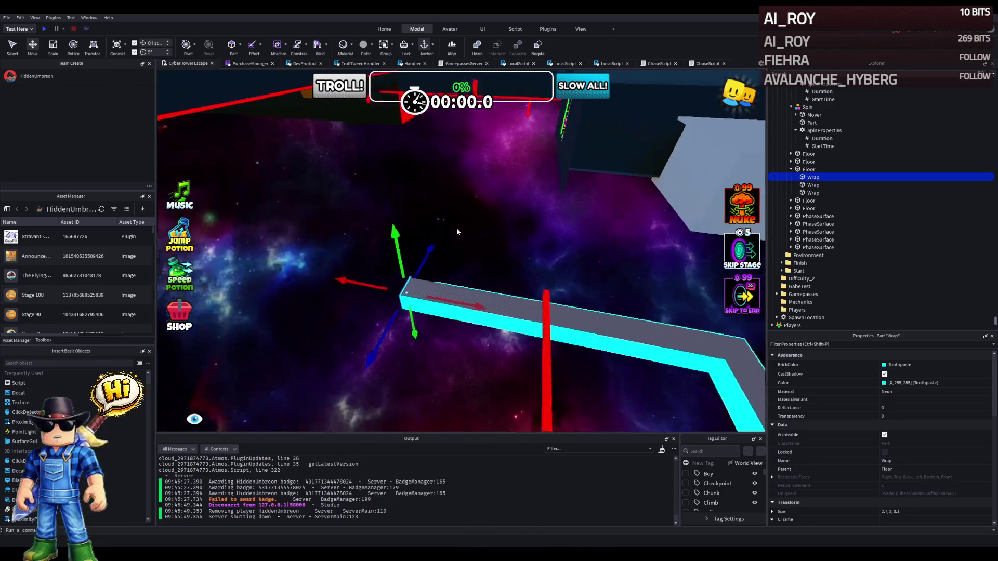
{"action": "key", "text": "s"}
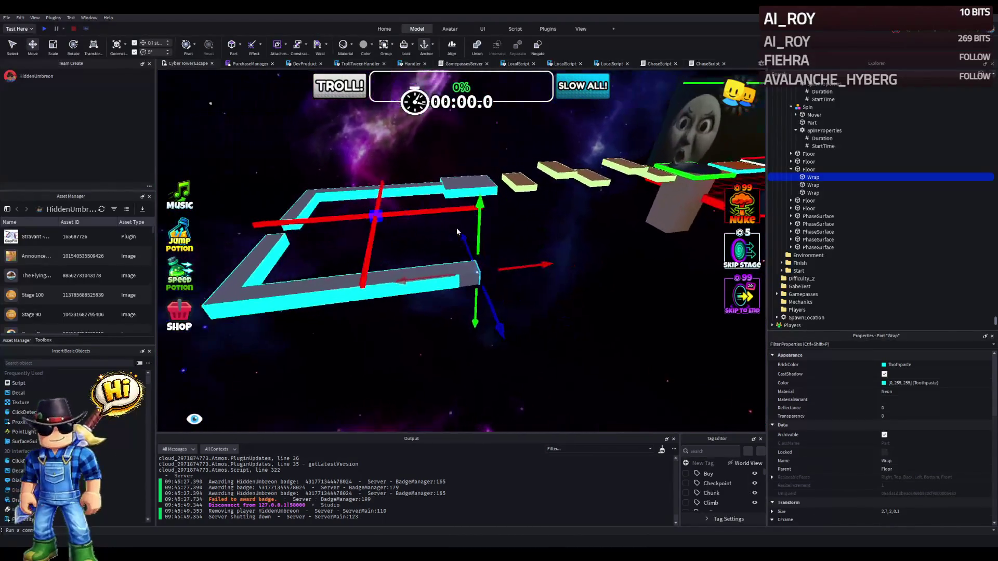
{"action": "left_click", "coordinate": [449, 263]}
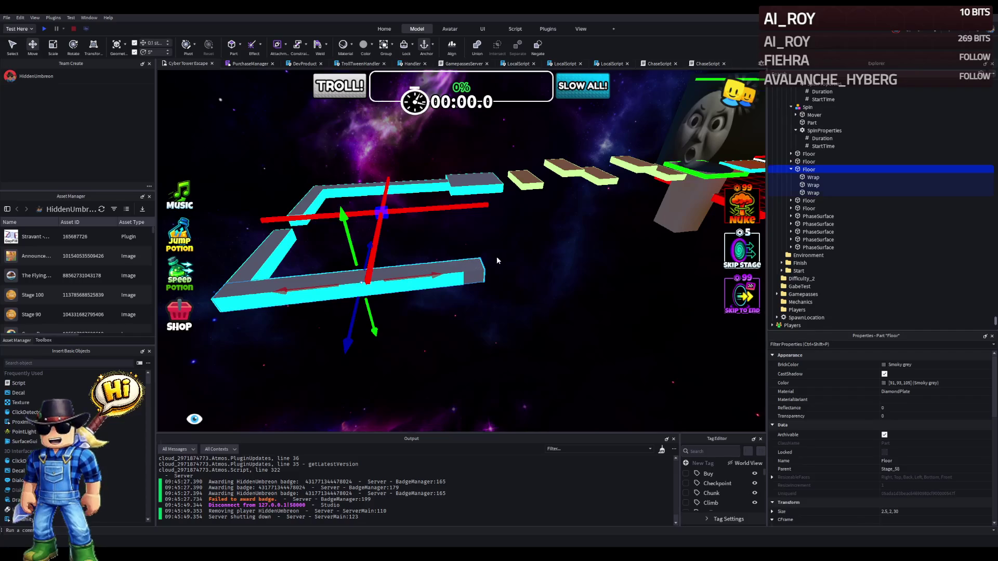
Duplicate the Floor, rotate the copy 90°, and delete its cyan Wrap edge strips.
{"action": "key", "text": "ctrl+d"}
{"action": "key", "text": "ctrl+r"}
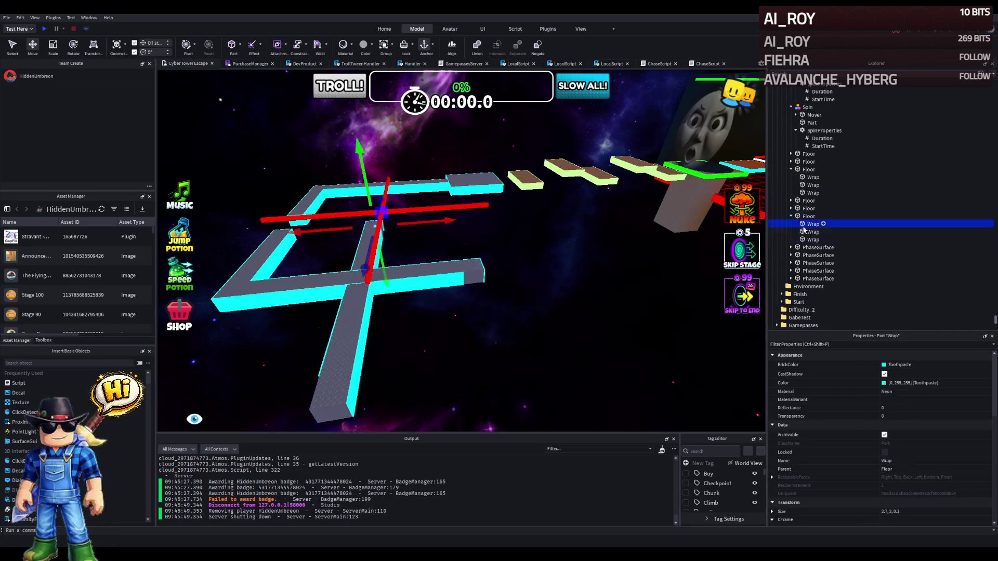
{"action": "key", "text": "Delete"}
{"action": "left_click", "coordinate": [808, 217]}
{"action": "key", "text": "f"}
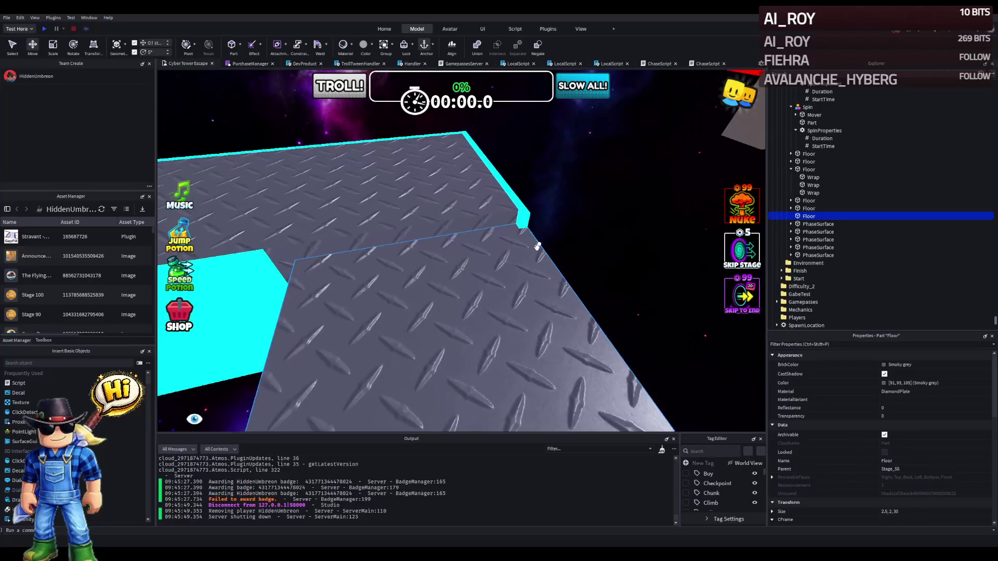
Drag the new floor section onto the path's end after removing its last edge strip.
{"action": "left_click_drag", "start_coordinate": [517, 224], "coordinate": [506, 214]}
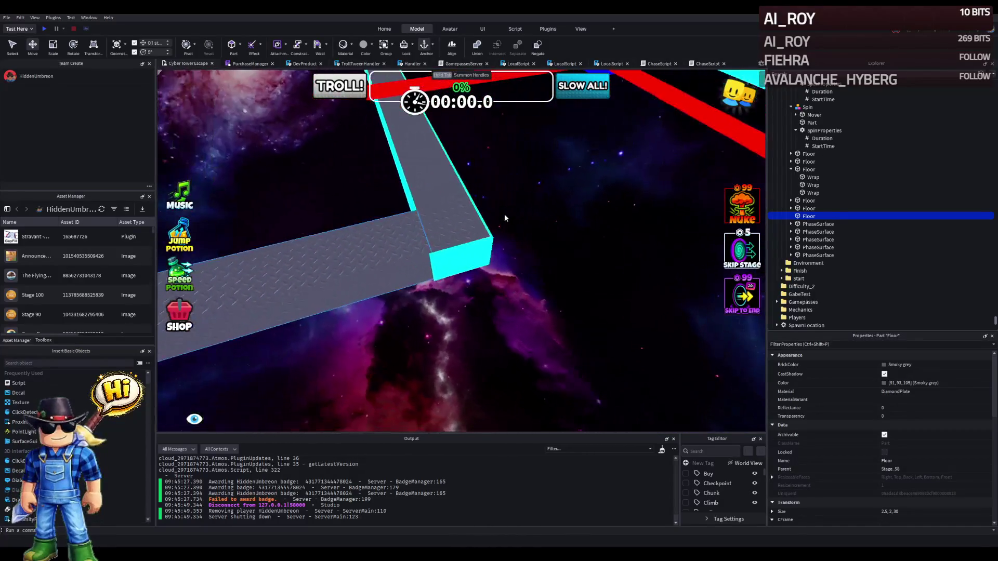
{"action": "key", "text": "Delete"}
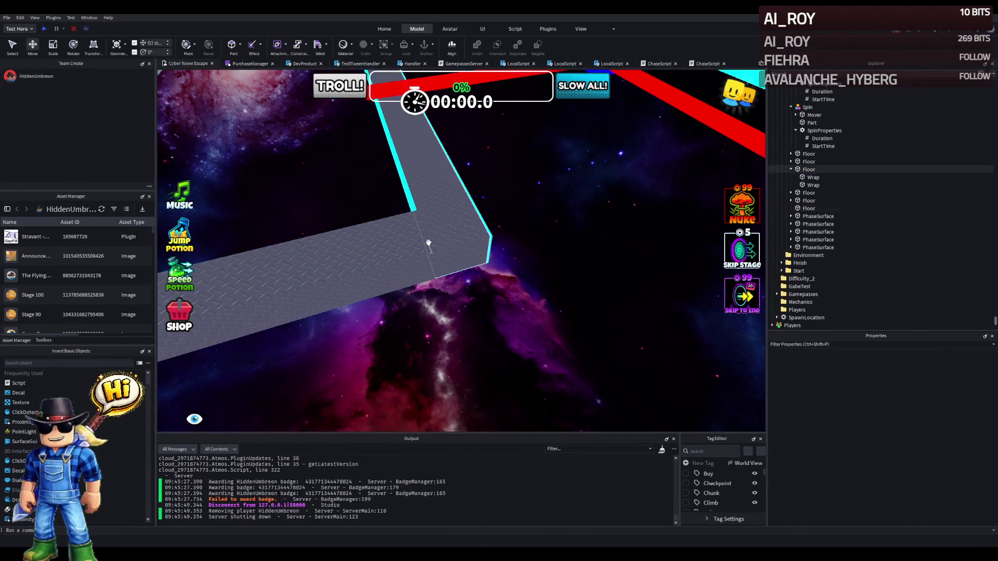
{"action": "left_click", "coordinate": [461, 249]}
{"action": "mouse_move", "coordinate": [385, 187]}
{"action": "left_mouse_down"}
{"action": "mouse_move", "coordinate": [401, 156]}
{"action": "mouse_move", "coordinate": [453, 337]}
{"action": "mouse_move", "coordinate": [473, 326]}
{"action": "left_mouse_up"}
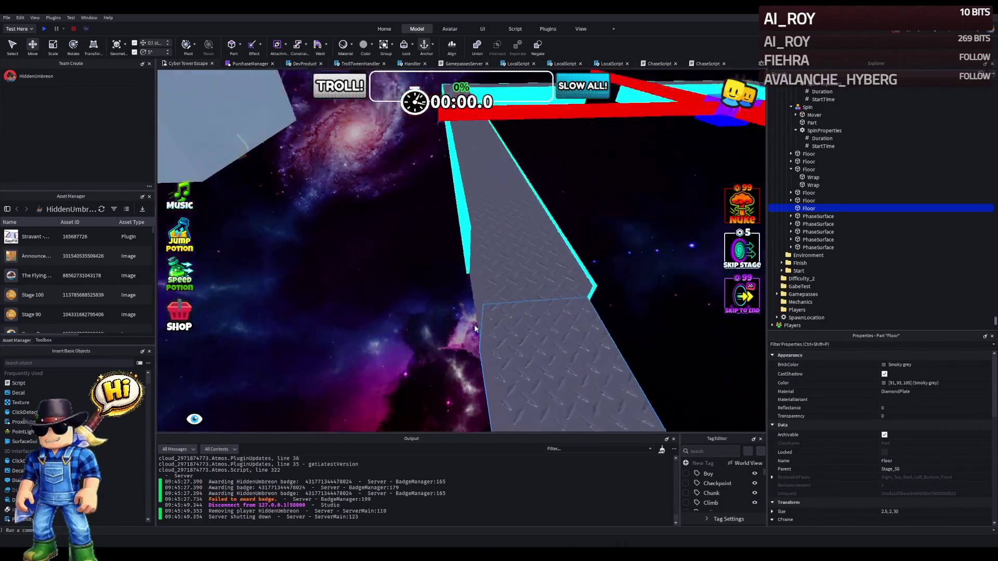
{"action": "scroll", "coordinate": [392, 229], "scroll_direction": "up", "scroll_amount": 3}
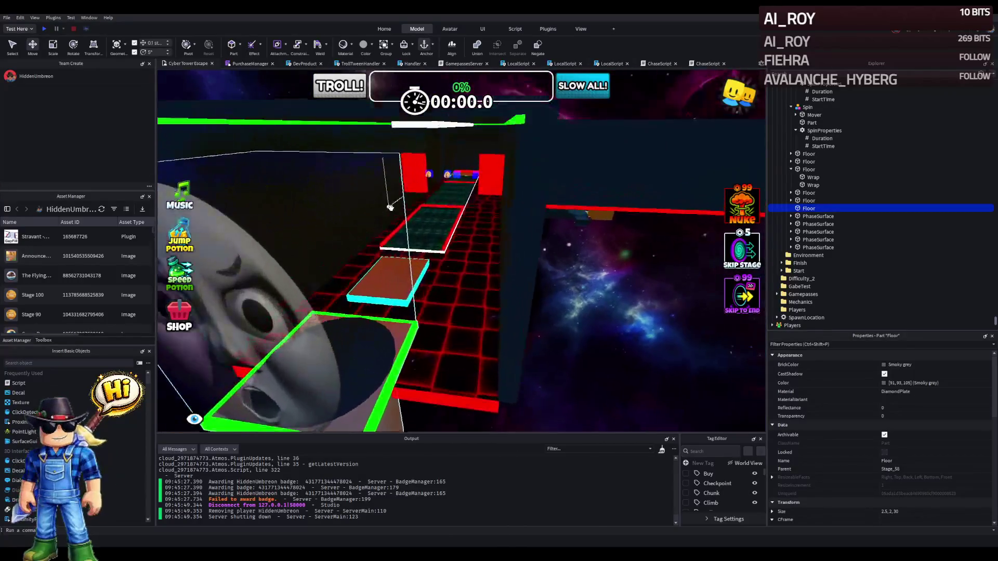
{"action": "left_click", "coordinate": [417, 204]}
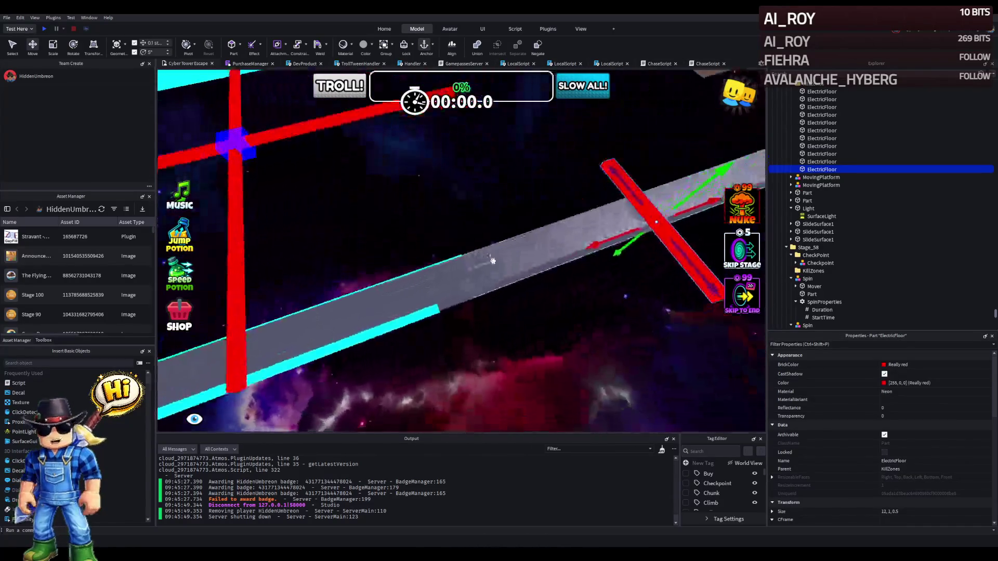
Wrap the new floor with cyan neon edges, undo the extra strip, and lengthen one to close the gap.
{"action": "left_click", "coordinate": [497, 265]}
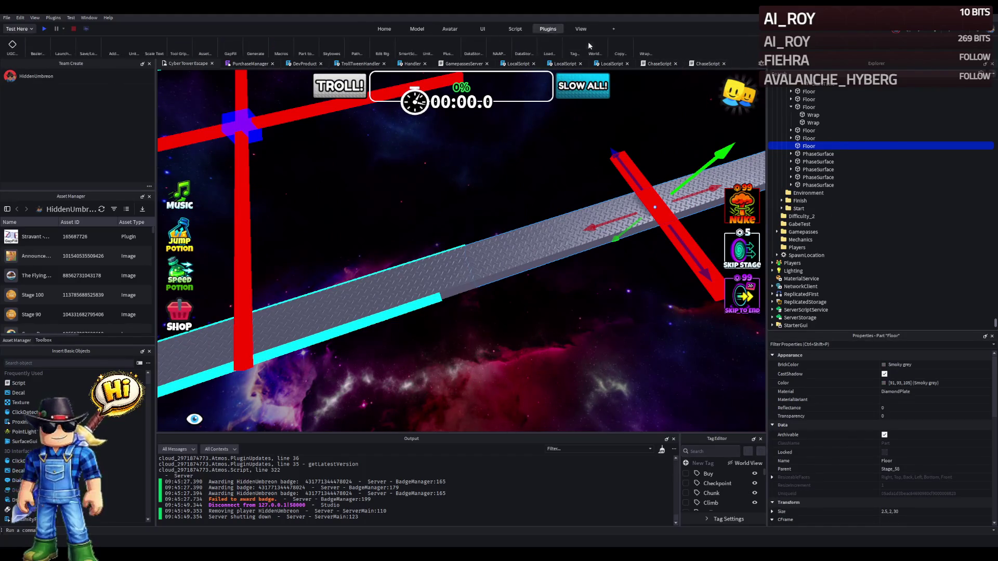
{"action": "left_click", "coordinate": [642, 50]}
{"action": "scroll", "coordinate": [448, 182], "scroll_direction": "up", "scroll_amount": 8}
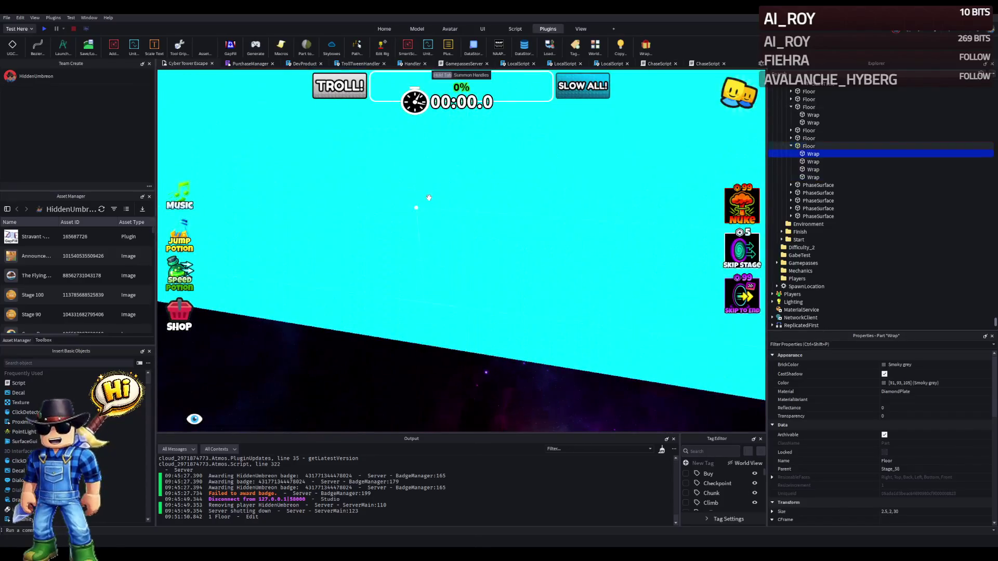
{"action": "scroll", "coordinate": [449, 183], "scroll_direction": "down", "scroll_amount": 5}
{"action": "key", "text": "ctrl+z"}
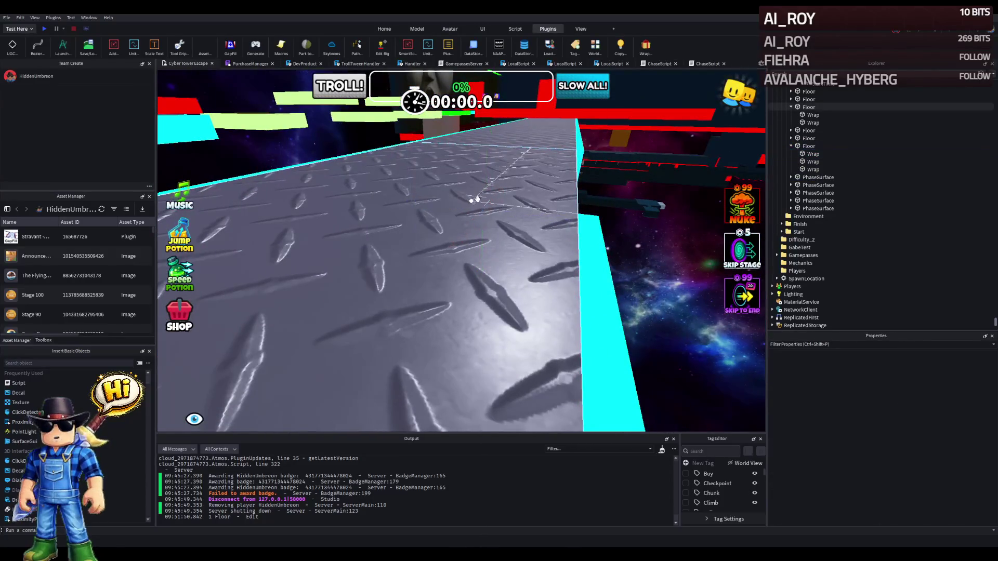
{"action": "scroll", "coordinate": [478, 198], "scroll_direction": "down", "scroll_amount": 10}
{"action": "left_click", "coordinate": [394, 295]}
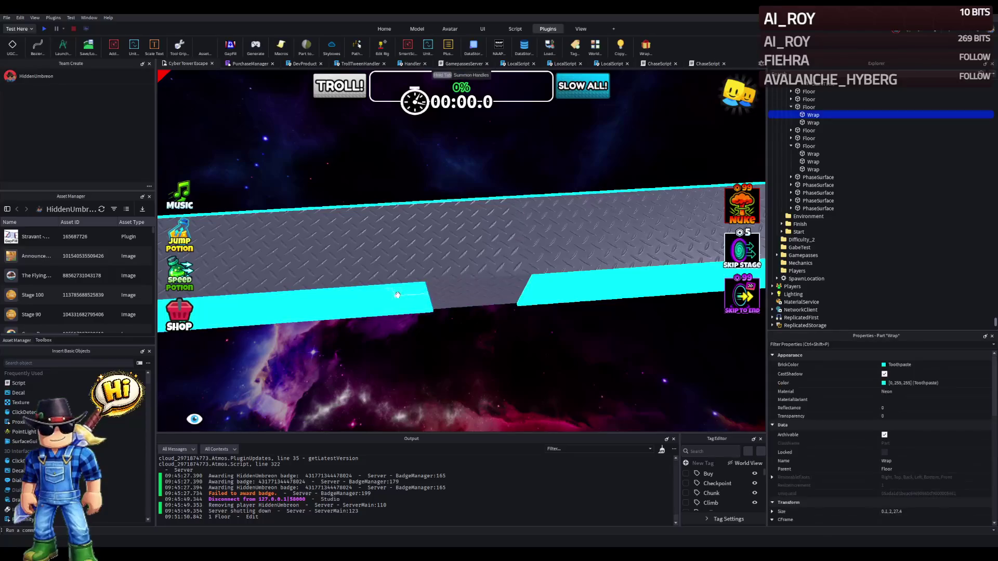
{"action": "left_click_drag", "start_coordinate": [454, 297], "coordinate": [457, 298]}
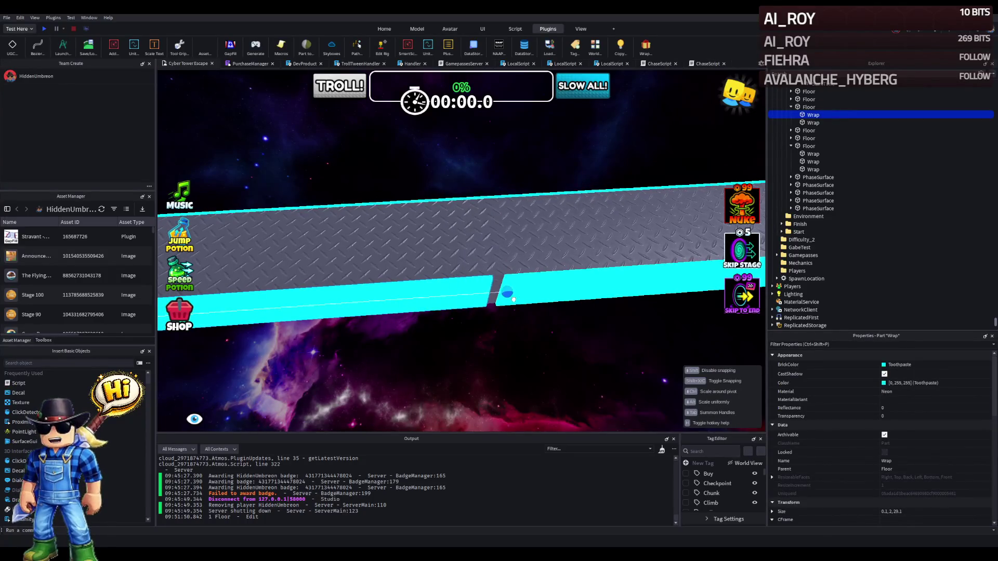
Slide the red ElectricFloor kill strip to the middle of the new floor.
{"action": "scroll", "coordinate": [512, 342], "scroll_direction": "down", "scroll_amount": 5}
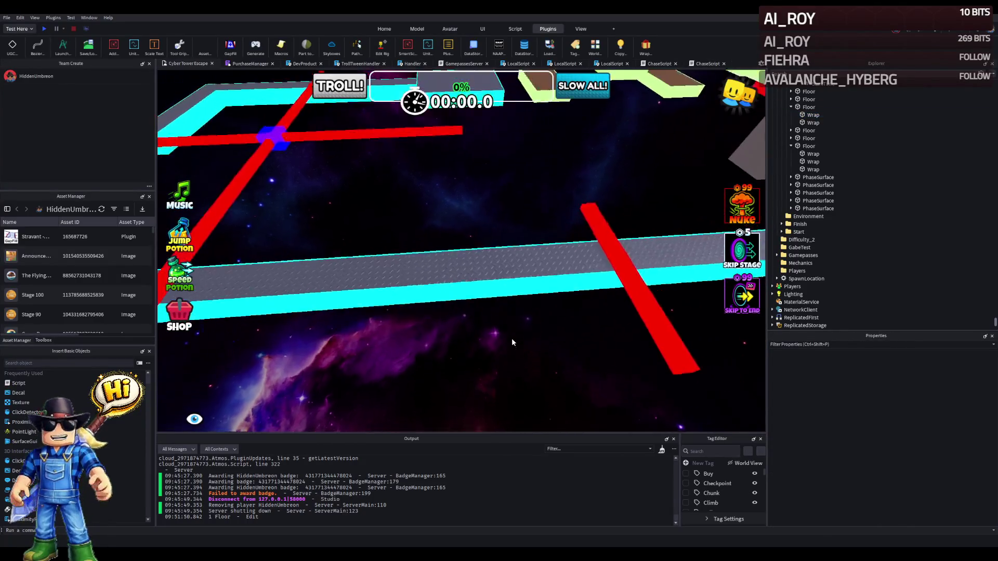
{"action": "left_click", "coordinate": [593, 257]}
{"action": "left_click_drag", "start_coordinate": [648, 267], "coordinate": [448, 272]}
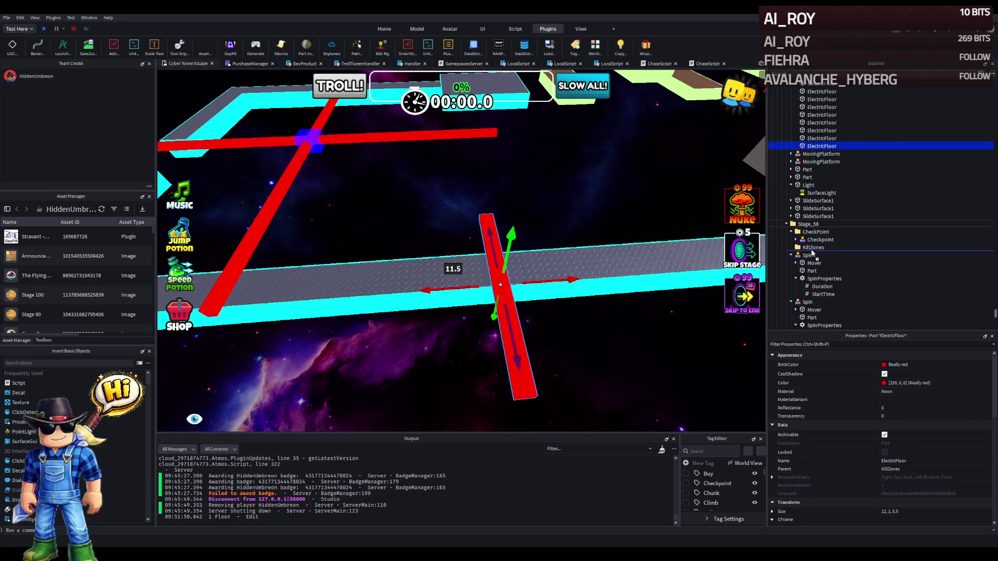
Put the red kill strip in KillZones, reposition it, and resize it to span the floor.
{"action": "left_click_drag", "start_coordinate": [813, 251], "coordinate": [813, 247]}
{"action": "scroll", "coordinate": [561, 227], "scroll_direction": "up", "scroll_amount": 5}
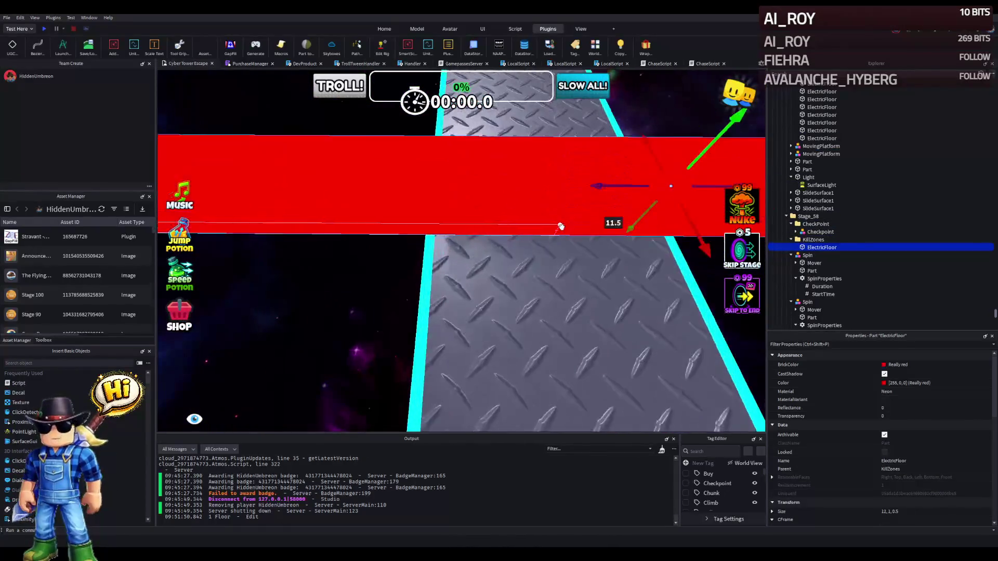
{"action": "scroll", "coordinate": [453, 242], "scroll_direction": "down", "scroll_amount": 3}
{"action": "scroll", "coordinate": [454, 243], "scroll_direction": "up", "scroll_amount": 4}
{"action": "left_click_drag", "start_coordinate": [458, 213], "coordinate": [559, 225]}
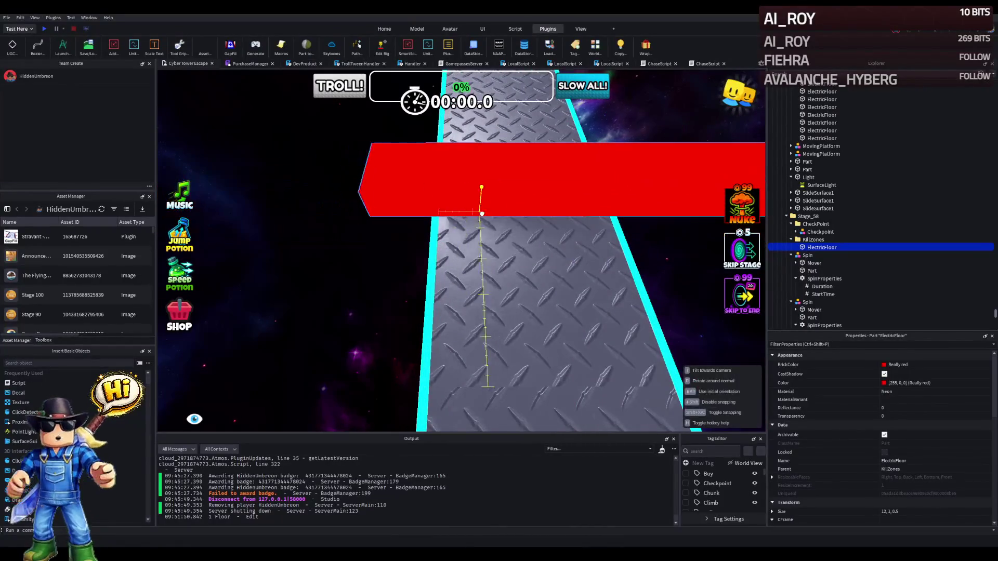
{"action": "scroll", "coordinate": [547, 231], "scroll_direction": "down", "scroll_amount": 5}
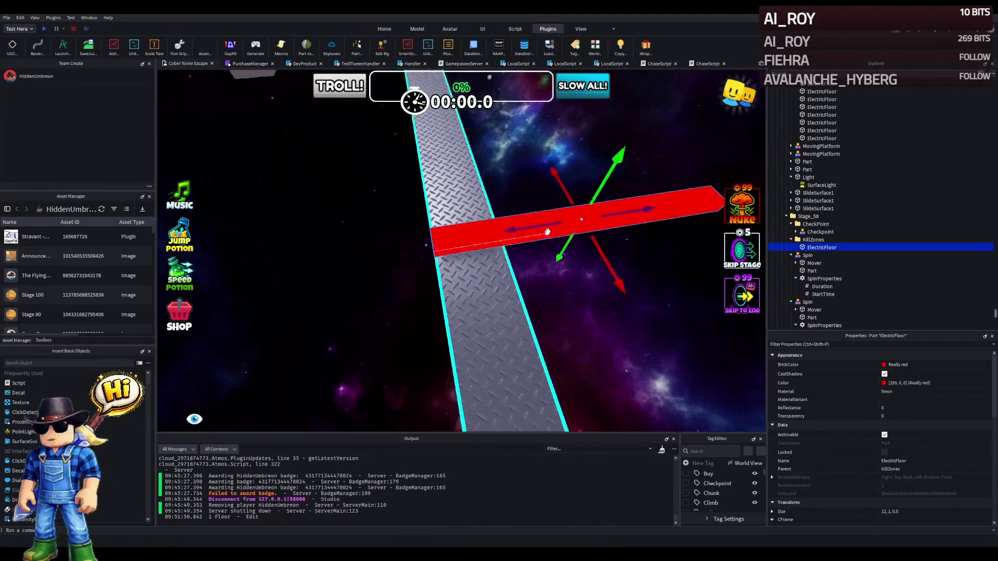
{"action": "key", "text": "ctrl+3"}
{"action": "mouse_move", "coordinate": [631, 202]}
{"action": "left_mouse_down"}
{"action": "mouse_move", "coordinate": [598, 219]}
{"action": "mouse_move", "coordinate": [494, 224]}
{"action": "left_mouse_up"}
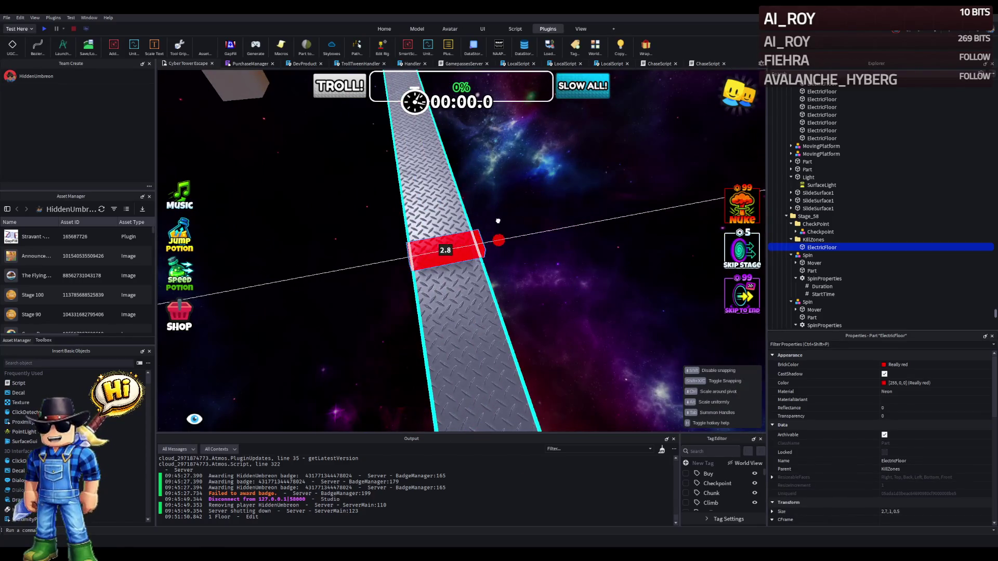
{"action": "left_click", "coordinate": [413, 180]}
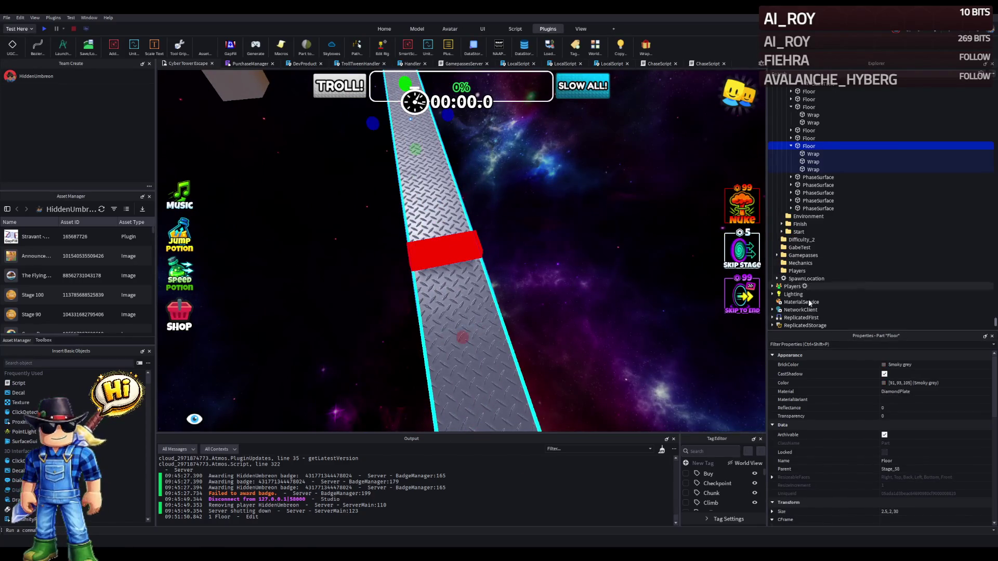
{"action": "scroll", "coordinate": [948, 454], "scroll_direction": "down", "scroll_amount": 3}
{"action": "left_click", "coordinate": [942, 478]}
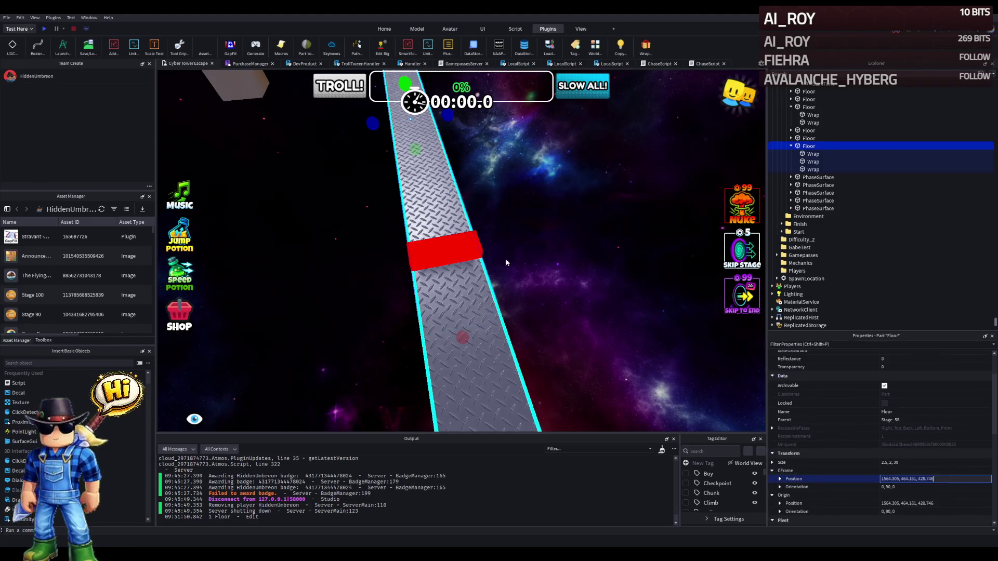
{"action": "left_click", "coordinate": [456, 237]}
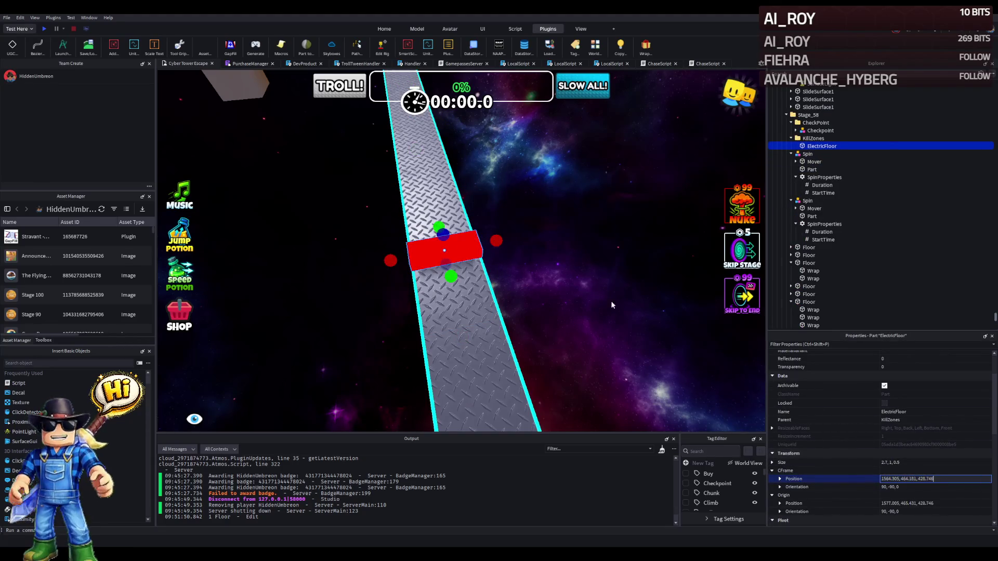
{"action": "key", "text": "Return"}
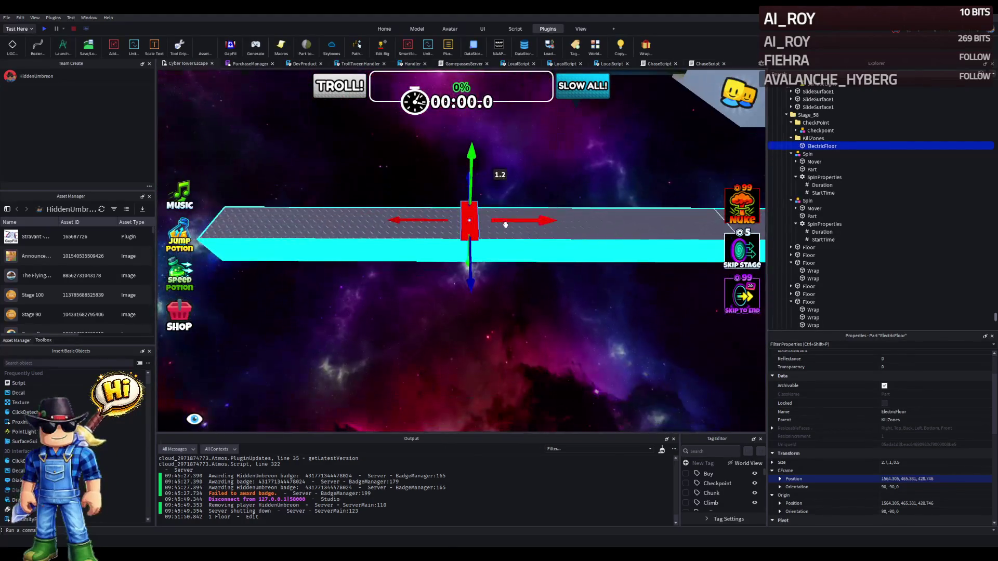
Duplicate the kill strip and slide the copy a short distance further along the walkway.
{"action": "key", "text": "ctrl+d"}
{"action": "left_click_drag", "start_coordinate": [492, 220], "coordinate": [520, 221]}
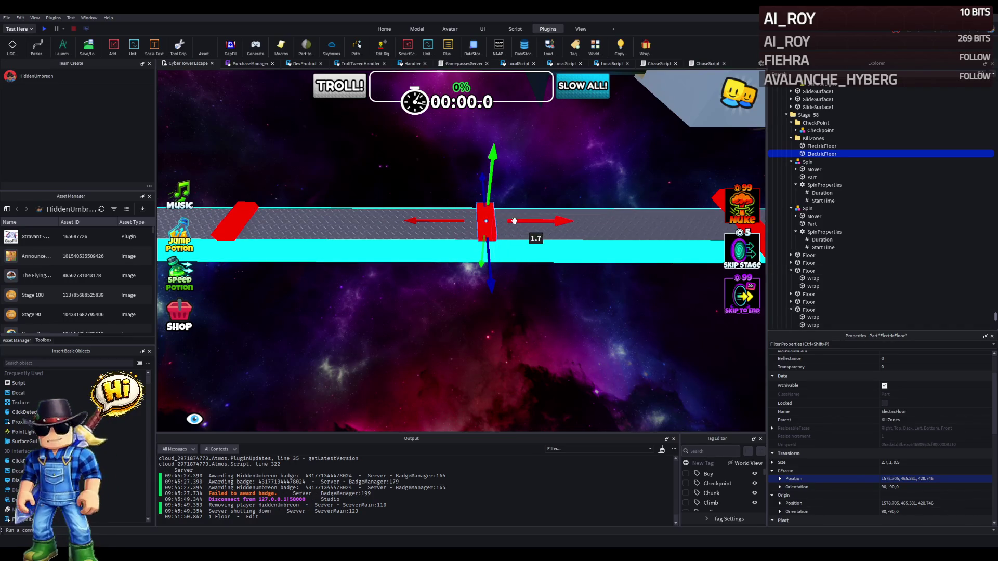
{"action": "scroll", "coordinate": [524, 222], "scroll_direction": "up", "scroll_amount": 3}
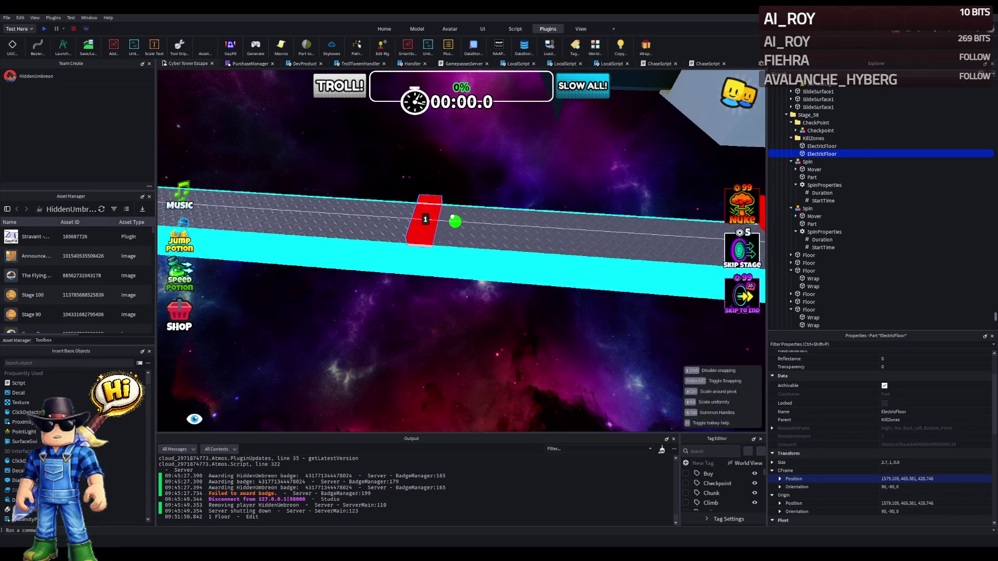
{"action": "scroll", "coordinate": [448, 207], "scroll_direction": "up", "scroll_amount": 5}
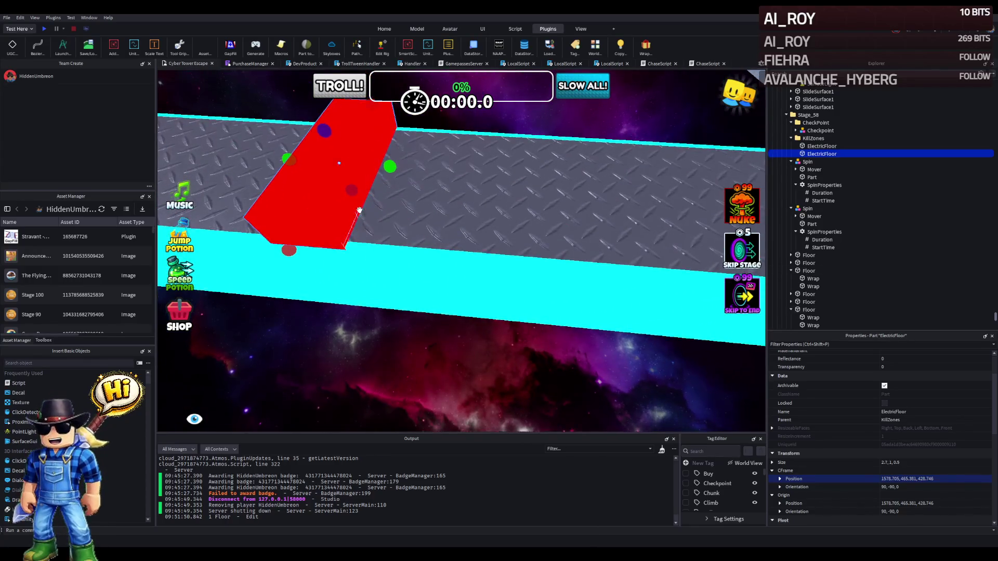
{"action": "scroll", "coordinate": [367, 212], "scroll_direction": "up", "scroll_amount": 5}
{"action": "left_click_drag", "start_coordinate": [358, 210], "coordinate": [442, 208]}
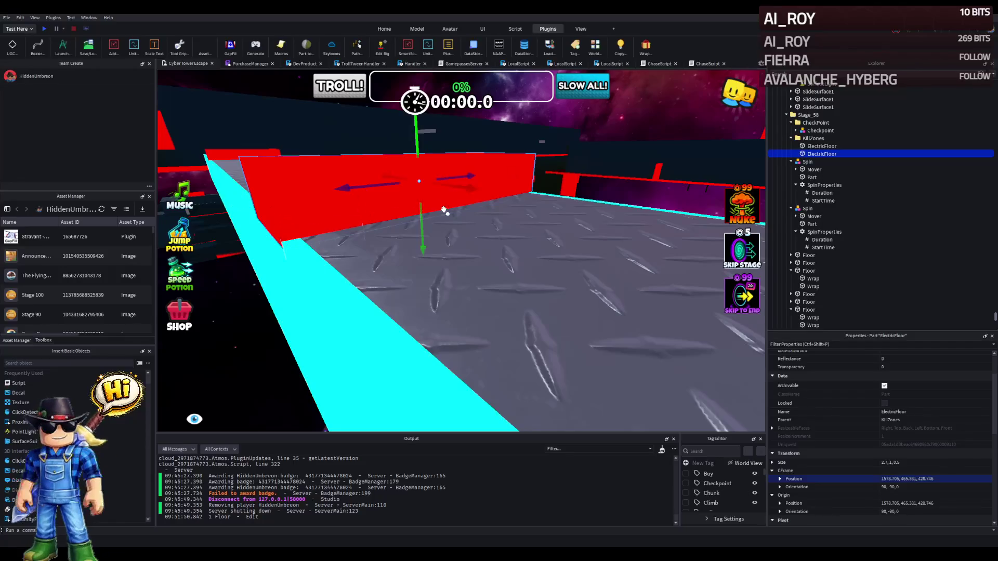
{"action": "key", "text": "f"}
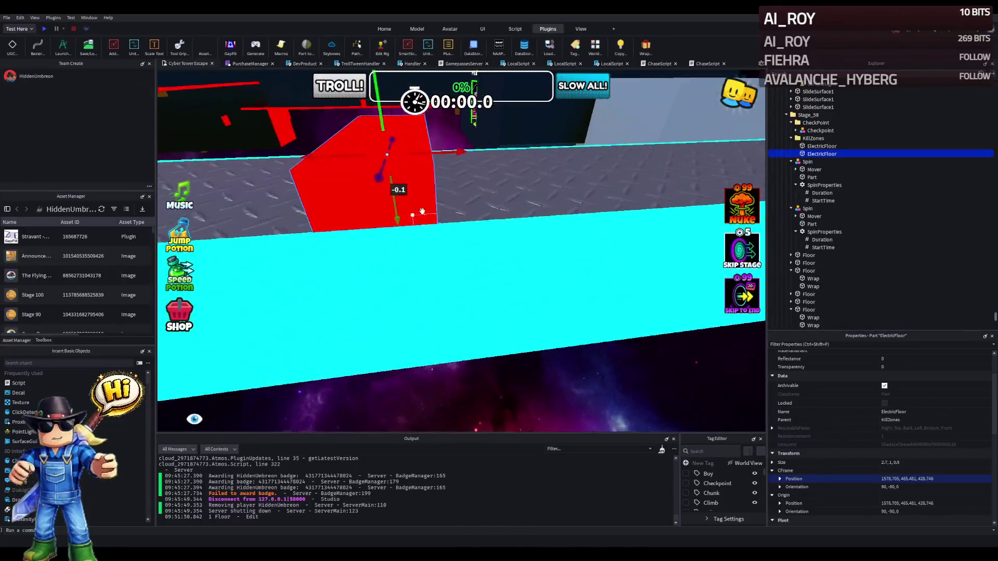
{"action": "left_click_drag", "start_coordinate": [424, 215], "coordinate": [439, 220]}
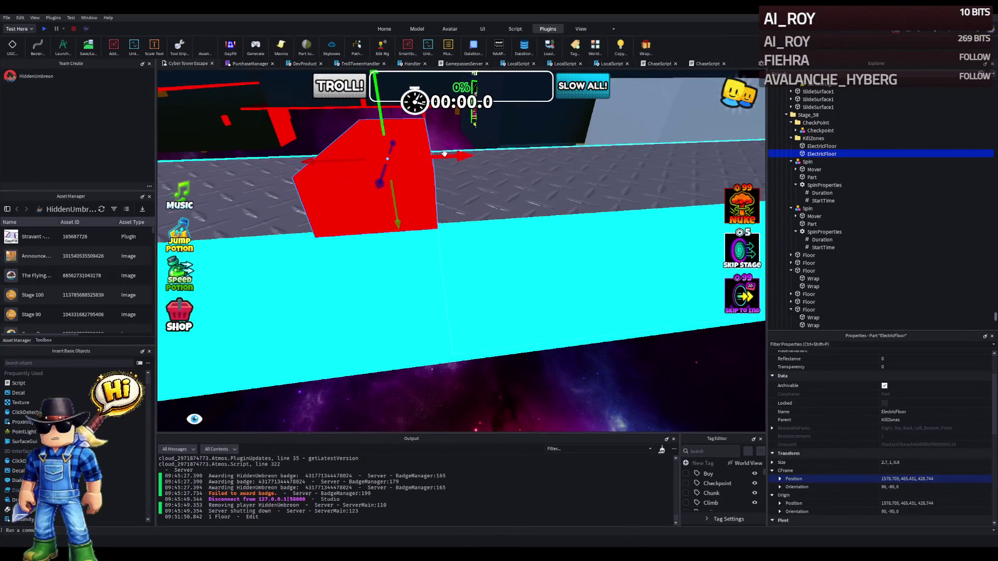
{"action": "left_click_drag", "start_coordinate": [452, 155], "coordinate": [452, 156]}
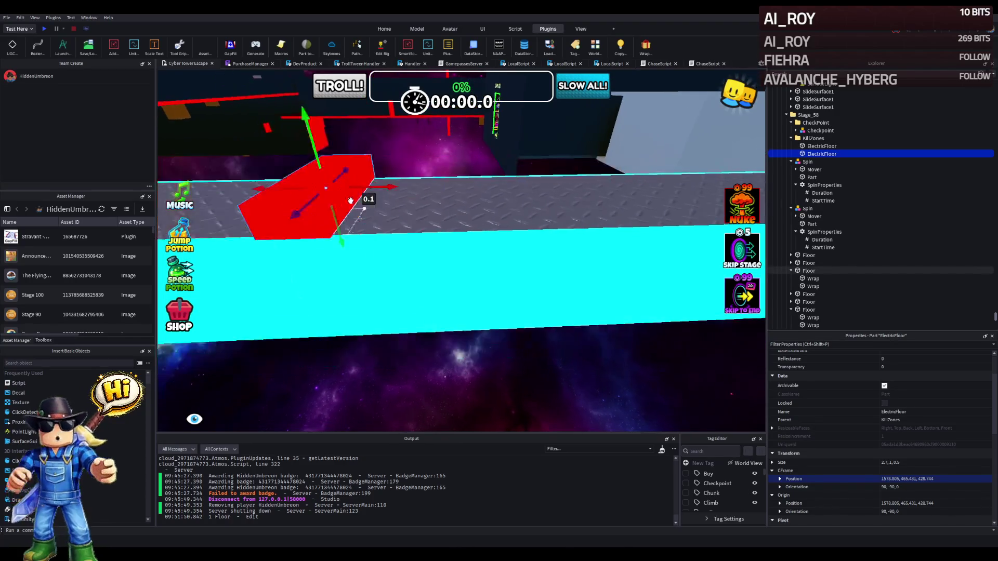
{"action": "left_click_drag", "start_coordinate": [418, 194], "coordinate": [418, 194]}
{"action": "mouse_move", "coordinate": [473, 274]}
{"action": "left_mouse_down"}
{"action": "mouse_move", "coordinate": [412, 257]}
{"action": "mouse_move", "coordinate": [481, 266]}
{"action": "mouse_move", "coordinate": [411, 307]}
{"action": "mouse_move", "coordinate": [402, 329]}
{"action": "mouse_move", "coordinate": [426, 282]}
{"action": "mouse_move", "coordinate": [457, 271]}
{"action": "mouse_move", "coordinate": [436, 261]}
{"action": "left_mouse_up"}
Duplicate a third red kill strip, then begin lengthening the transparent Wall beside the tunnel.
{"action": "key", "text": "ctrl+d"}
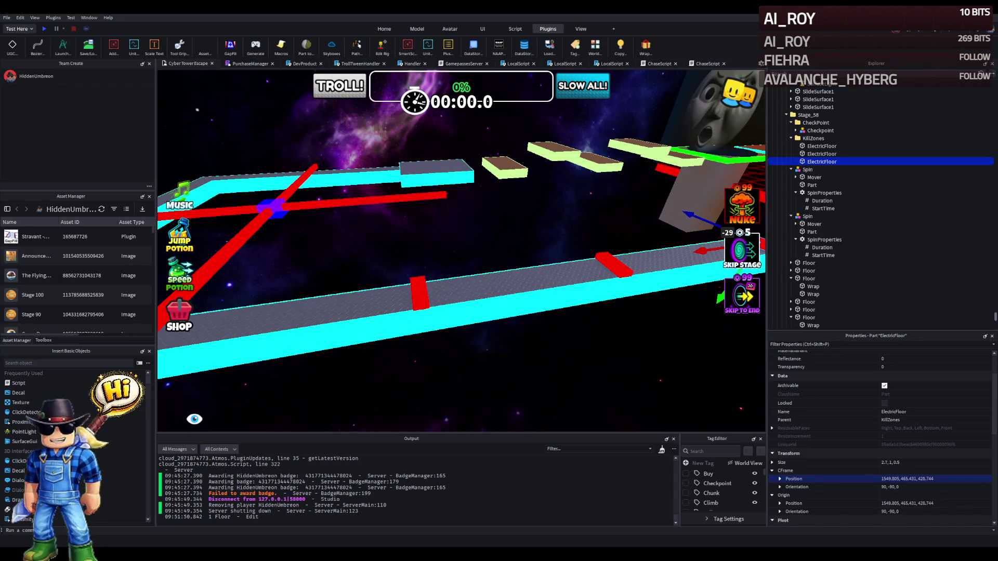
{"action": "left_click_drag", "start_coordinate": [414, 228], "coordinate": [414, 230]}
{"action": "key", "text": "d"}
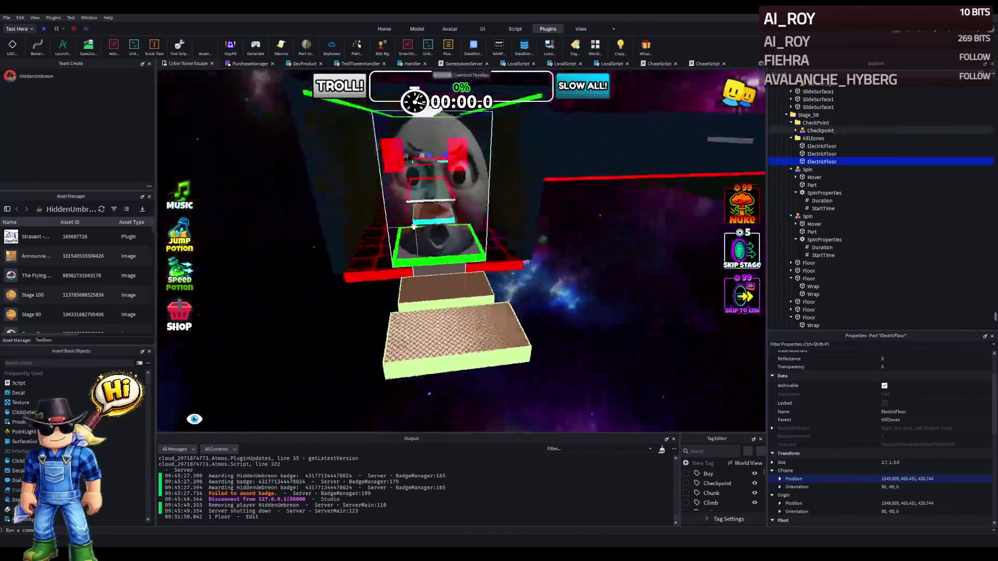
{"action": "left_click", "coordinate": [358, 199]}
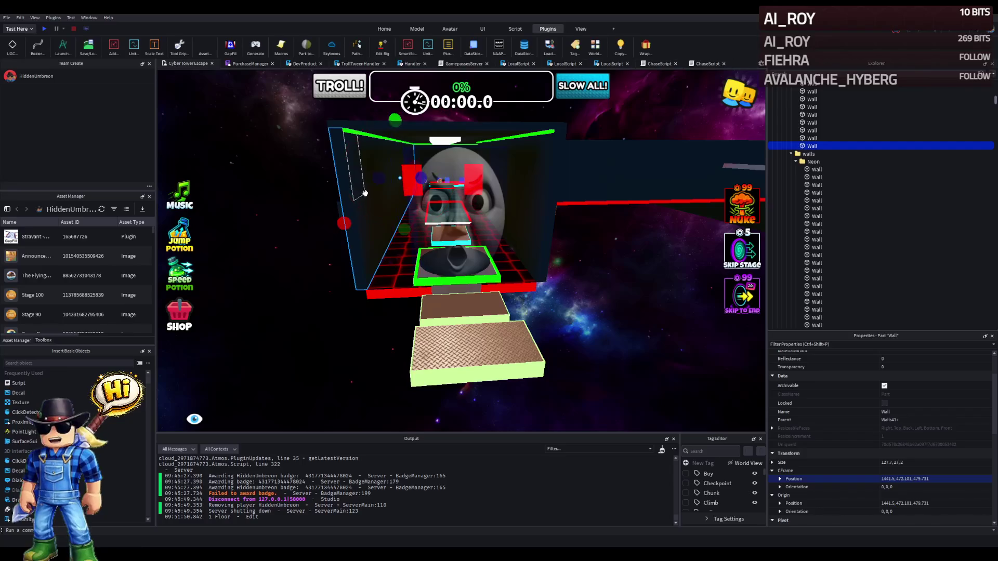
{"action": "left_click_drag", "start_coordinate": [349, 221], "coordinate": [345, 225]}
Stretch the boundary Wall to about 181 studs, undoing an accidental resize of another wall.
{"action": "key", "text": "a"}
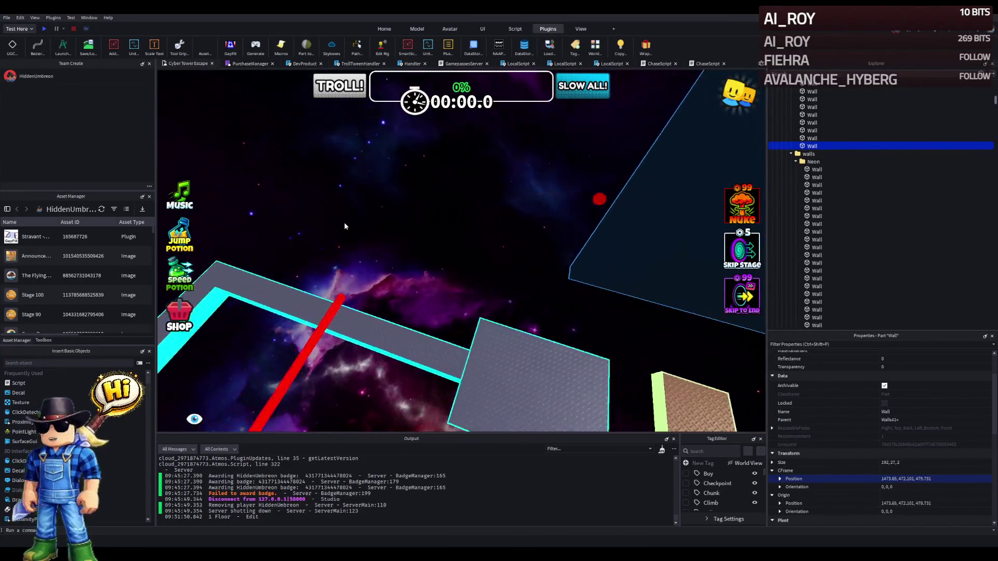
{"action": "left_click_drag", "start_coordinate": [551, 193], "coordinate": [534, 199]}
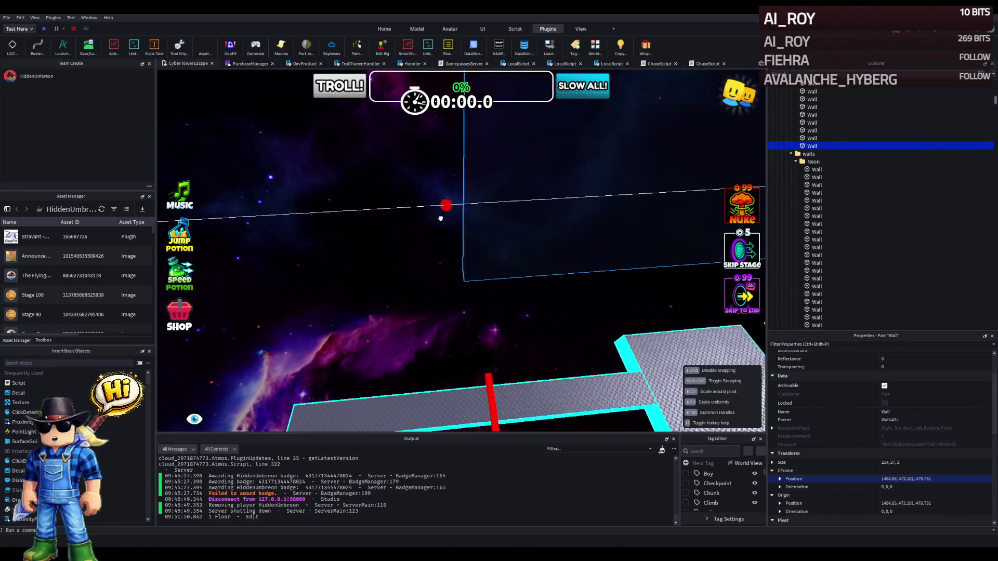
{"action": "left_click_drag", "start_coordinate": [382, 235], "coordinate": [382, 234]}
{"action": "key", "text": "s"}
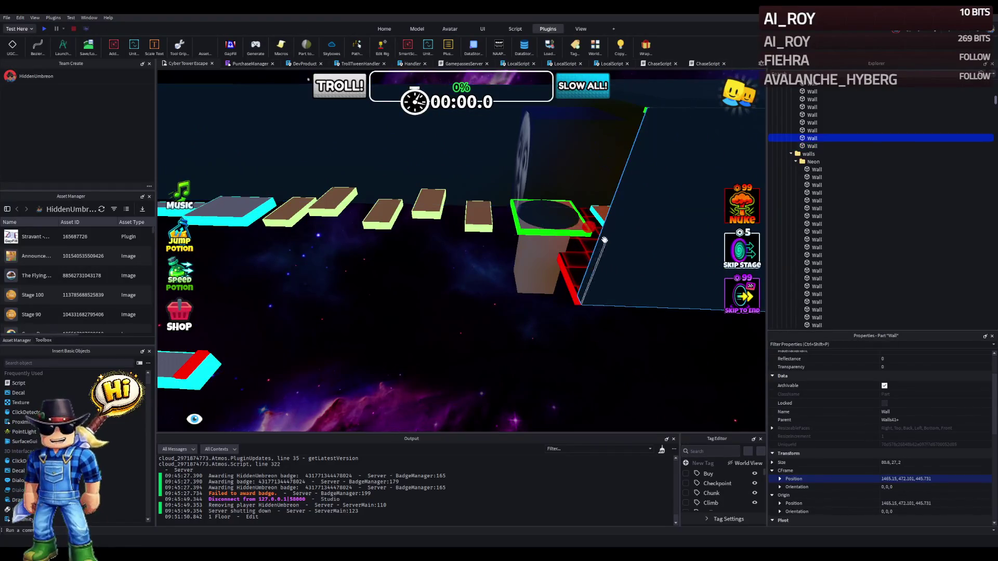
{"action": "left_click_drag", "start_coordinate": [589, 231], "coordinate": [513, 244]}
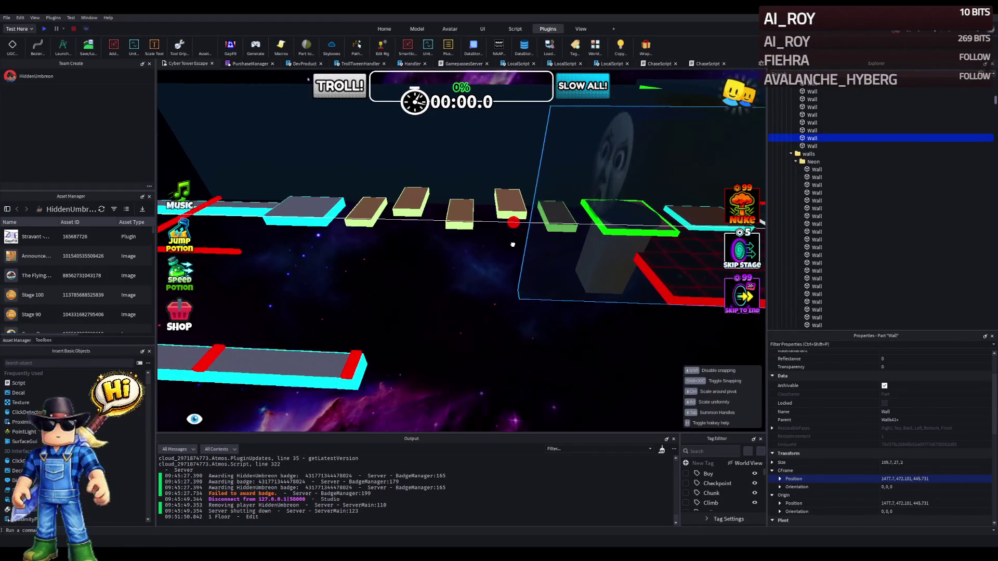
{"action": "key", "text": "ctrl+z"}
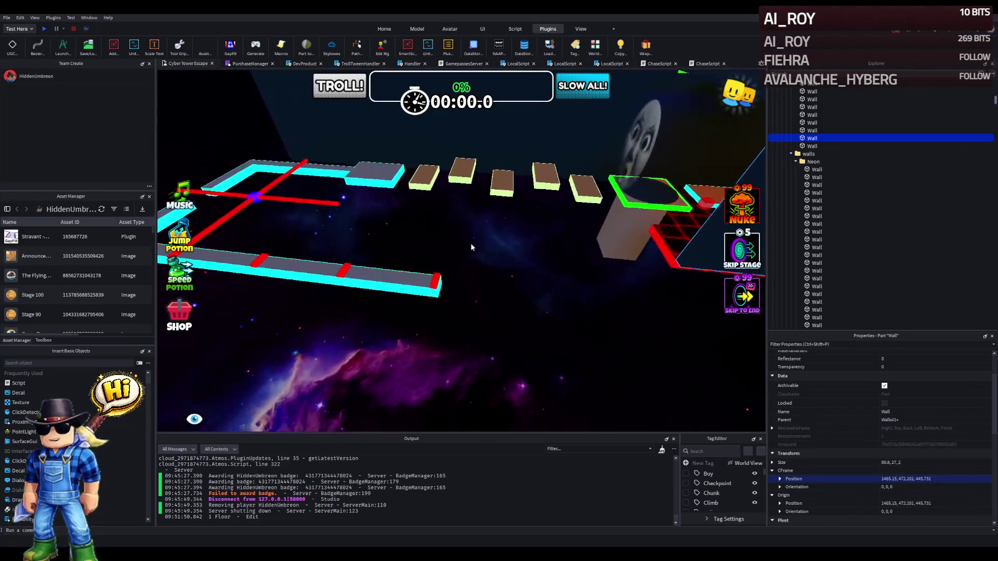
{"action": "key", "text": "w"}
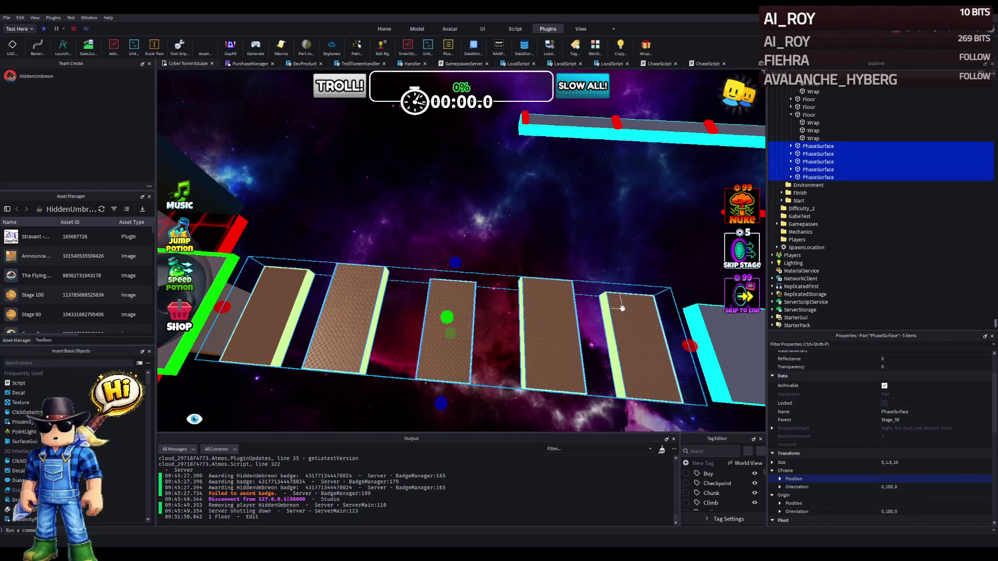
Duplicate the five brown phase platforms, rotate the copies a quarter turn, and line them up along the track.
{"action": "key", "text": "ctrl+d"}
{"action": "key", "text": "ctrl+r"}
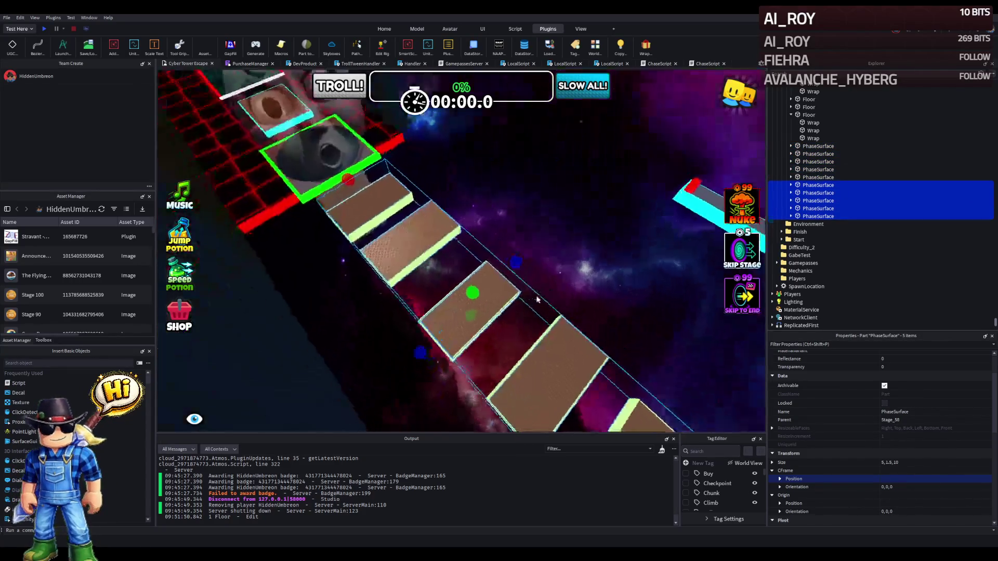
{"action": "mouse_move", "coordinate": [469, 312]}
{"action": "left_mouse_down"}
{"action": "mouse_move", "coordinate": [539, 284]}
{"action": "mouse_move", "coordinate": [460, 249]}
{"action": "left_mouse_up"}
{"action": "key", "text": "f"}
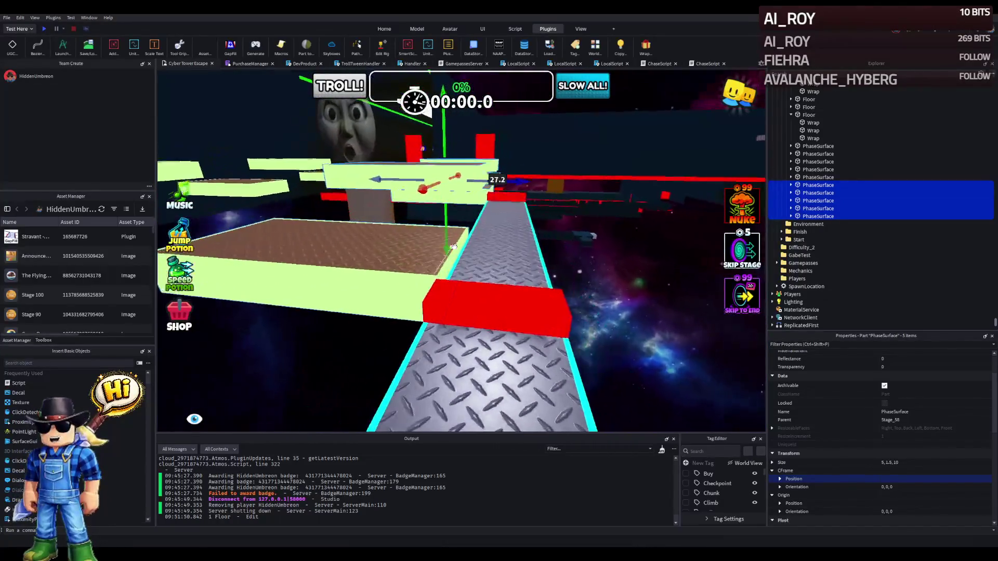
{"action": "mouse_move", "coordinate": [455, 186]}
{"action": "left_mouse_down"}
{"action": "mouse_move", "coordinate": [495, 183]}
{"action": "mouse_move", "coordinate": [483, 184]}
{"action": "mouse_move", "coordinate": [471, 151]}
{"action": "mouse_move", "coordinate": [541, 148]}
{"action": "left_mouse_up"}
{"action": "scroll", "coordinate": [483, 184], "scroll_direction": "down", "scroll_amount": 4}
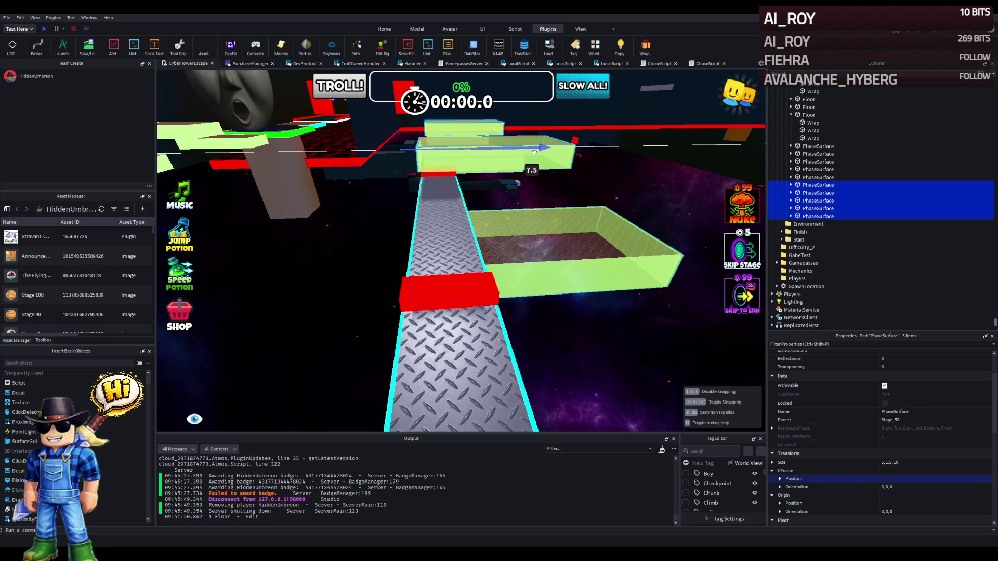
{"action": "left_click_drag", "start_coordinate": [535, 152], "coordinate": [535, 151]}
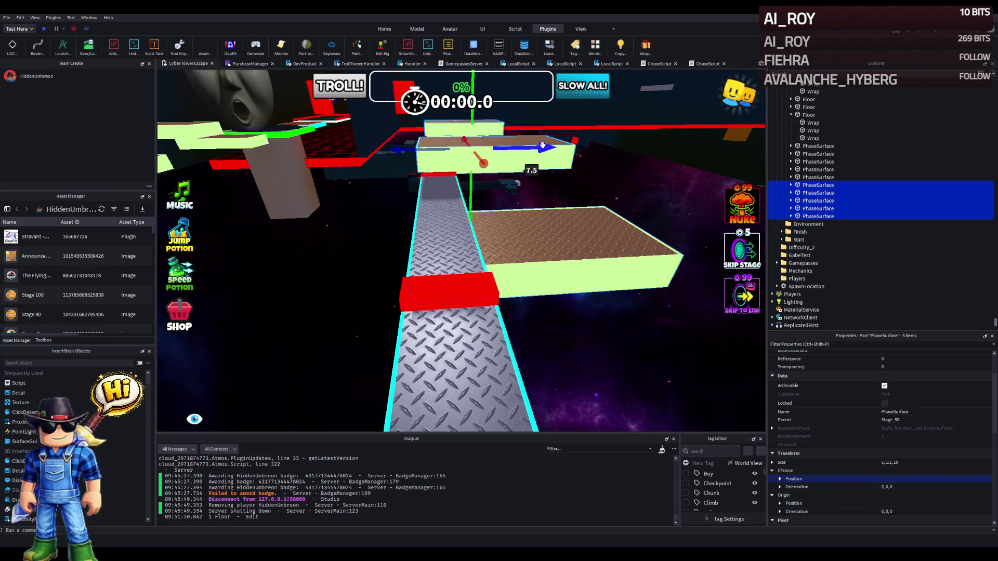
{"action": "left_click_drag", "start_coordinate": [542, 146], "coordinate": [541, 147]}
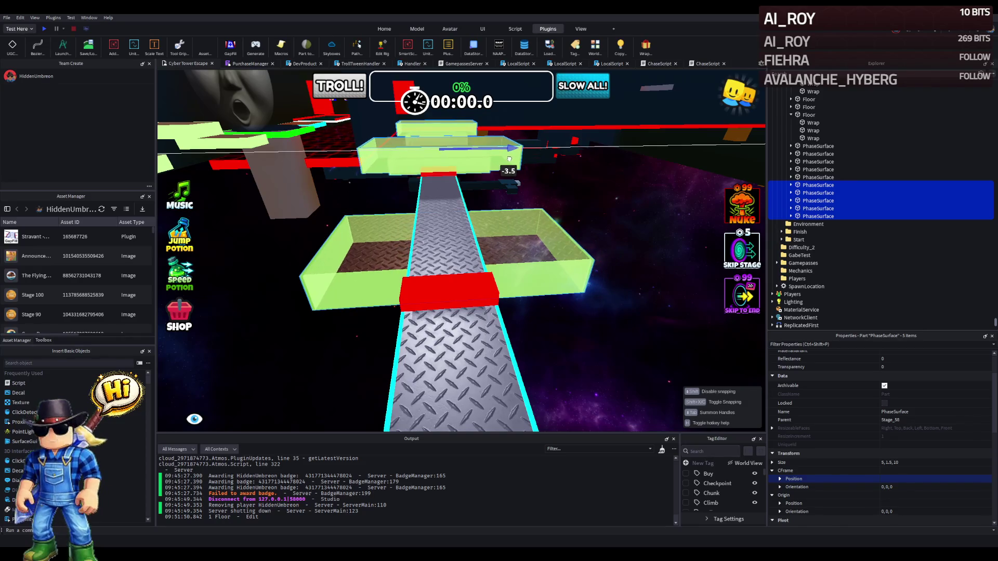
{"action": "left_click_drag", "start_coordinate": [508, 160], "coordinate": [507, 161]}
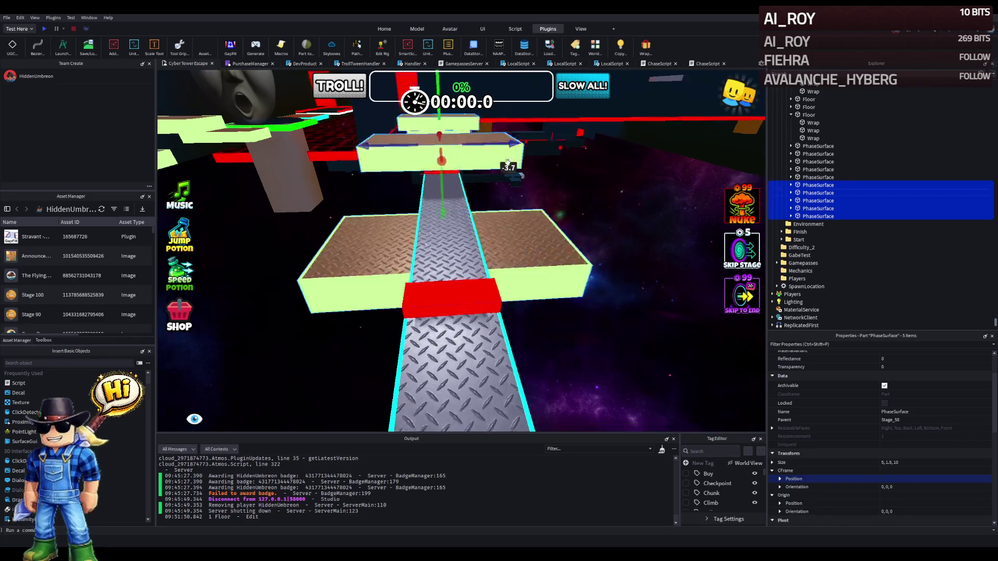
{"action": "left_click_drag", "start_coordinate": [367, 198], "coordinate": [223, 193]}
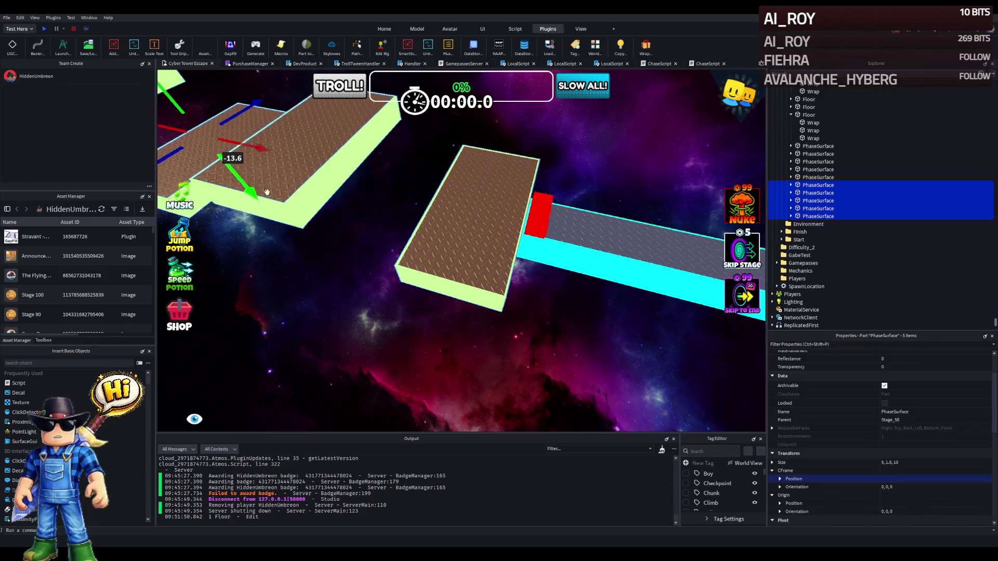
{"action": "key", "text": "s"}
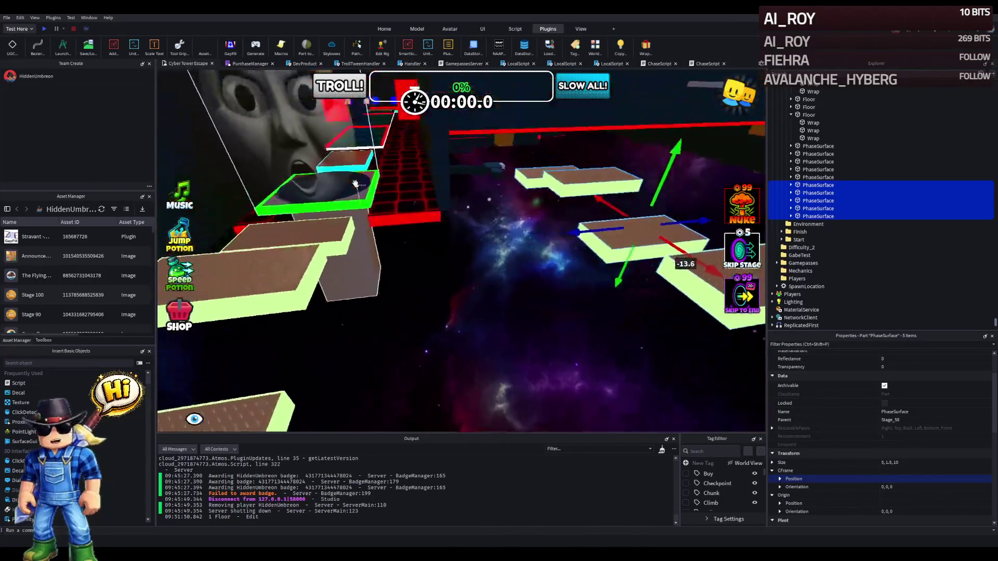
{"action": "key", "text": "w"}
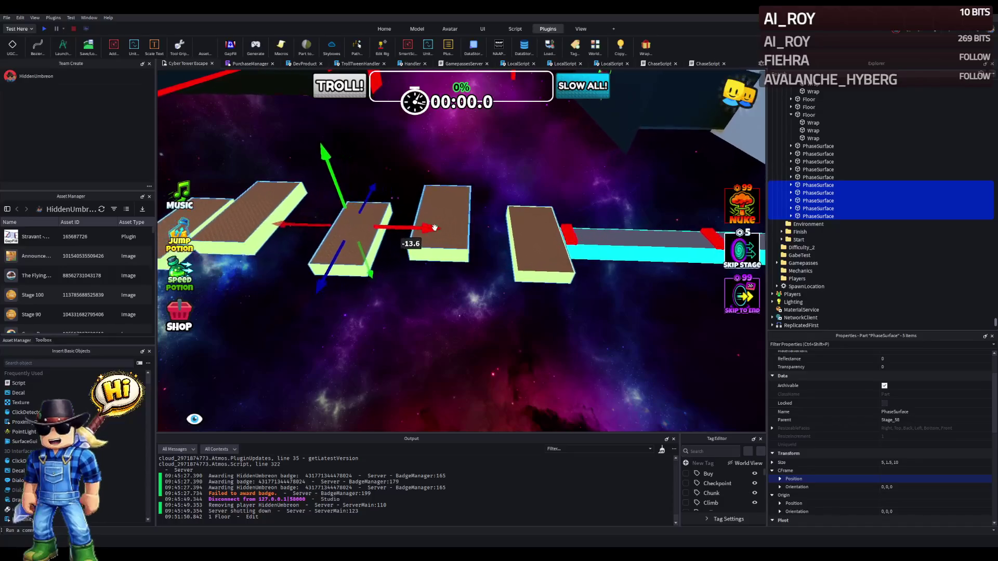
{"action": "left_click_drag", "start_coordinate": [419, 226], "coordinate": [397, 226]}
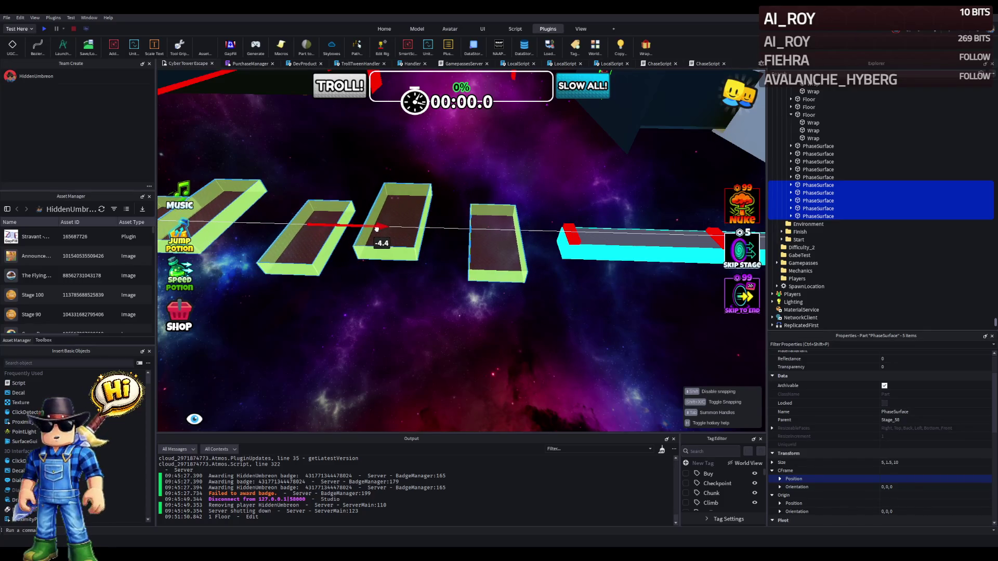
Inspect the red ElectricFloor kill strips along the cyan path, then start a playtest.
{"action": "key", "text": "e"}
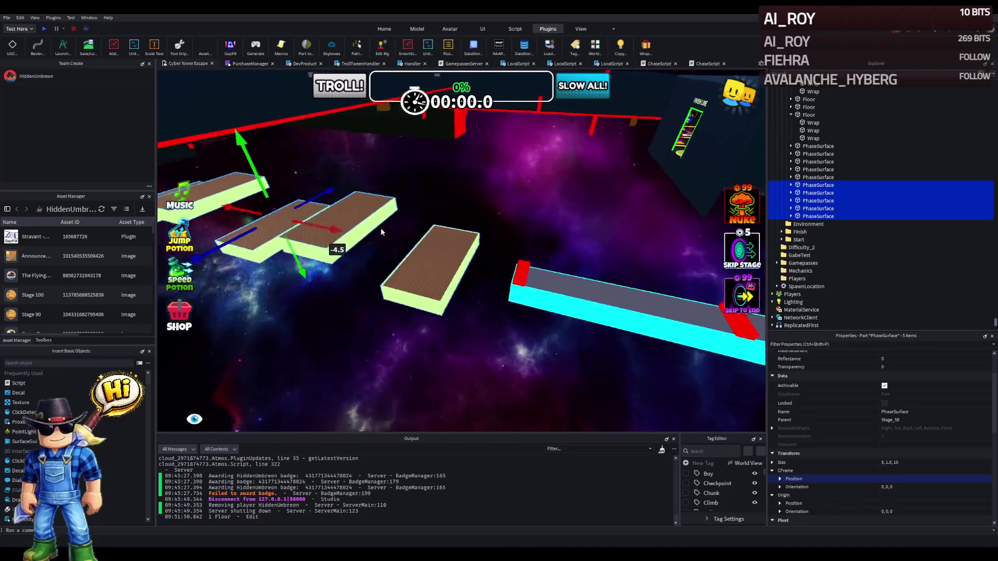
{"action": "key", "text": "w"}
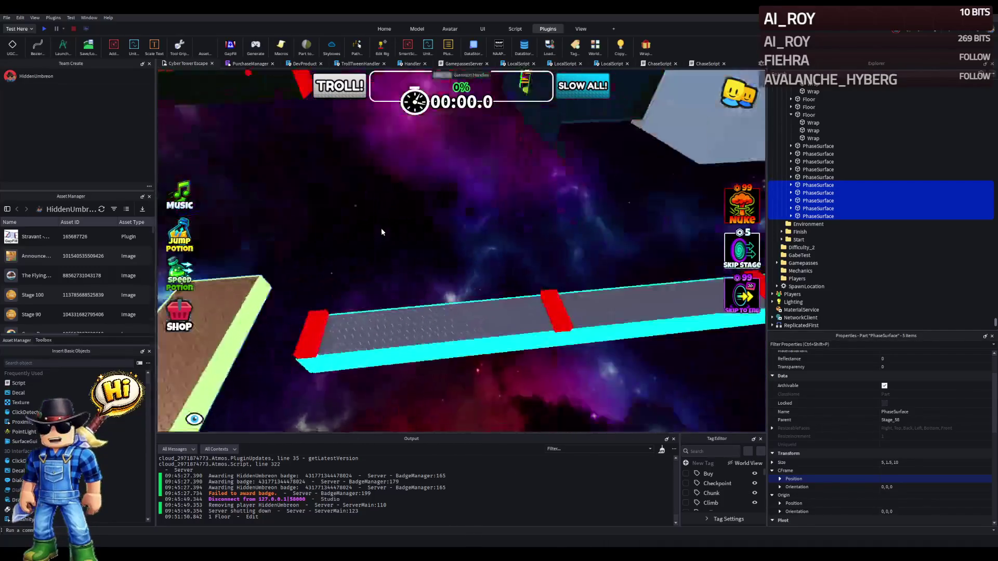
{"action": "key", "text": "a"}
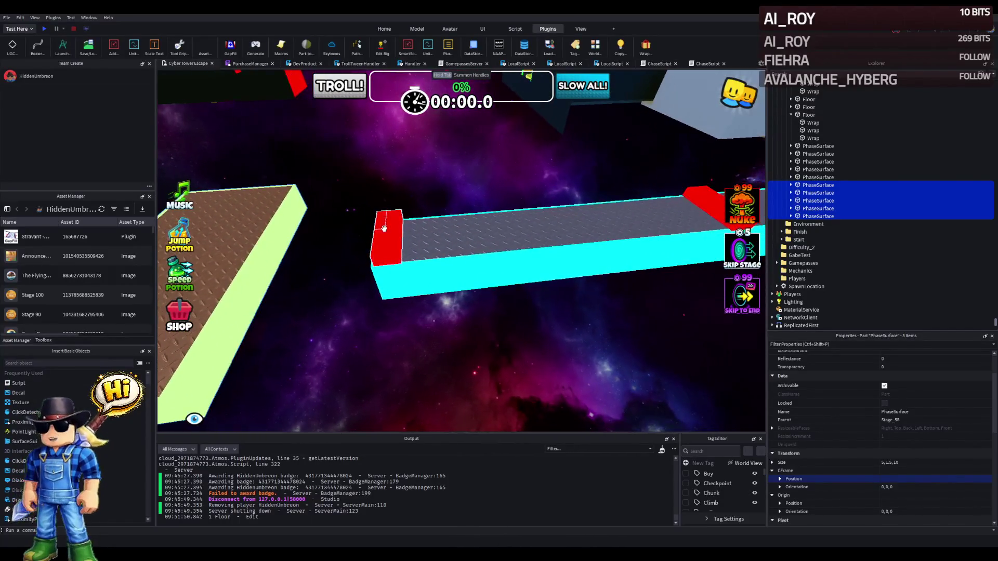
{"action": "left_click", "coordinate": [385, 229]}
{"action": "key", "text": "w"}
{"action": "left_click", "coordinate": [454, 221]}
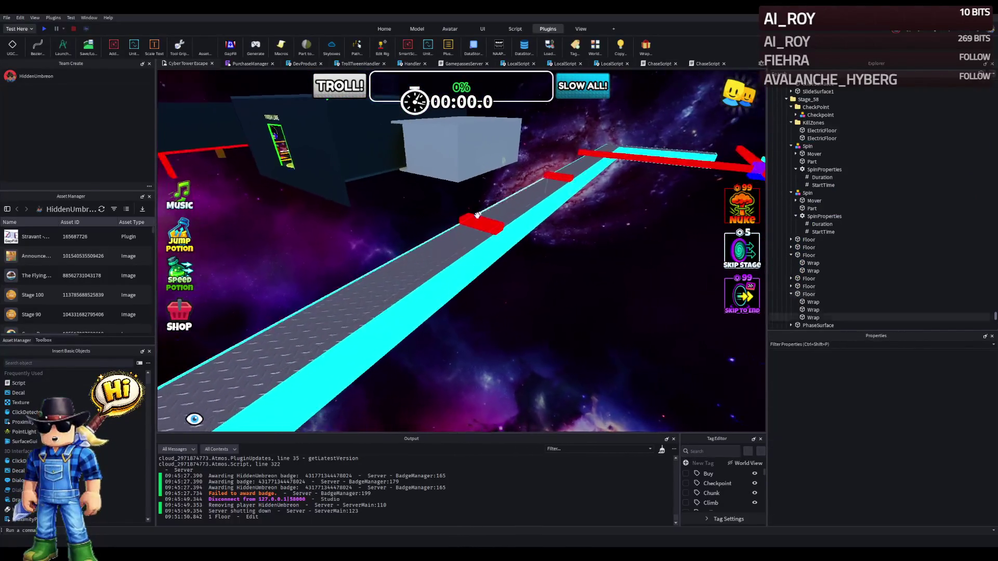
{"action": "key", "text": "s"}
{"action": "left_click", "coordinate": [471, 213]}
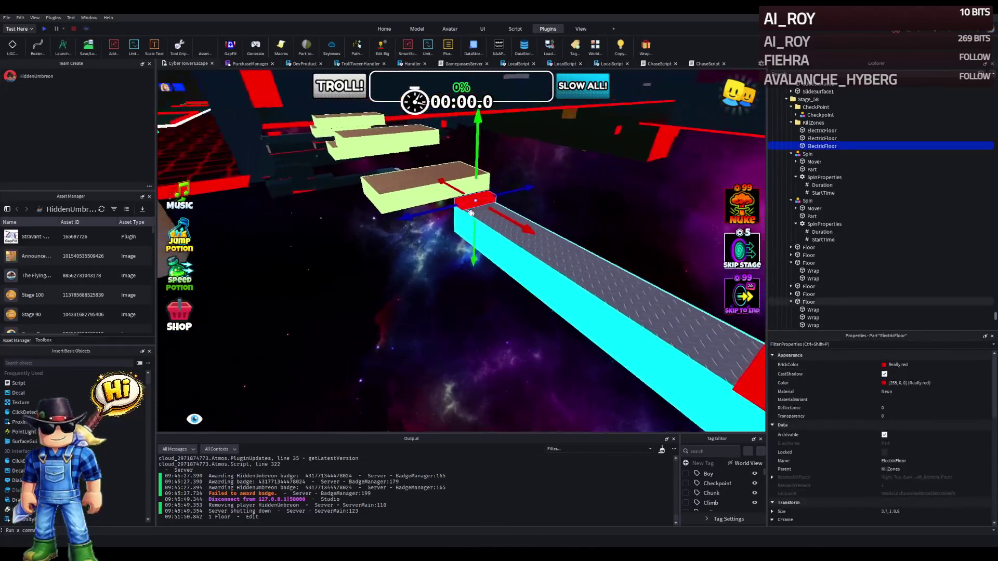
{"action": "key", "text": "e"}
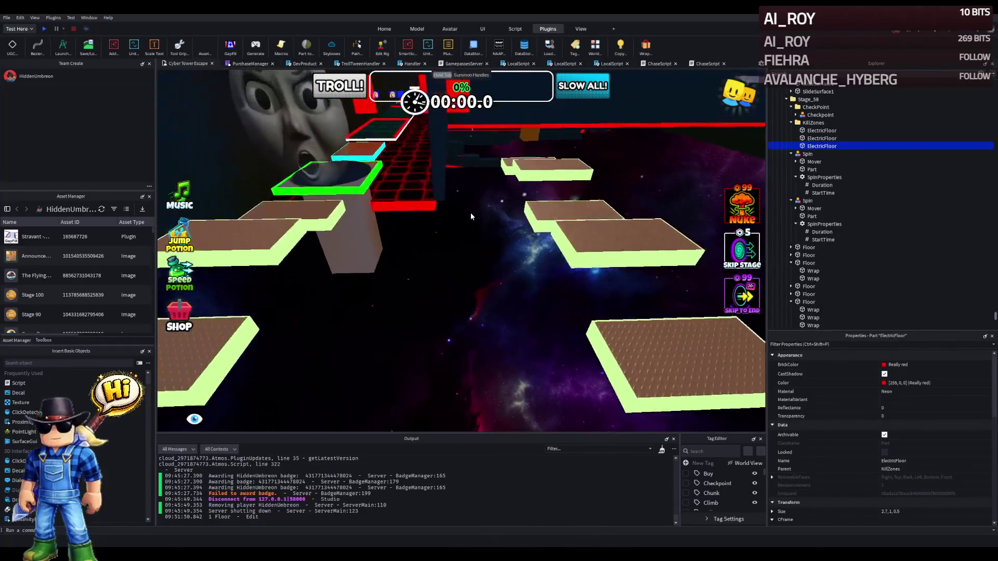
{"action": "key", "text": "q"}
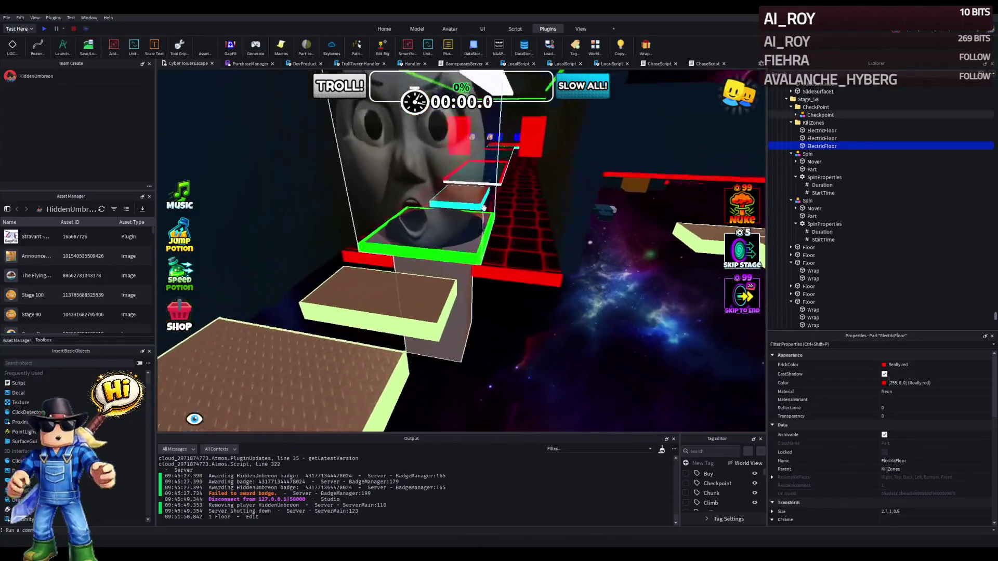
{"action": "key", "text": "a"}
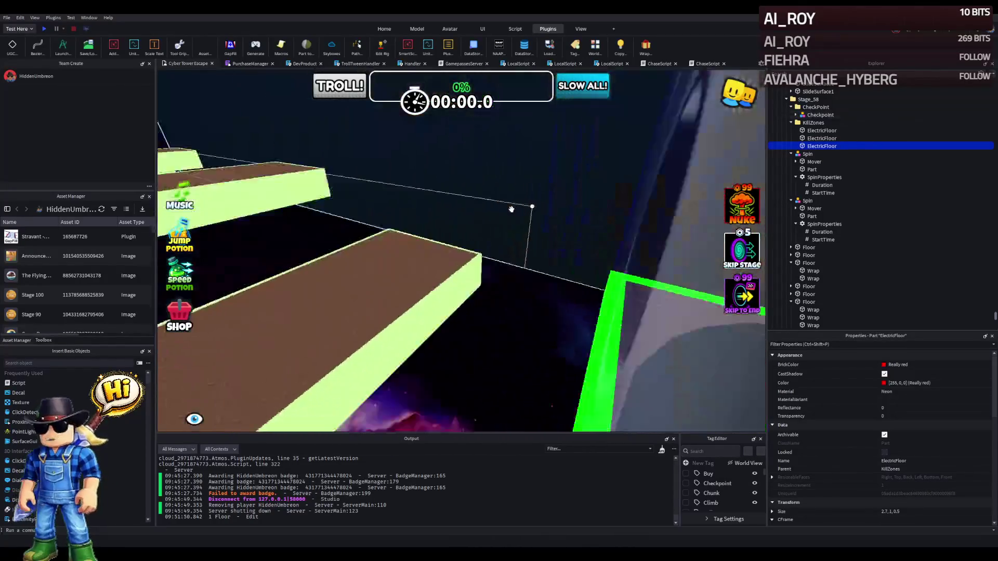
{"action": "left_click", "coordinate": [45, 29]}
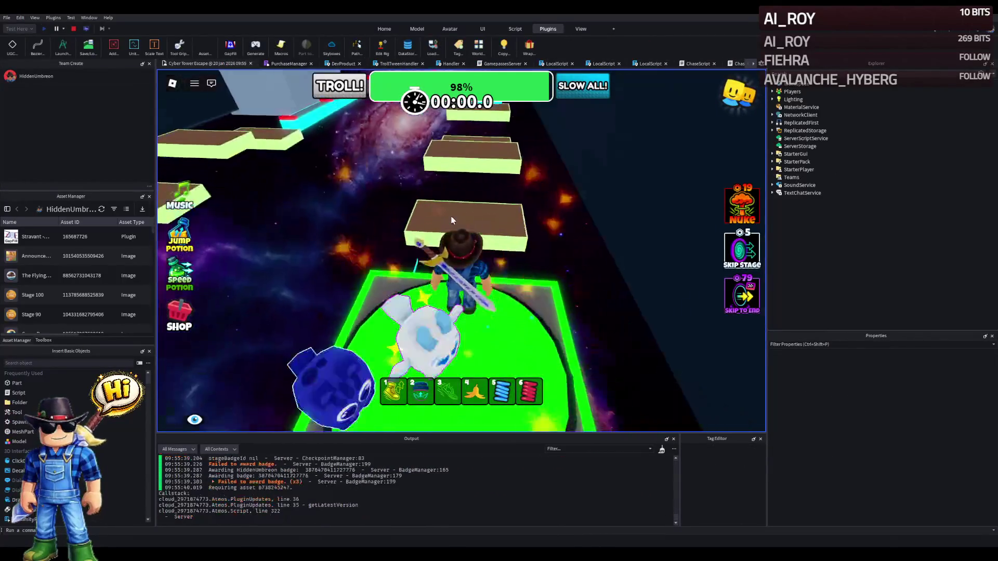
Run the avatar past the red kill beams onto the copied brown platforms, then stop playtesting.
{"action": "key", "text": "w"}
{"action": "key", "text": "w"}
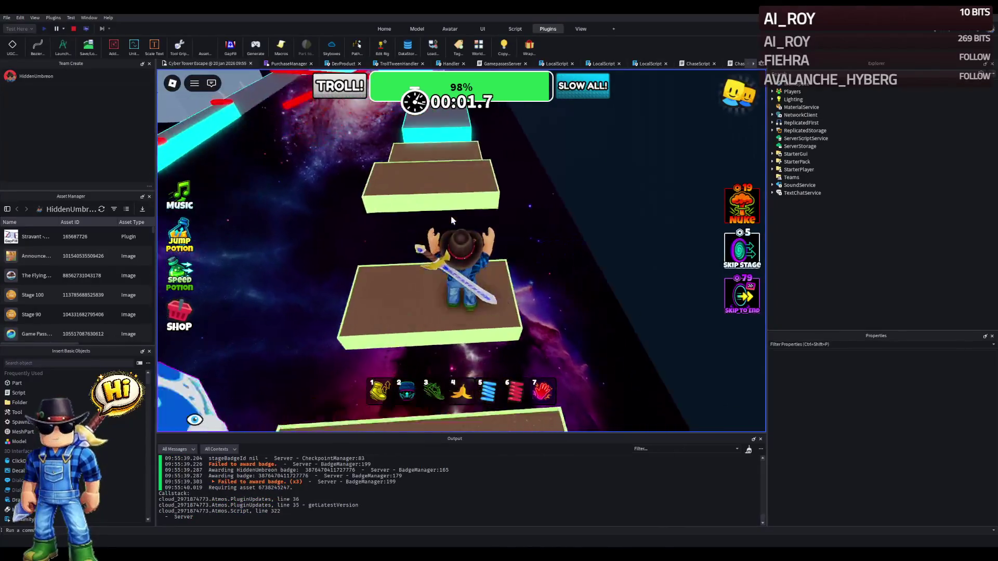
{"action": "key", "text": "w"}
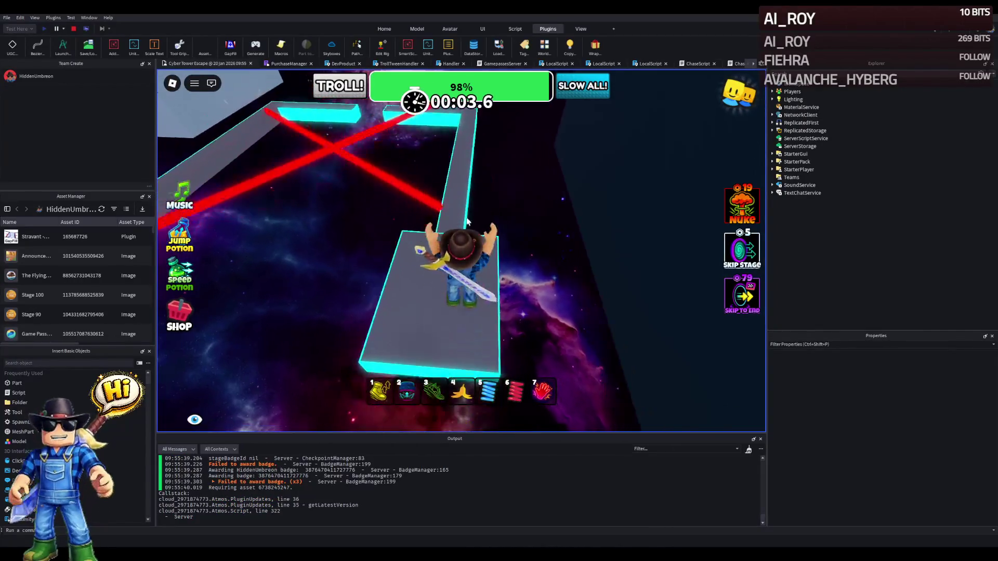
{"action": "key", "text": "w"}
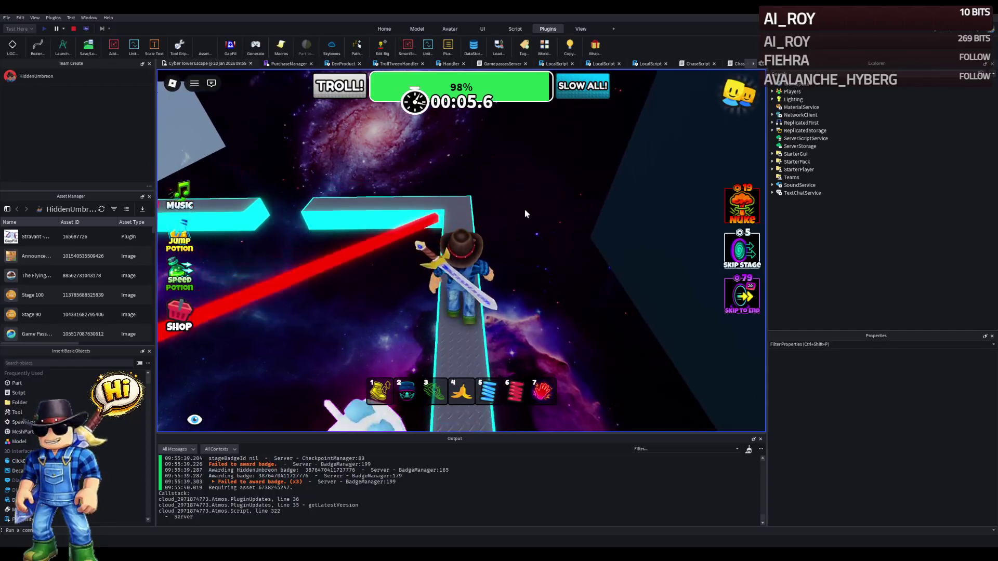
{"action": "key", "text": "w"}
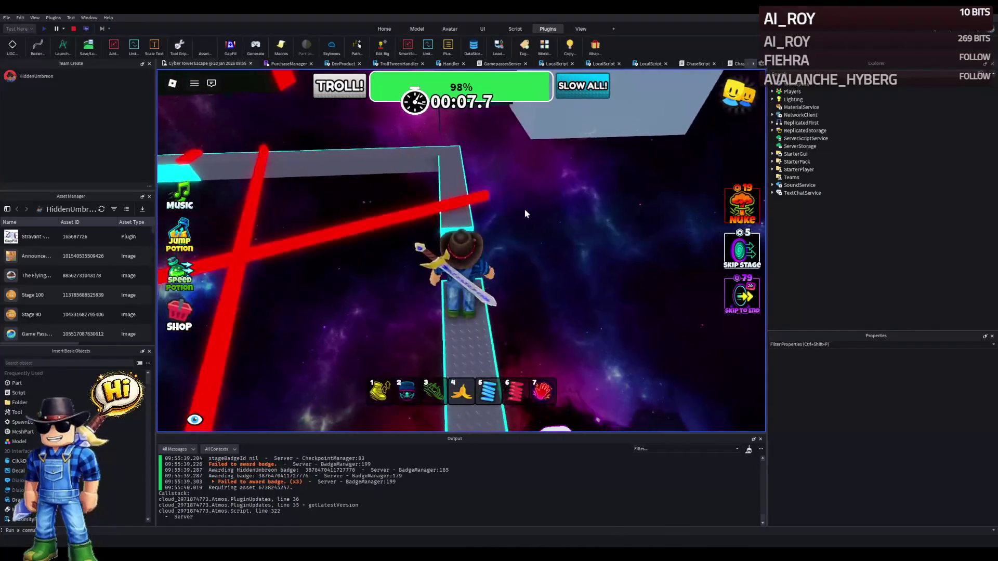
{"action": "key", "text": "w"}
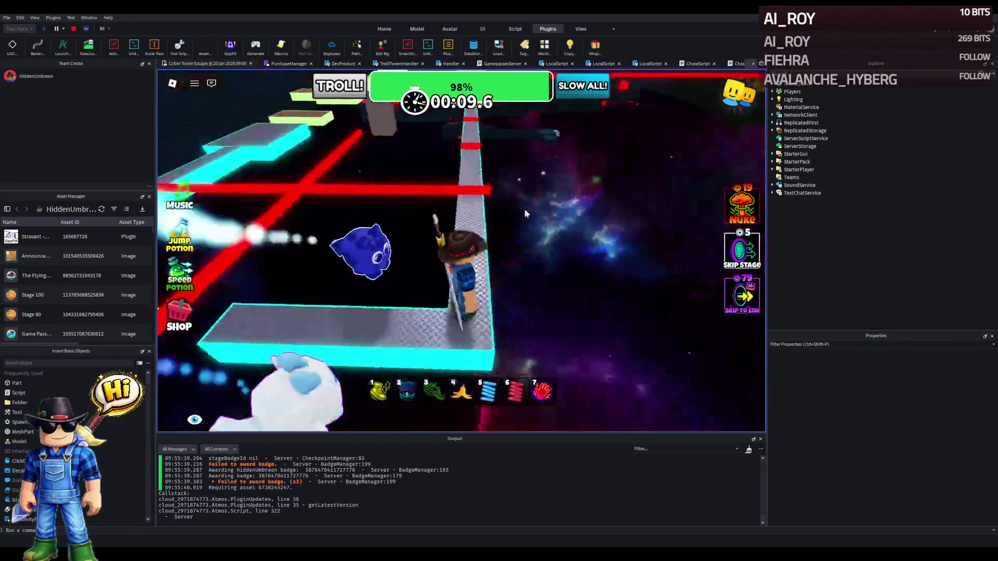
{"action": "key", "text": "w"}
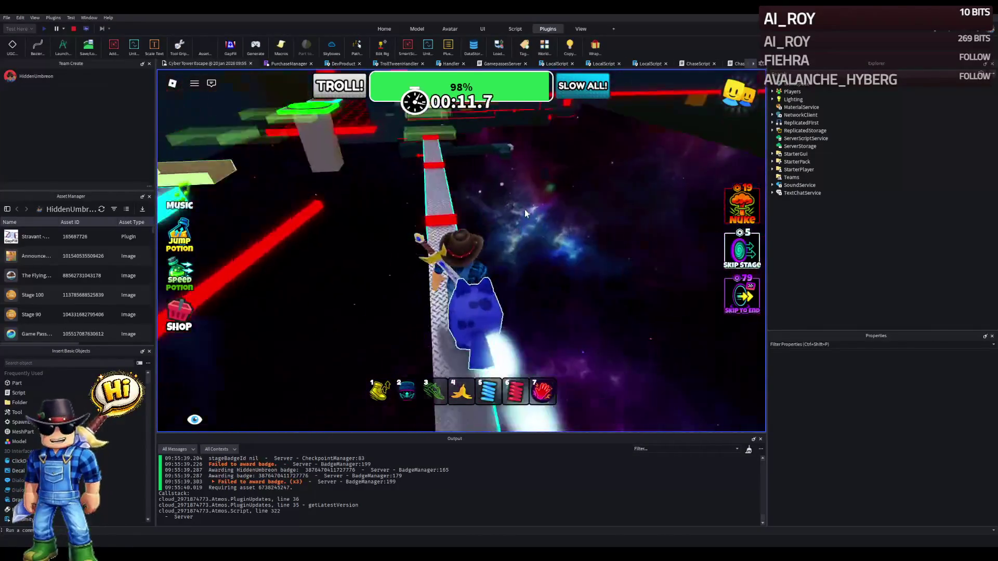
{"action": "key", "text": "w"}
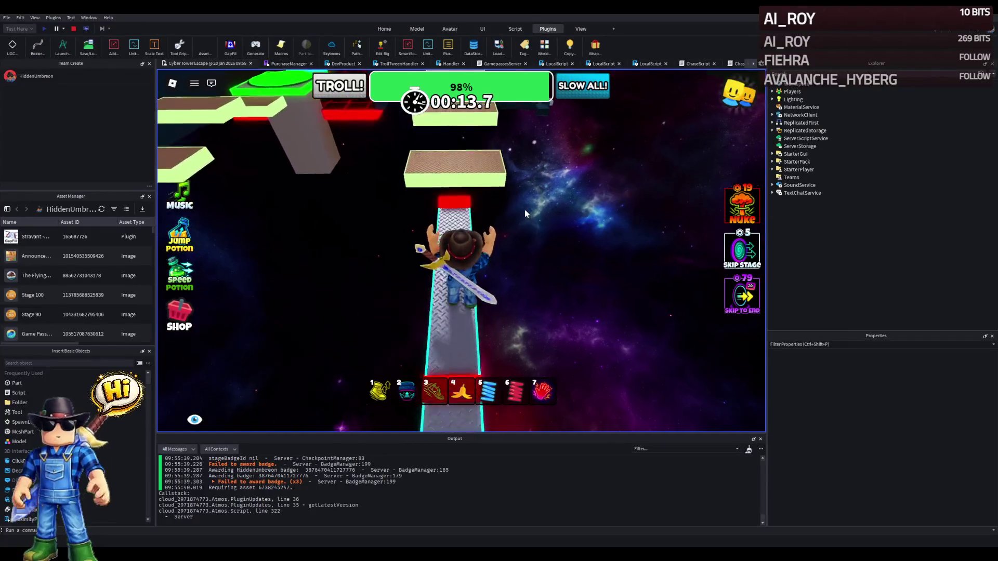
{"action": "key", "text": "w"}
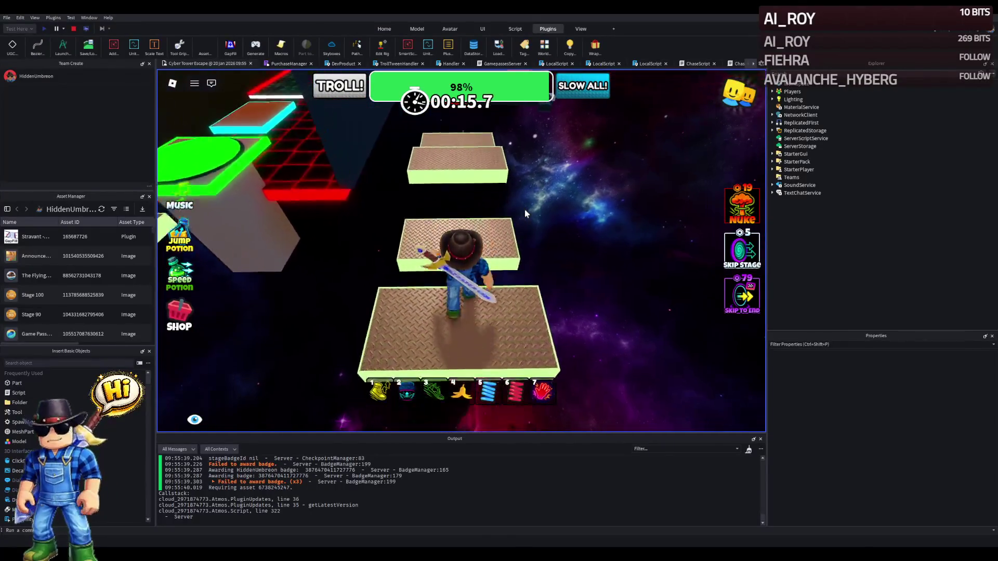
{"action": "key", "text": "w"}
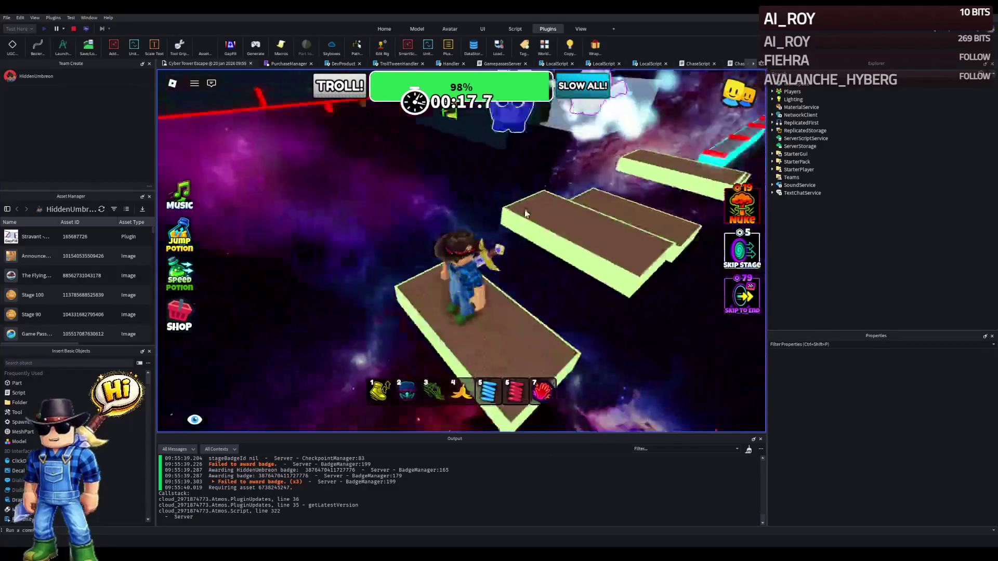
{"action": "left_click", "coordinate": [74, 29]}
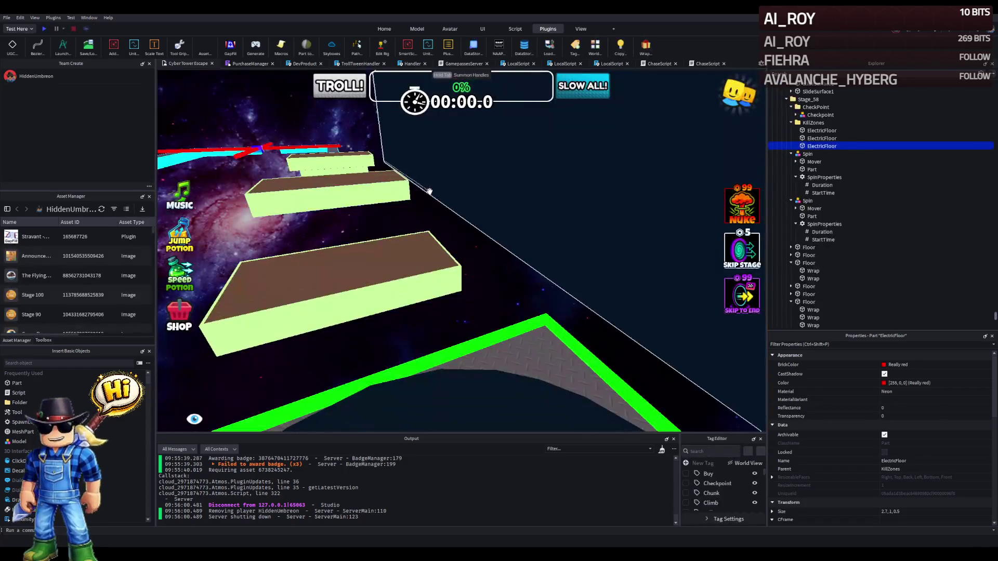
Inspect the cyan-edged path leading to the grey block, then relaunch the playtest with F5.
{"action": "key", "text": "s"}
{"action": "left_click_drag", "start_coordinate": [430, 193], "coordinate": [430, 194]}
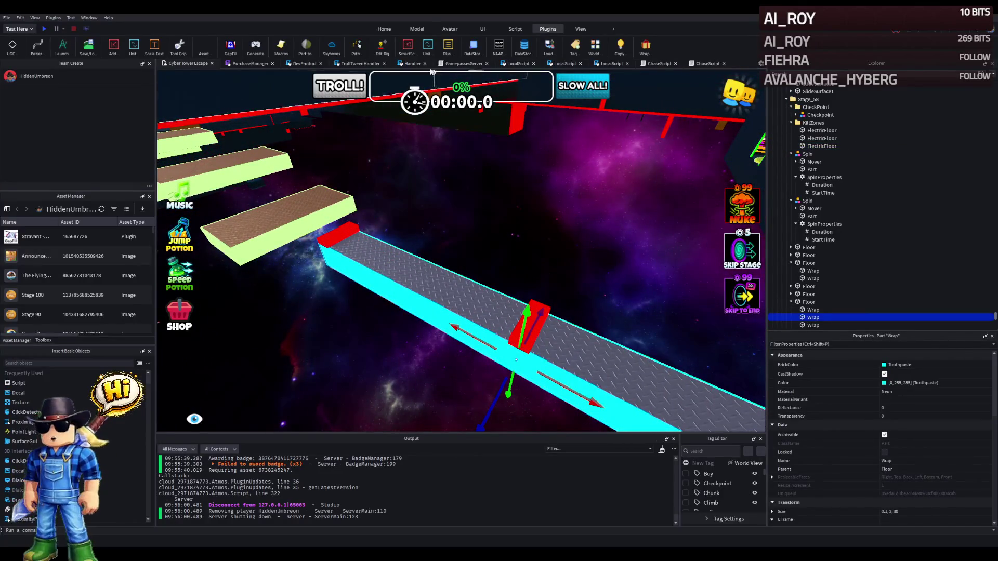
{"action": "mouse_move", "coordinate": [501, 98]}
{"action": "left_mouse_down"}
{"action": "mouse_move", "coordinate": [509, 195]}
{"action": "mouse_move", "coordinate": [508, 167]}
{"action": "mouse_move", "coordinate": [428, 173]}
{"action": "mouse_move", "coordinate": [281, 113]}
{"action": "left_mouse_up"}
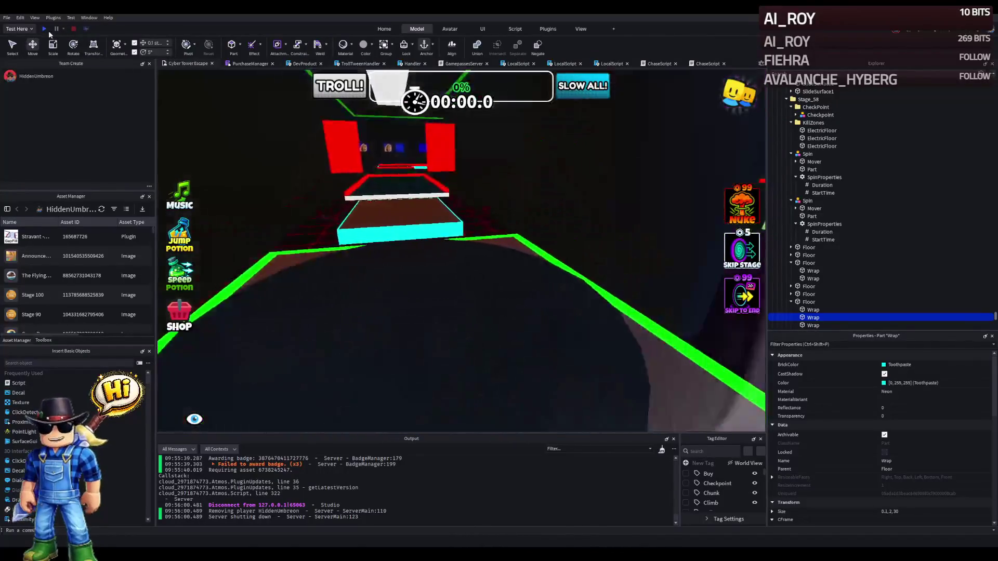
{"action": "key", "text": "F5"}
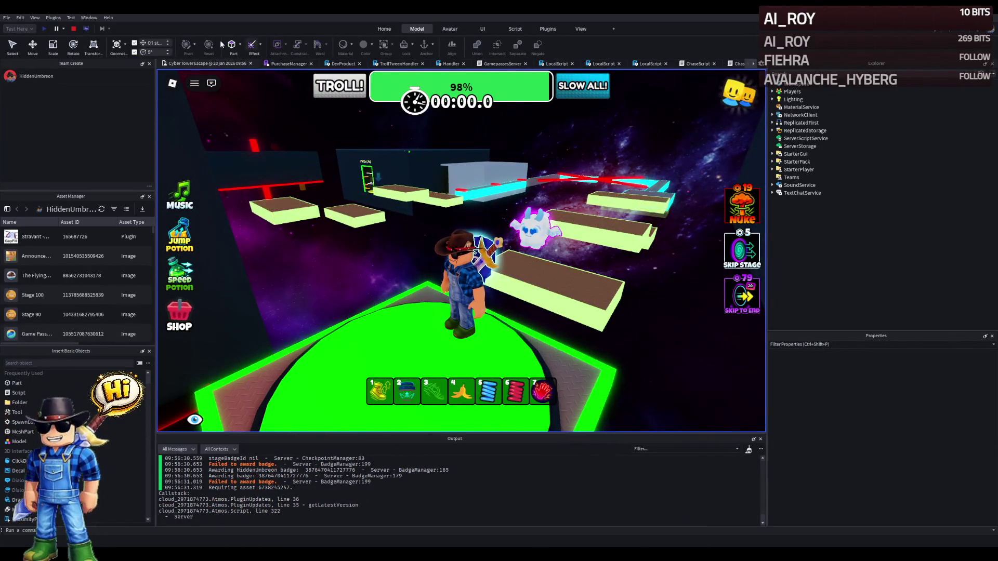
End the playtest and bring the camera forward over the brown platforms toward the cyan walkway.
{"action": "left_click", "coordinate": [74, 29]}
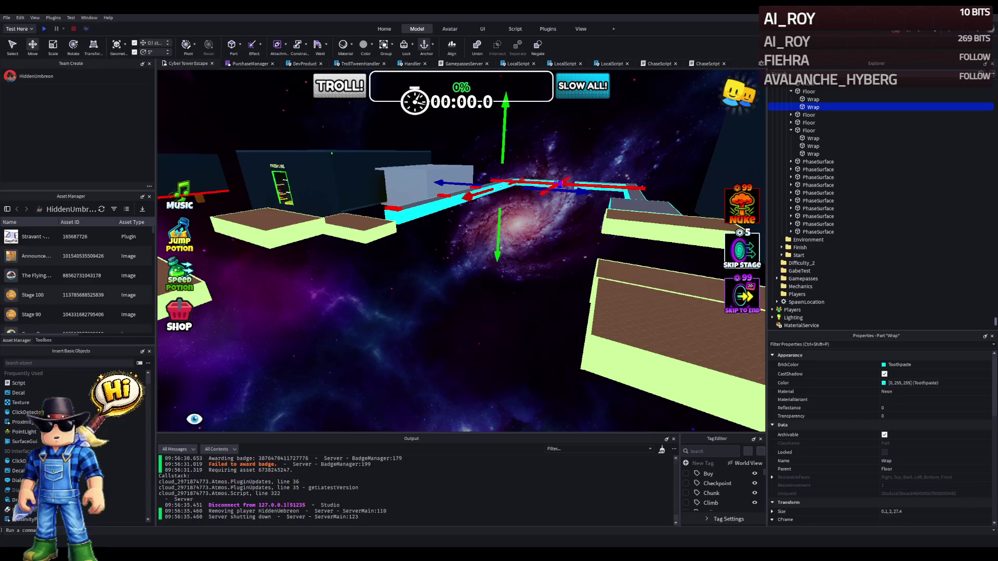
{"action": "key", "text": "w"}
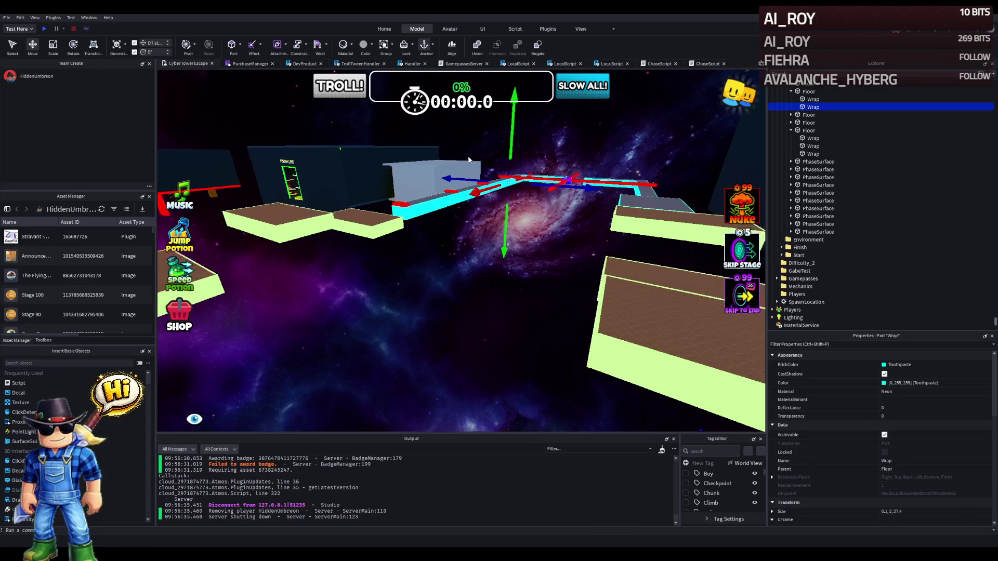
{"action": "key", "text": "w"}
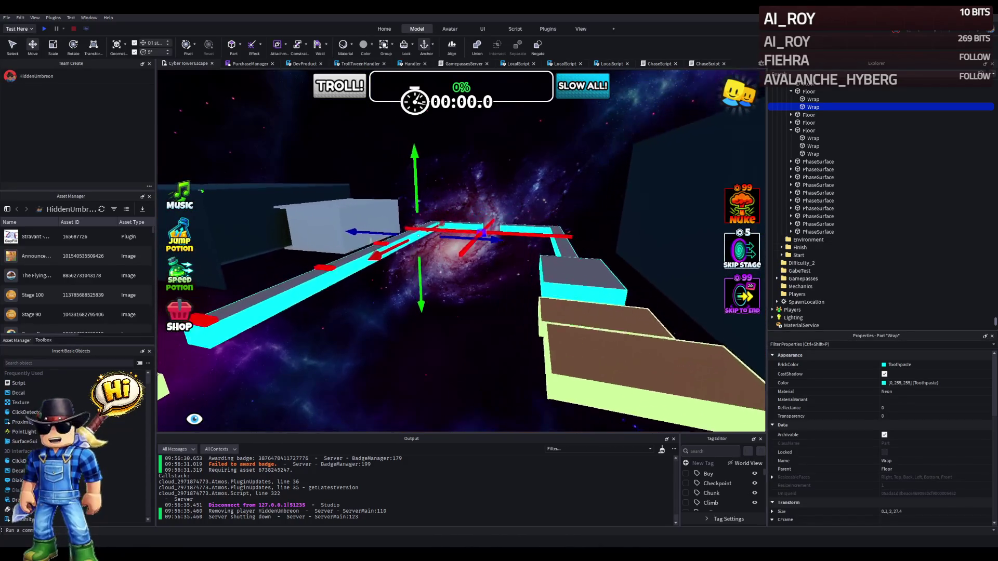
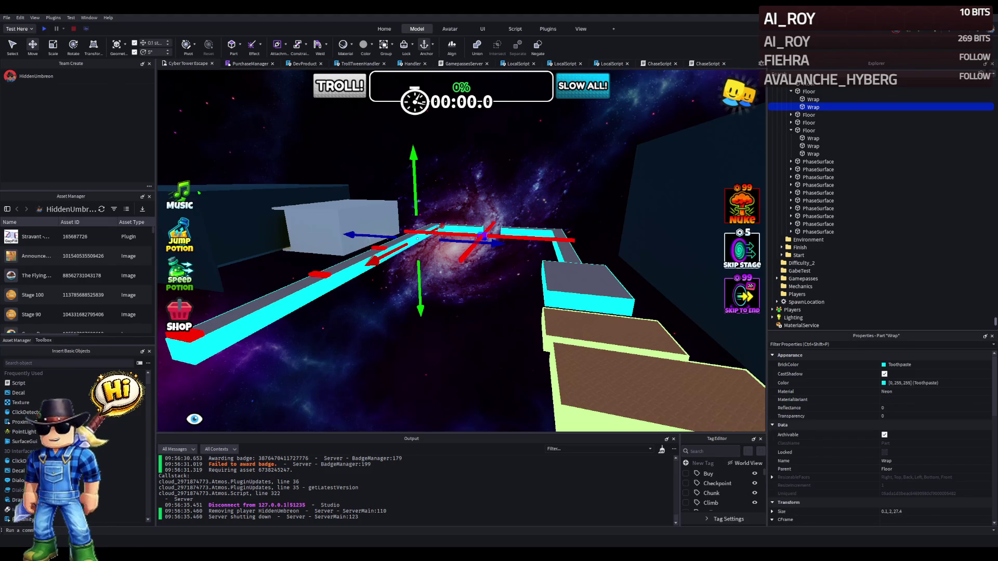
Duplicate the Stage_58 folder and rename the copy Stage_59.
{"action": "key", "text": "w"}
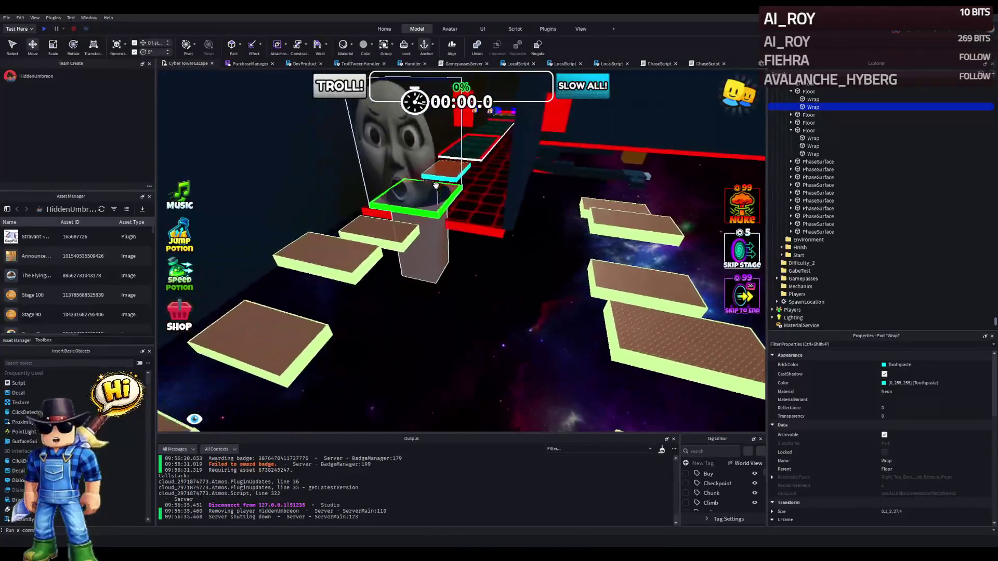
{"action": "left_click", "coordinate": [434, 182]}
{"action": "left_click", "coordinate": [796, 133]}
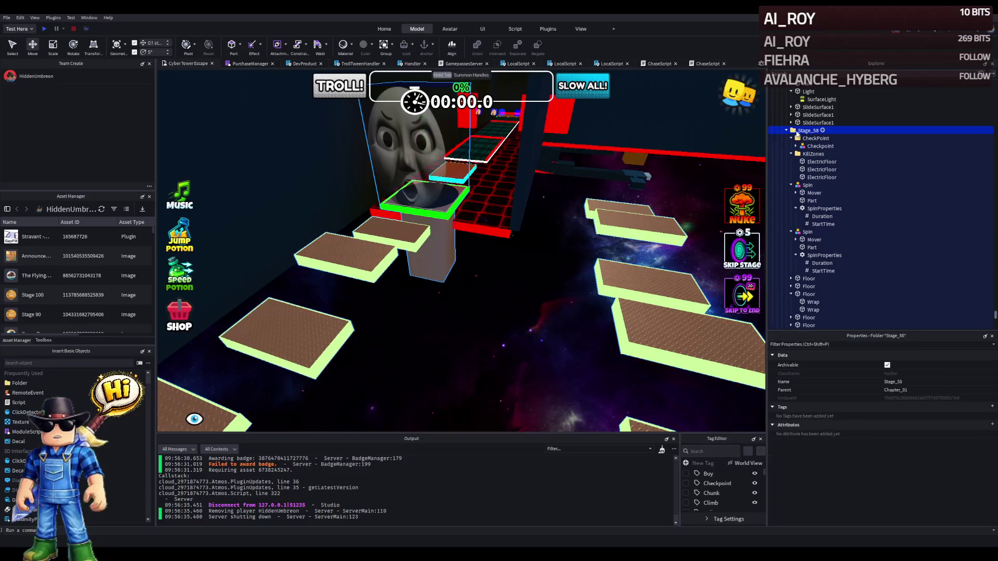
{"action": "left_click", "coordinate": [786, 131]}
{"action": "key", "text": "ctrl+d"}
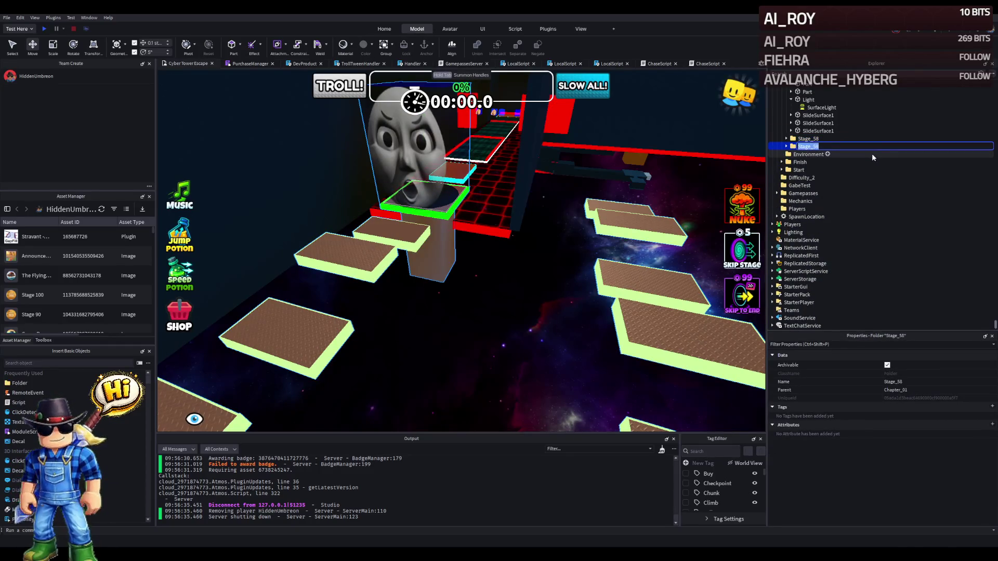
{"action": "key", "text": "BackSpace"}
{"action": "type", "text": "9"}
{"action": "key", "text": "Return"}
Delete the Spin, Floor and PhaseSurface items from Stage_59.
{"action": "key", "text": "Right"}
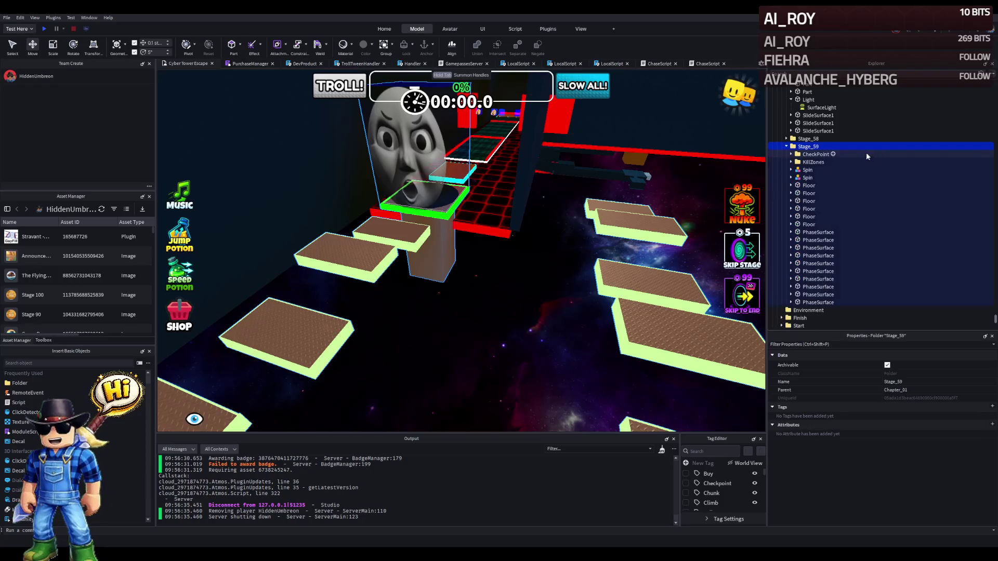
{"action": "key", "text": "Down"}
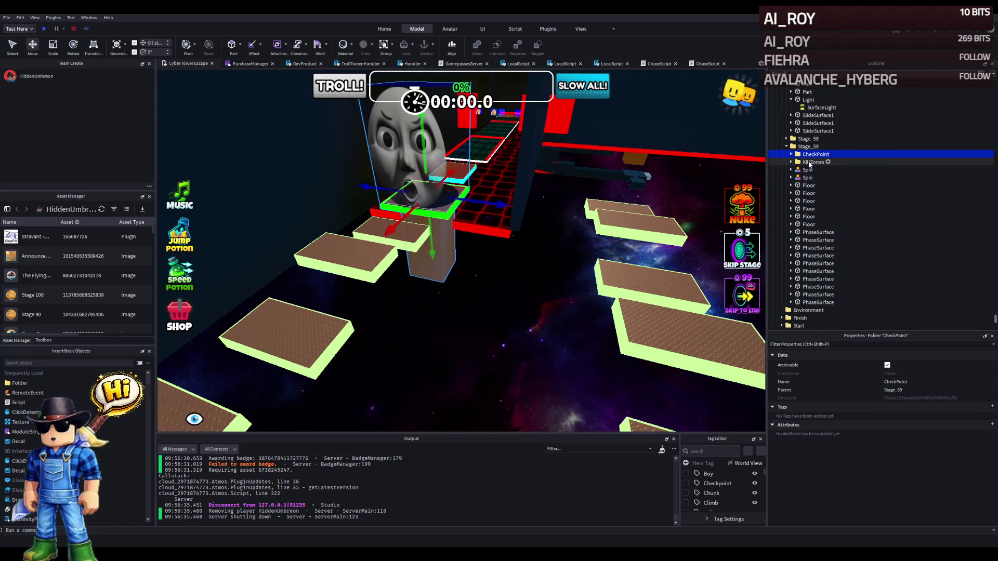
{"action": "left_click", "coordinate": [807, 170]}
{"action": "left_click", "coordinate": [818, 302], "text": "shift"}
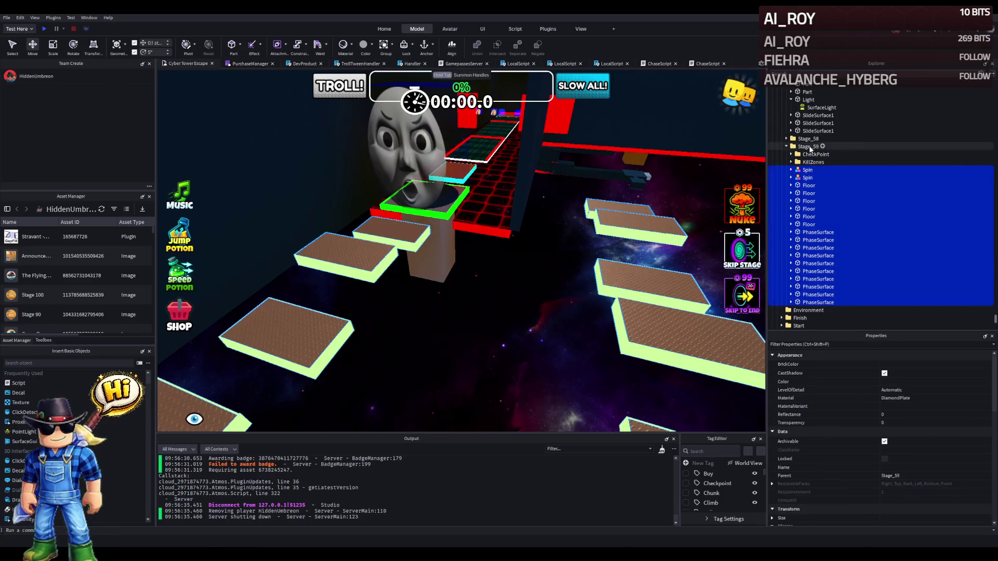
{"action": "key", "text": "Delete"}
Delete the three ElectricFloor parts from KillZones and slide the CheckPoint 34 studs along its blue axis.
{"action": "left_click", "coordinate": [812, 162]}
{"action": "key", "text": "Right"}
{"action": "key", "text": "Down"}
{"action": "left_click", "coordinate": [820, 185], "text": "ctrl"}
{"action": "left_click", "coordinate": [821, 177], "text": "ctrl"}
{"action": "key", "text": "Delete"}
{"action": "left_click", "coordinate": [814, 155]}
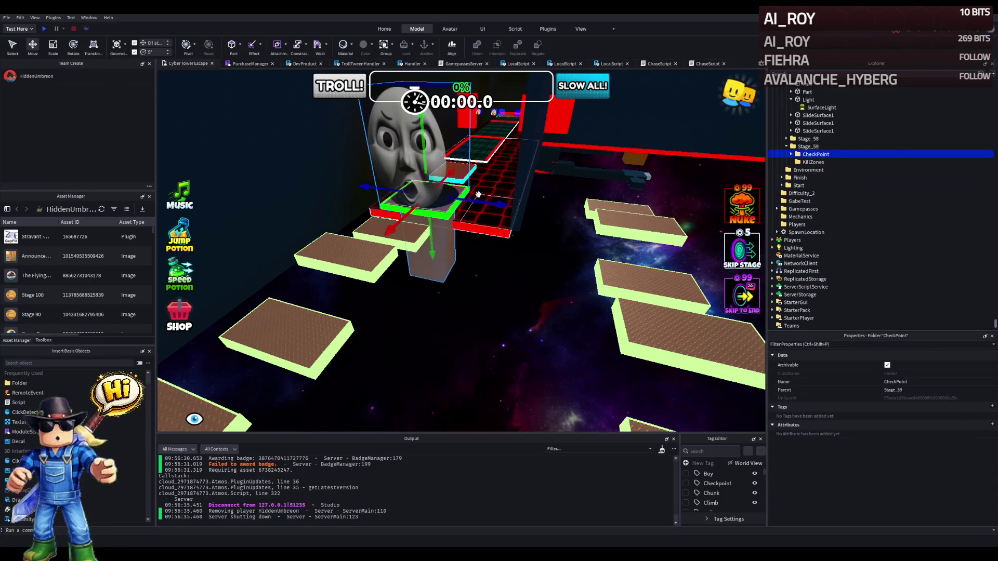
{"action": "left_click_drag", "start_coordinate": [477, 202], "coordinate": [593, 218]}
Pull the Stage_59 CheckPoint back 11.7 studs along its blue axis, beyond the brown platforms.
{"action": "key", "text": "w"}
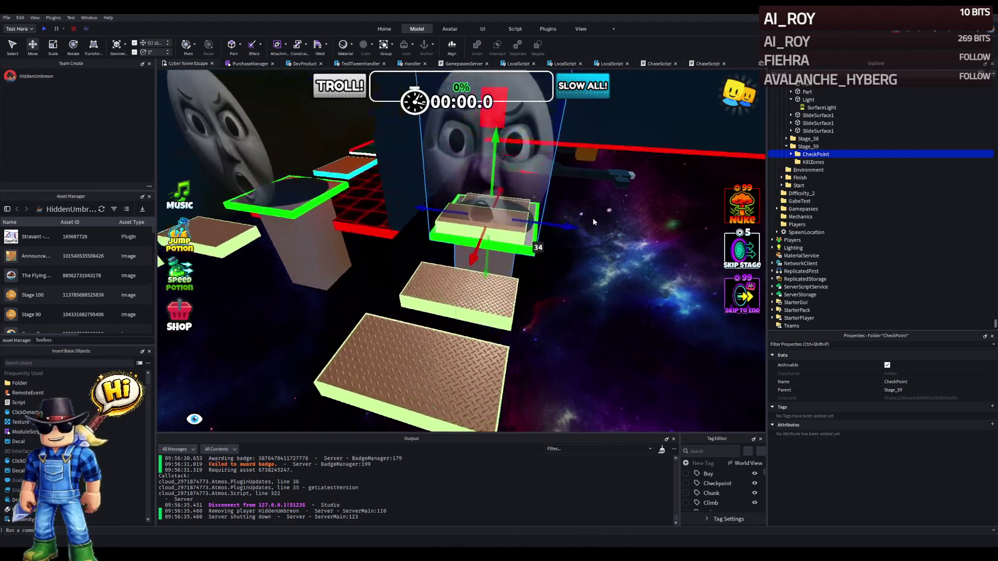
{"action": "key", "text": "a"}
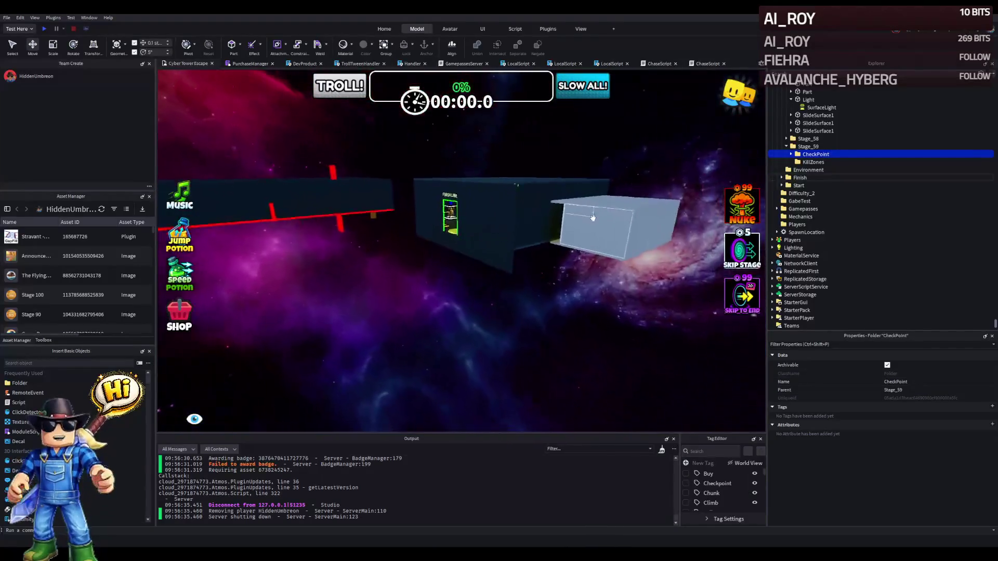
{"action": "key", "text": "e"}
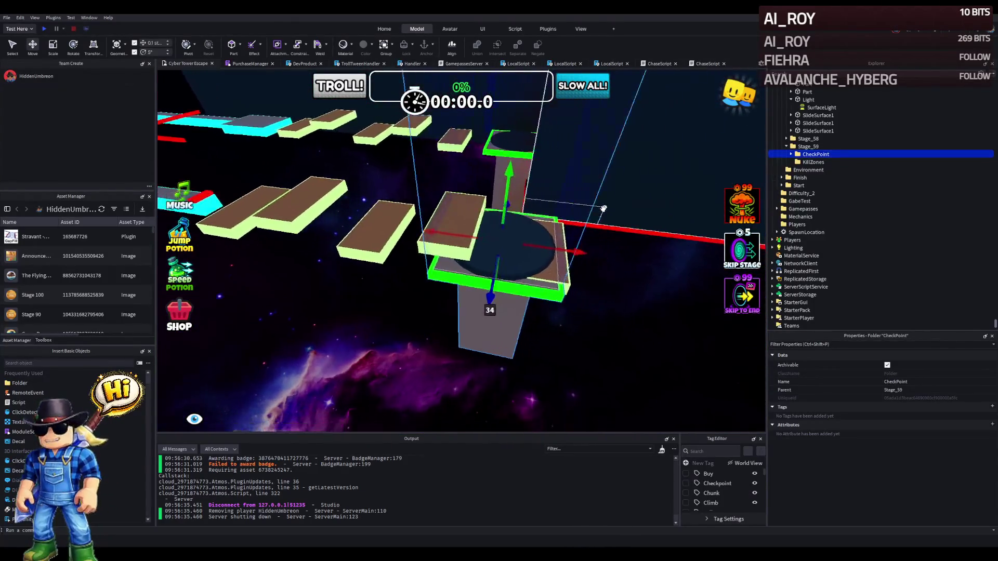
{"action": "key", "text": "f"}
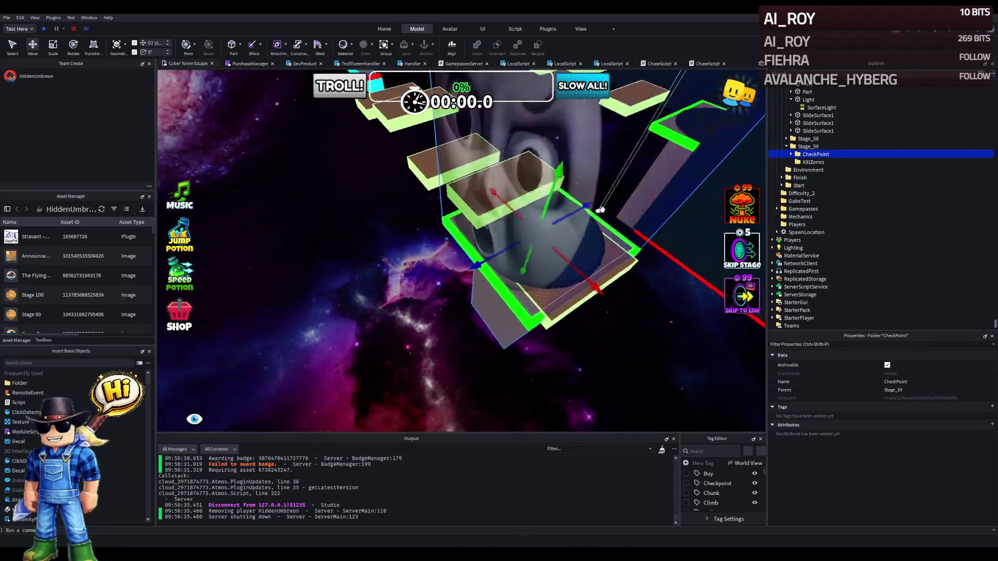
{"action": "mouse_move", "coordinate": [611, 239]}
{"action": "left_mouse_down"}
{"action": "mouse_move", "coordinate": [517, 225]}
{"action": "mouse_move", "coordinate": [502, 229]}
{"action": "mouse_move", "coordinate": [536, 245]}
{"action": "mouse_move", "coordinate": [400, 234]}
{"action": "mouse_move", "coordinate": [403, 248]}
{"action": "mouse_move", "coordinate": [567, 193]}
{"action": "mouse_move", "coordinate": [607, 167]}
{"action": "mouse_move", "coordinate": [610, 221]}
{"action": "left_mouse_up"}
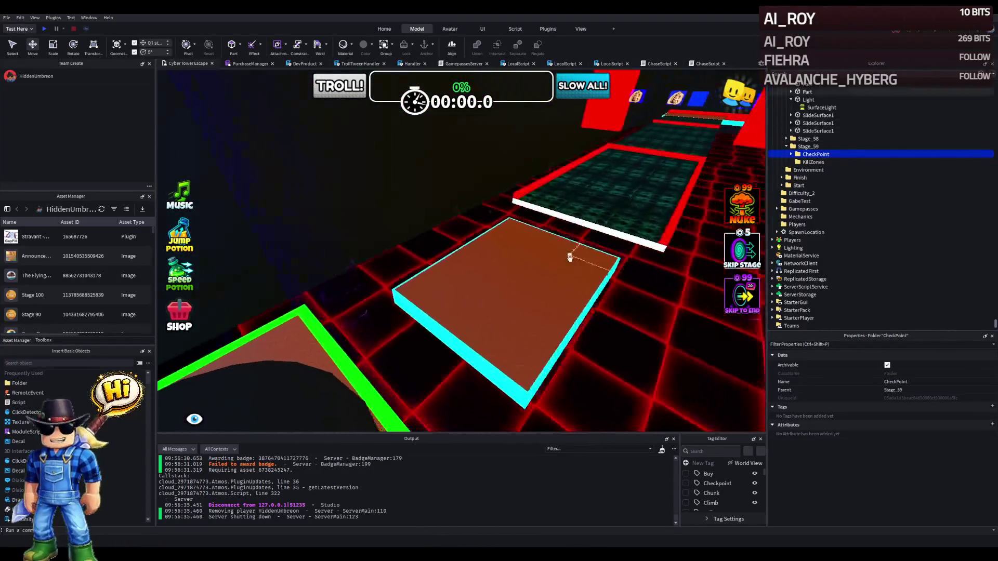
{"action": "left_click", "coordinate": [513, 275]}
Reposition the grey platform part and move it into the Stage_58 folder.
{"action": "mouse_move", "coordinate": [513, 275]}
{"action": "left_mouse_down"}
{"action": "mouse_move", "coordinate": [535, 281]}
{"action": "mouse_move", "coordinate": [389, 285]}
{"action": "left_mouse_up"}
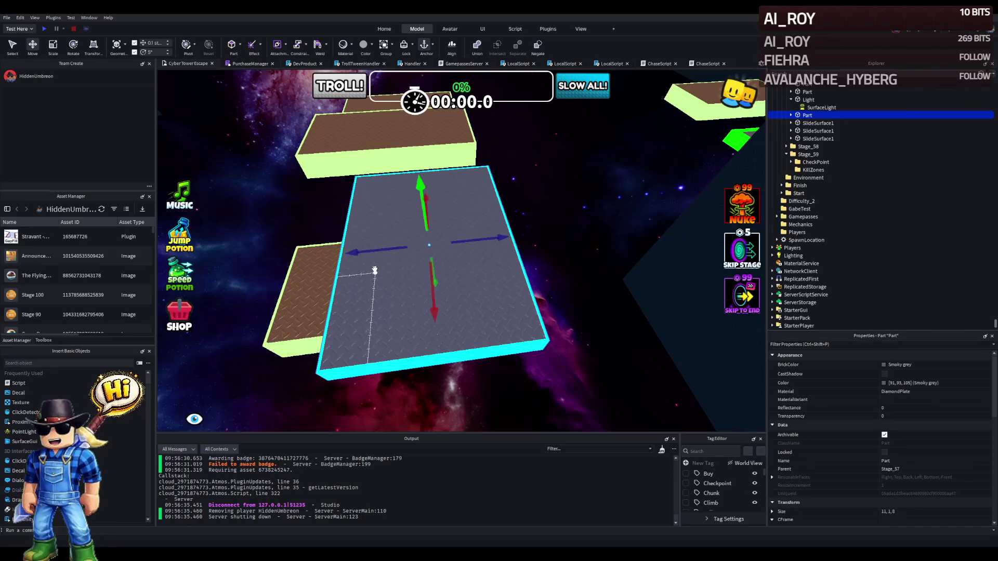
{"action": "scroll", "coordinate": [343, 213], "scroll_direction": "up", "scroll_amount": 8}
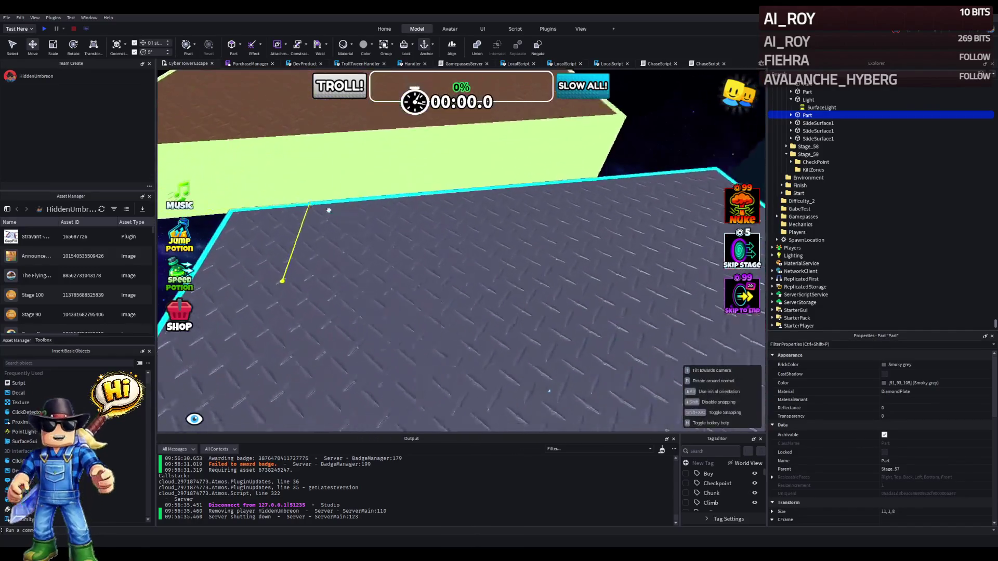
{"action": "scroll", "coordinate": [332, 203], "scroll_direction": "up", "scroll_amount": 10}
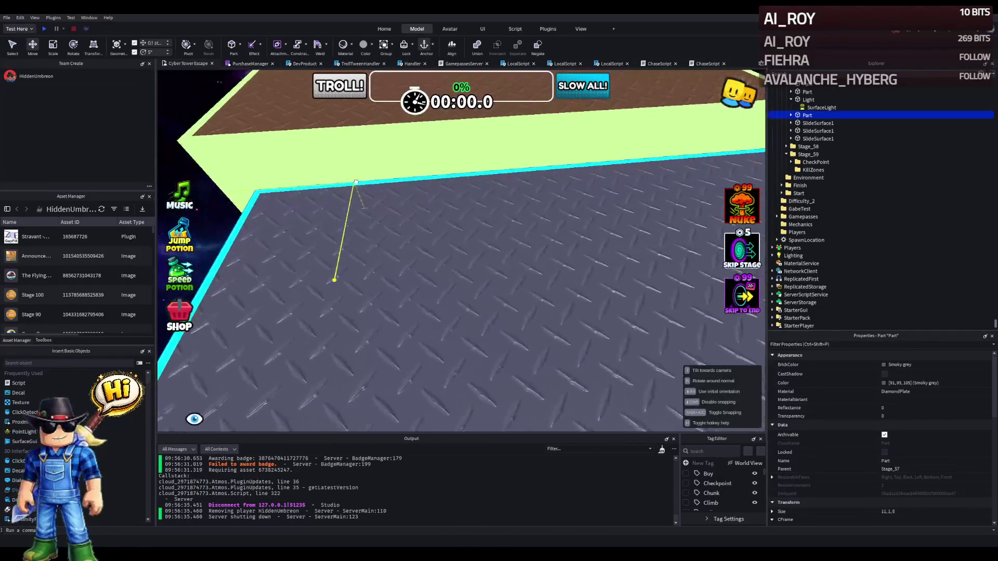
{"action": "scroll", "coordinate": [362, 151], "scroll_direction": "down", "scroll_amount": 5}
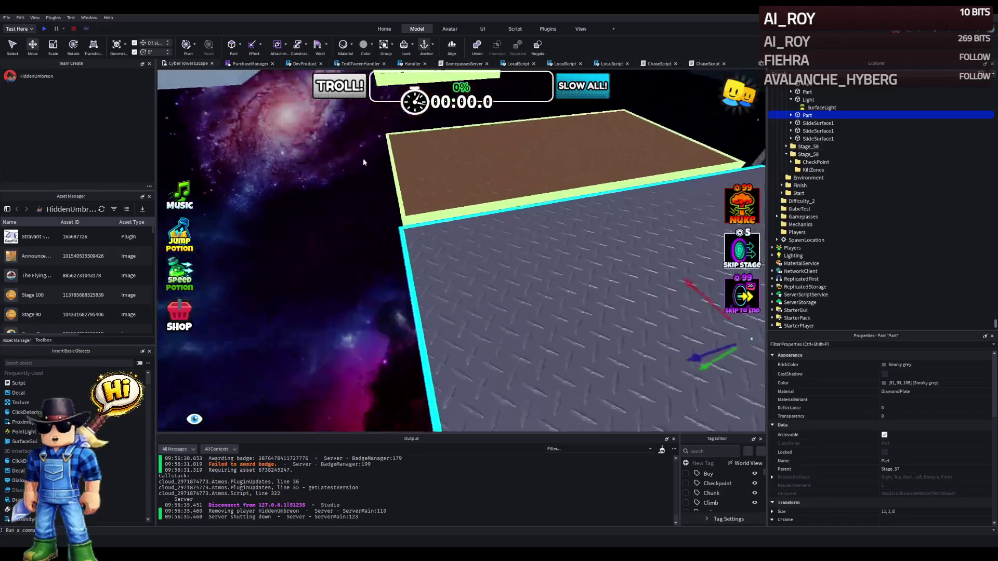
{"action": "left_click_drag", "start_coordinate": [396, 239], "coordinate": [401, 223]}
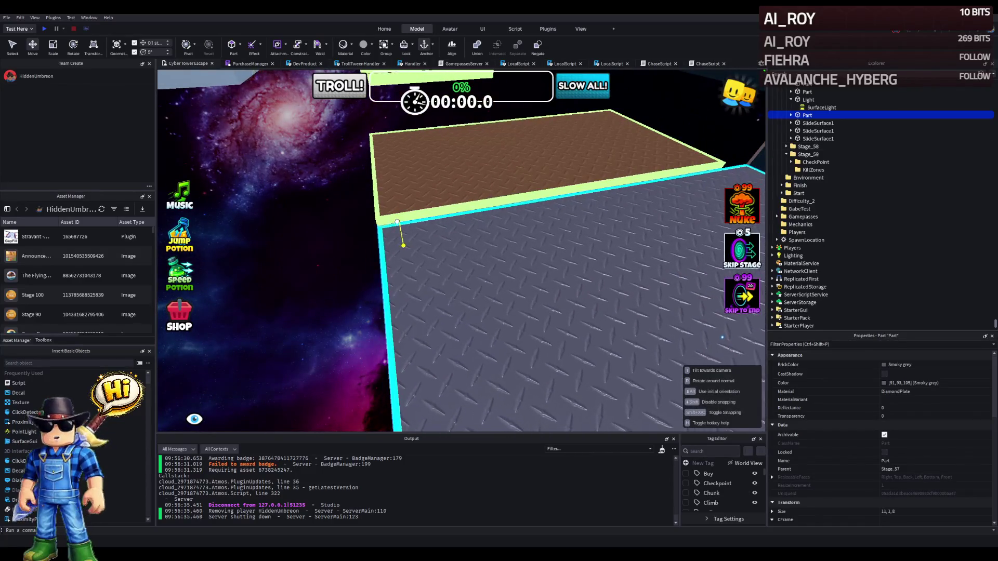
{"action": "key", "text": "f"}
{"action": "scroll", "coordinate": [398, 218], "scroll_direction": "down", "scroll_amount": 6}
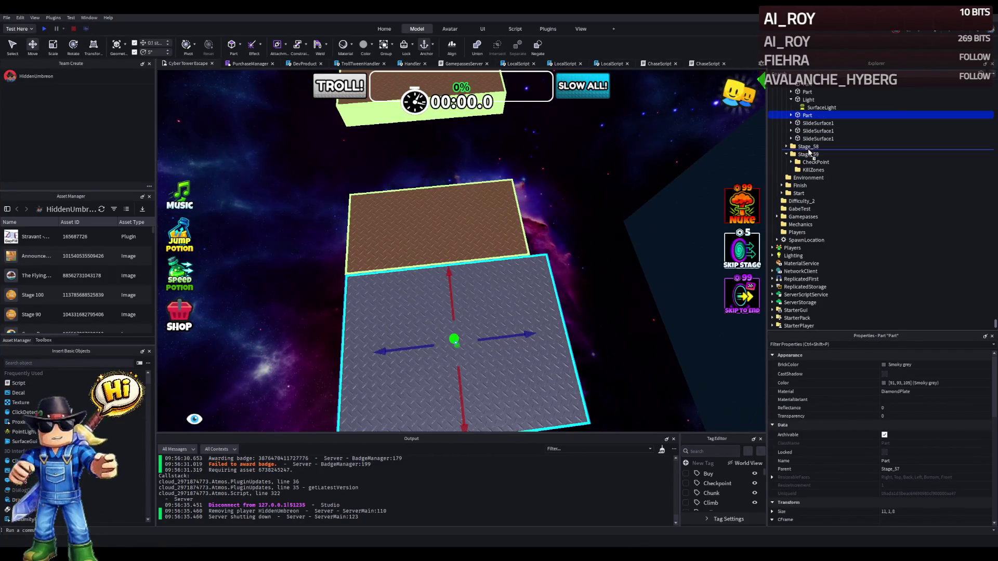
{"action": "left_click_drag", "start_coordinate": [810, 150], "coordinate": [810, 149]}
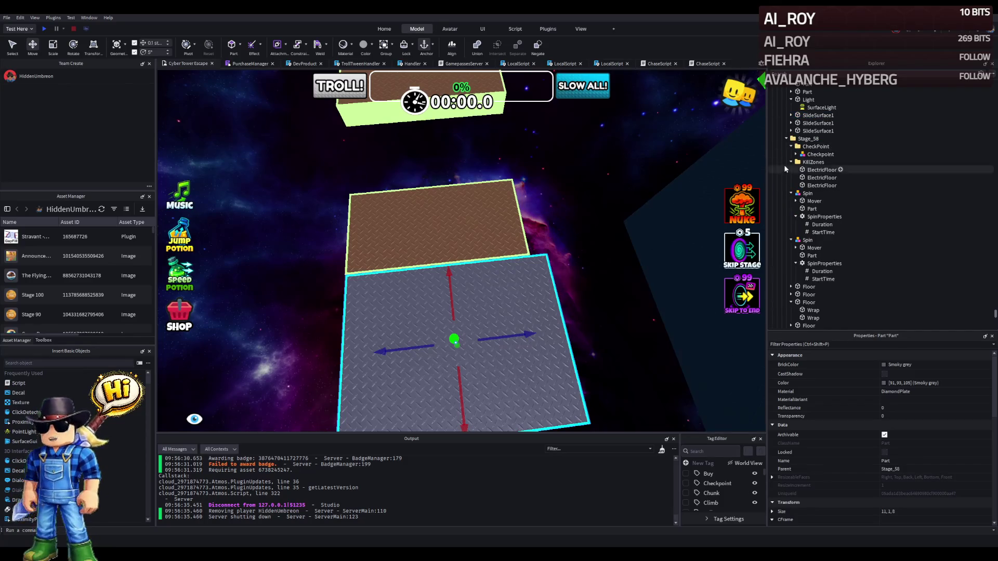
Delete the four Wrap parts under the grey Part.
{"action": "left_click", "coordinate": [792, 169]}
{"action": "left_click", "coordinate": [792, 177]}
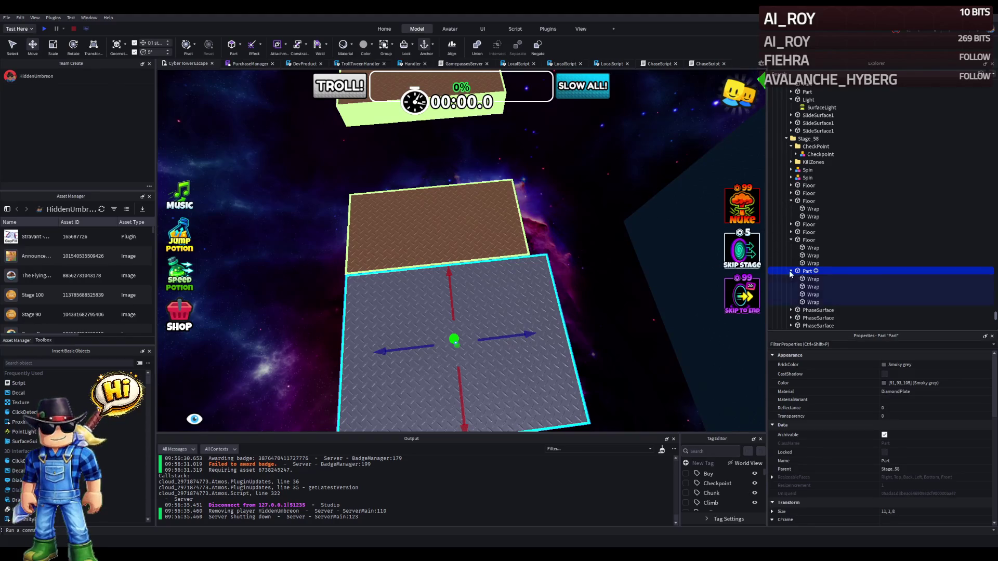
{"action": "left_click", "coordinate": [812, 279]}
{"action": "left_click", "coordinate": [812, 302], "text": "shift"}
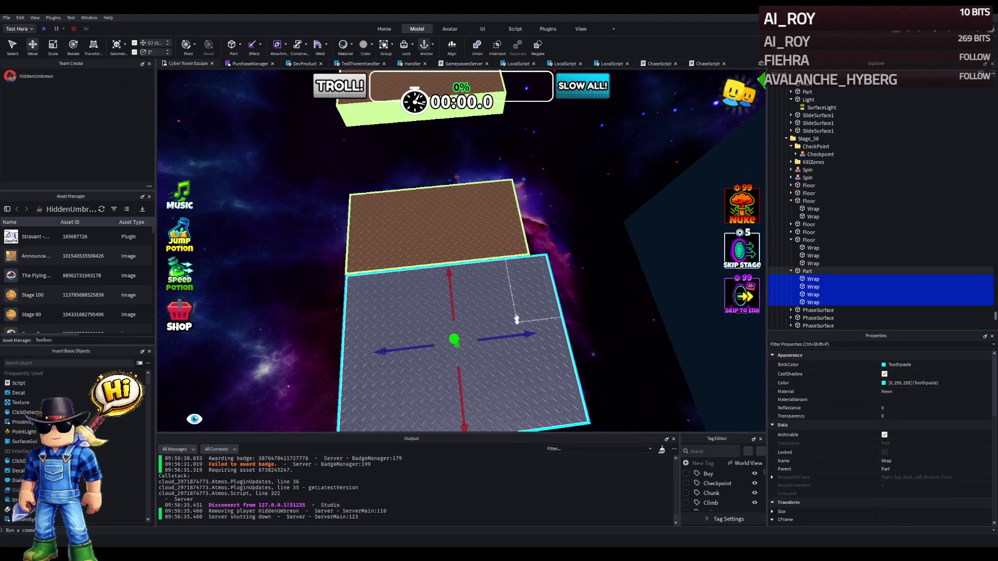
{"action": "key", "text": "Delete"}
Scale the grey platform down to 8 × 1 × 8 studs.
{"action": "key", "text": "ctrl+3"}
{"action": "left_click_drag", "start_coordinate": [576, 328], "coordinate": [546, 338]}
{"action": "key", "text": "f"}
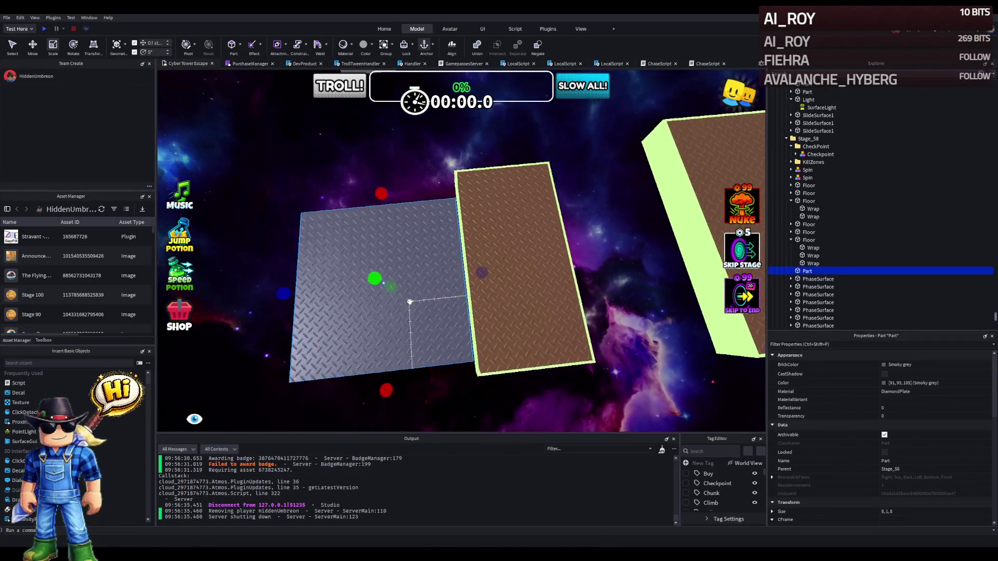
{"action": "key", "text": "ctrl+2"}
Give the grey part the PhaseSurface's Position, then shift it about 4.3 studs along X.
{"action": "left_click", "coordinate": [536, 323]}
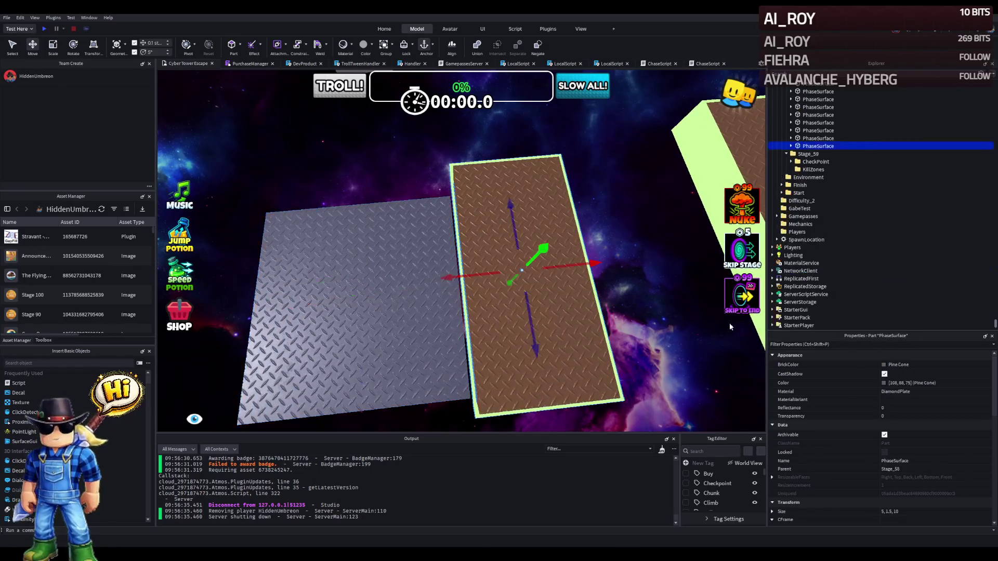
{"action": "scroll", "coordinate": [910, 458], "scroll_direction": "down", "scroll_amount": 1}
{"action": "left_click", "coordinate": [937, 478]}
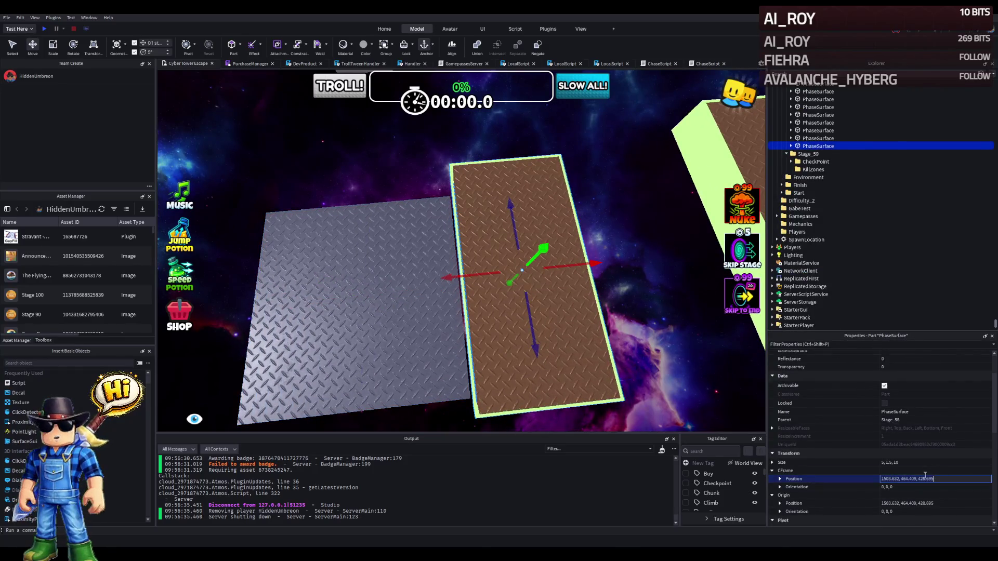
{"action": "left_click", "coordinate": [375, 334]}
{"action": "type", "text": "1503.632, 464.409, 428.695"}
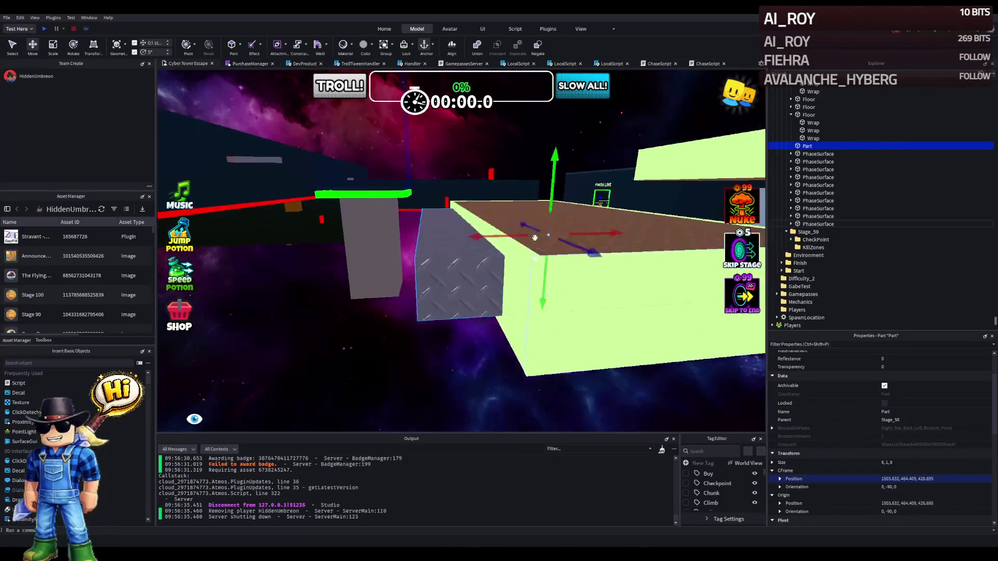
{"action": "mouse_move", "coordinate": [468, 278]}
{"action": "left_mouse_down"}
{"action": "mouse_move", "coordinate": [276, 296]}
{"action": "mouse_move", "coordinate": [291, 296]}
{"action": "left_mouse_up"}
{"action": "left_click_drag", "start_coordinate": [442, 297], "coordinate": [363, 314]}
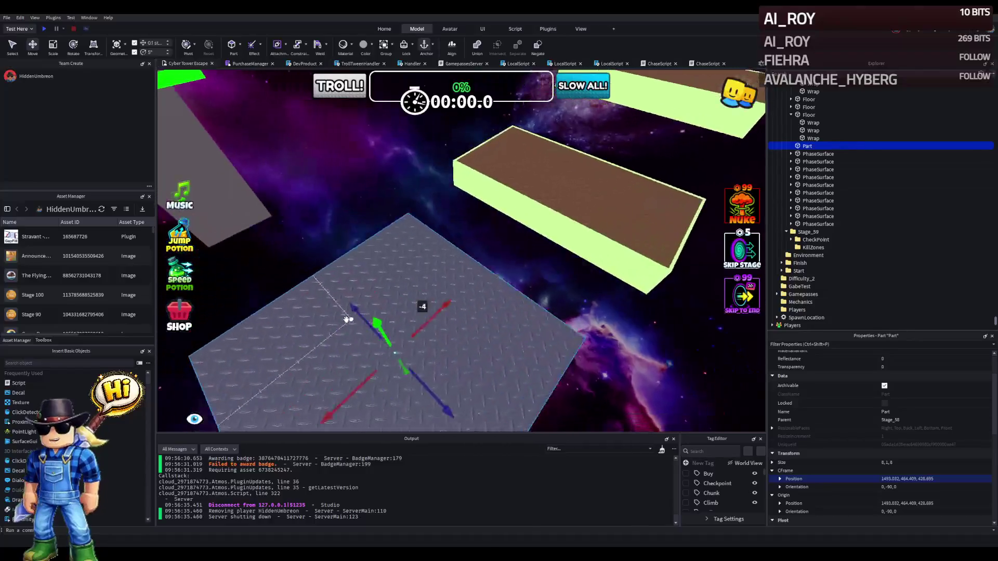
Duplicate the grey part, size the copy to 8, 1, 2.5 and slide it 2.7 studs along blue axis.
{"action": "key", "text": "ctrl+d"}
{"action": "key", "text": "ctrl+3"}
{"action": "left_click_drag", "start_coordinate": [528, 228], "coordinate": [465, 242]}
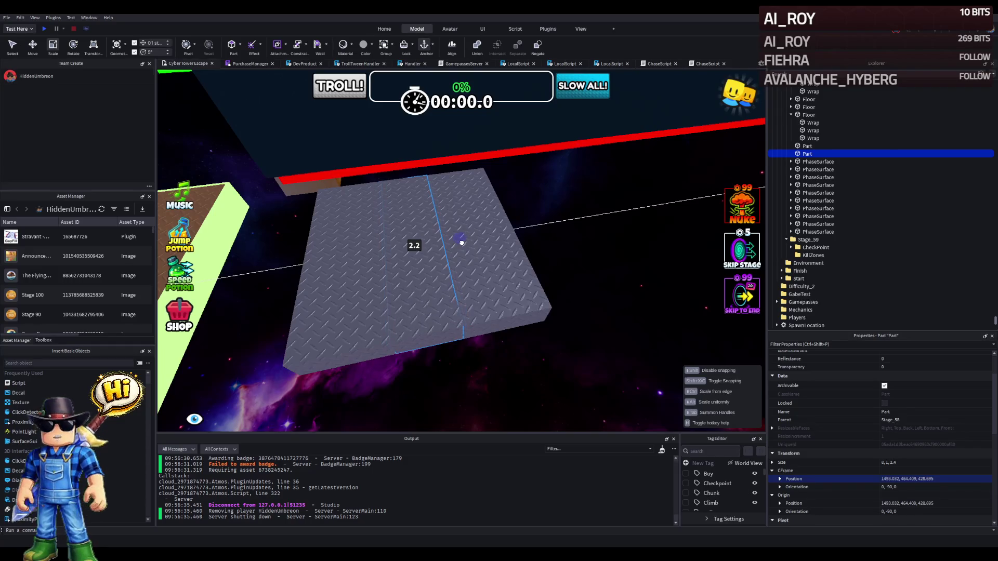
{"action": "left_click_drag", "start_coordinate": [464, 243], "coordinate": [464, 242]}
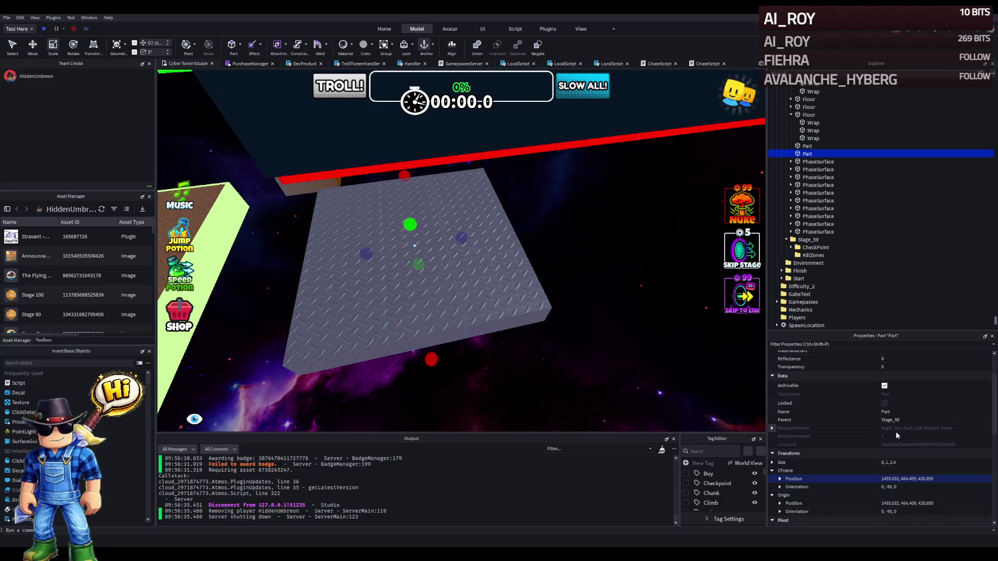
{"action": "left_click", "coordinate": [902, 464]}
{"action": "key", "text": "BackSpace"}
{"action": "type", "text": "5"}
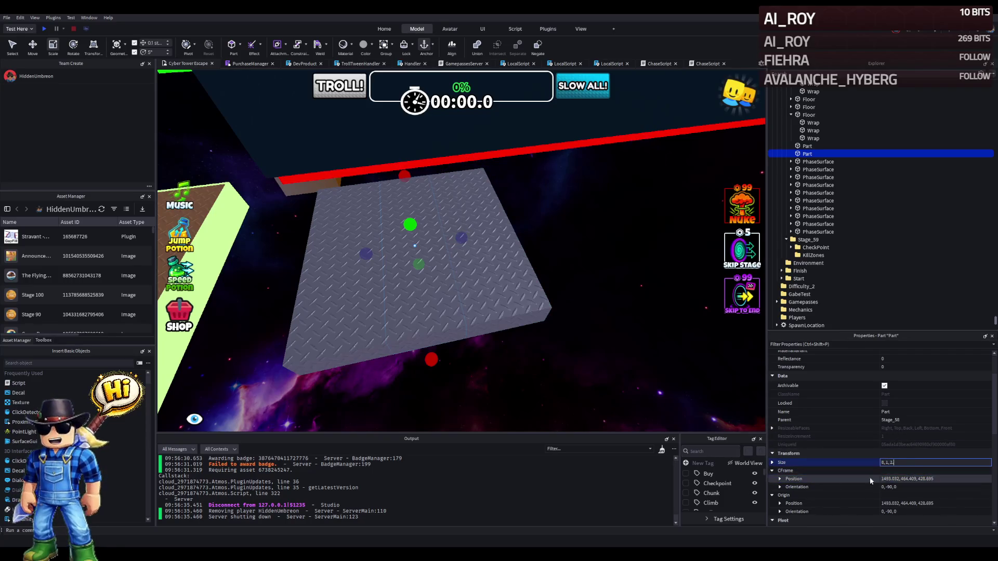
{"action": "key", "text": "ctrl+2"}
{"action": "left_click_drag", "start_coordinate": [385, 330], "coordinate": [562, 253]}
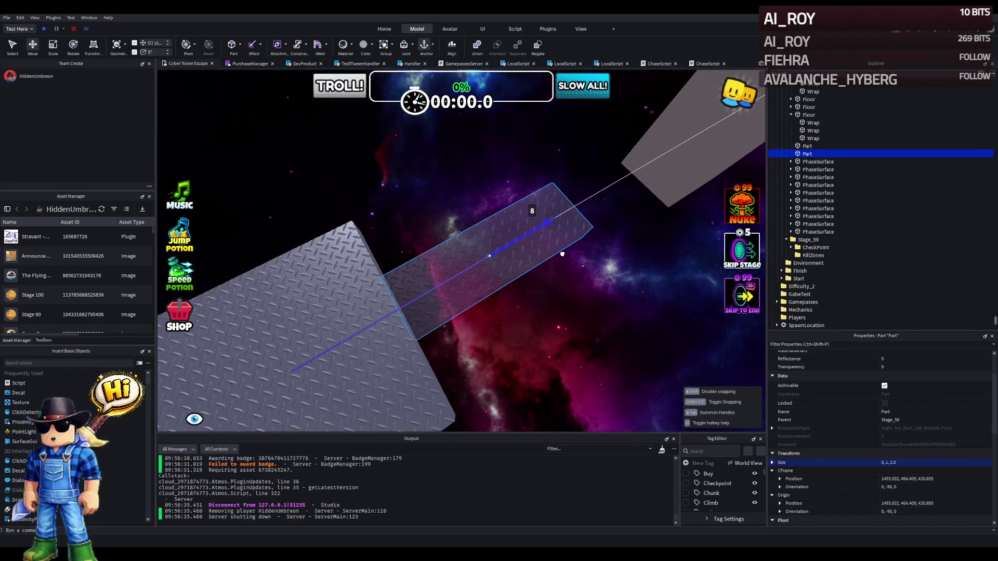
Add two more diamond-plate copies, each 8 studs further toward the green checkpoint platform.
{"action": "scroll", "coordinate": [561, 251], "scroll_direction": "up", "scroll_amount": 3}
{"action": "key", "text": "ctrl+d"}
{"action": "mouse_move", "coordinate": [474, 348]}
{"action": "left_mouse_down"}
{"action": "mouse_move", "coordinate": [574, 343]}
{"action": "mouse_move", "coordinate": [520, 325]}
{"action": "mouse_move", "coordinate": [589, 323]}
{"action": "left_mouse_up"}
{"action": "scroll", "coordinate": [574, 343], "scroll_direction": "down", "scroll_amount": 3}
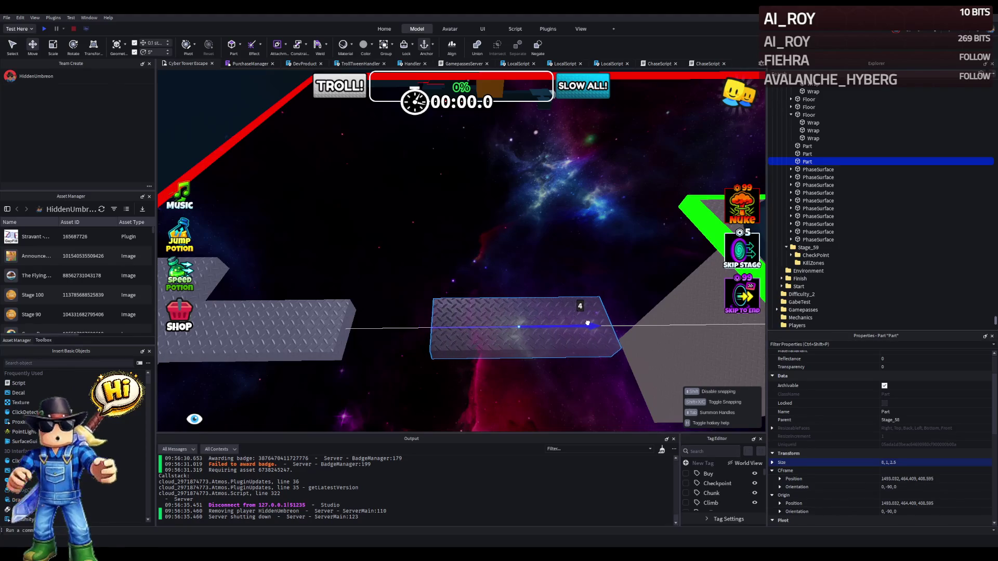
{"action": "key", "text": "f"}
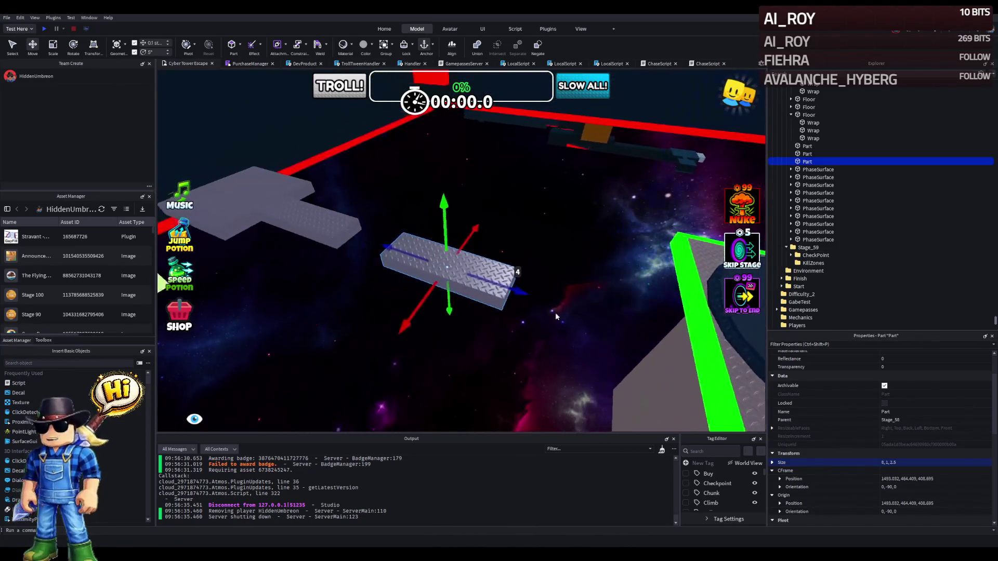
{"action": "key", "text": "d"}
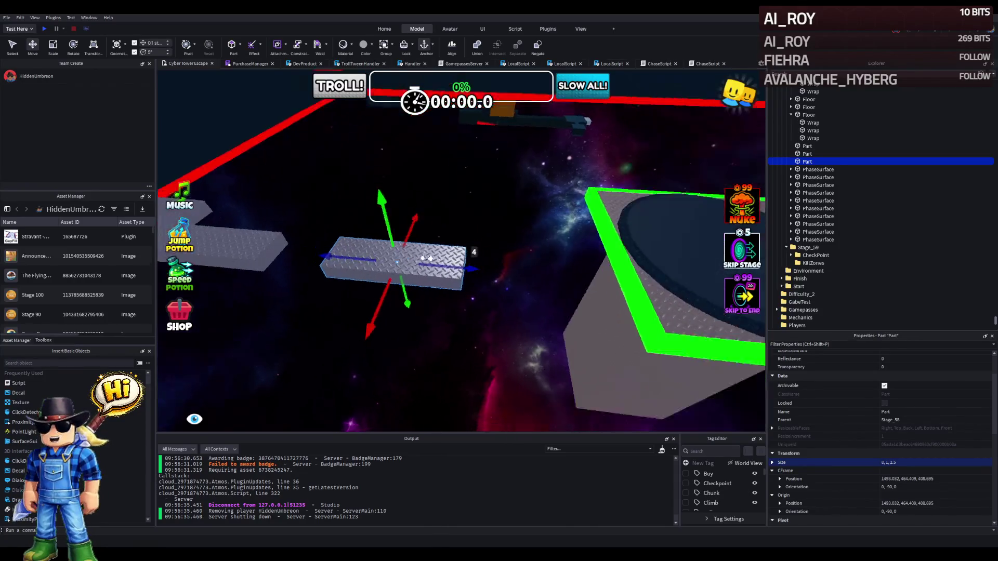
{"action": "key", "text": "ctrl+d"}
{"action": "mouse_move", "coordinate": [359, 294]}
{"action": "left_mouse_down"}
{"action": "mouse_move", "coordinate": [561, 276]}
{"action": "mouse_move", "coordinate": [525, 284]}
{"action": "mouse_move", "coordinate": [593, 285]}
{"action": "left_mouse_up"}
{"action": "key", "text": "d"}
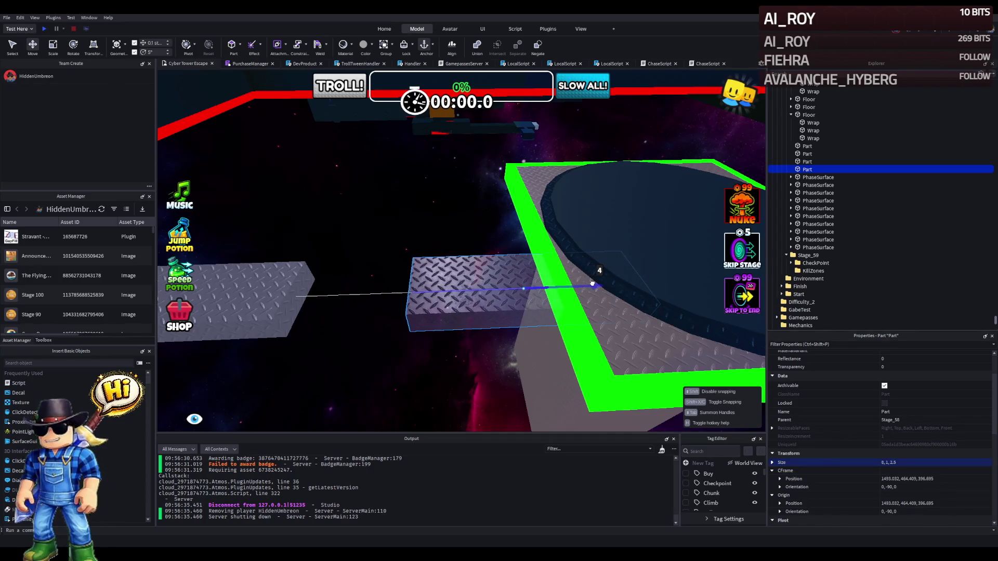
{"action": "left_click", "coordinate": [654, 239]}
{"action": "key", "text": "f"}
{"action": "mouse_move", "coordinate": [654, 235]}
{"action": "left_mouse_down"}
{"action": "mouse_move", "coordinate": [378, 194]}
{"action": "mouse_move", "coordinate": [401, 194]}
{"action": "mouse_move", "coordinate": [411, 221]}
{"action": "mouse_move", "coordinate": [411, 206]}
{"action": "mouse_move", "coordinate": [392, 210]}
{"action": "mouse_move", "coordinate": [602, 183]}
{"action": "left_mouse_up"}
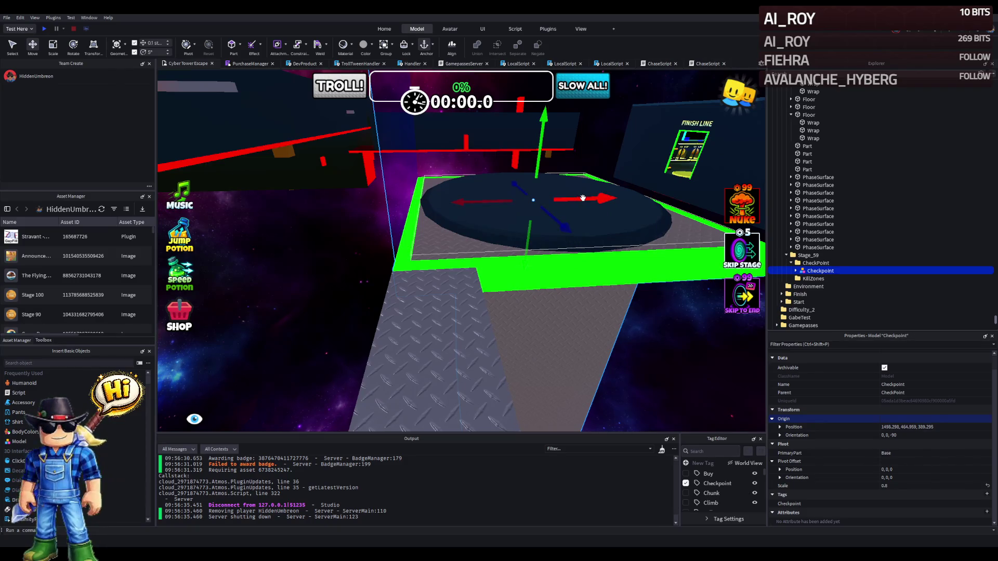
Slide the checkpoint pad along X and Z to line it up with the path.
{"action": "left_click_drag", "start_coordinate": [583, 198], "coordinate": [574, 206]}
{"action": "mouse_move", "coordinate": [575, 205]}
{"action": "left_mouse_down"}
{"action": "mouse_move", "coordinate": [548, 208]}
{"action": "mouse_move", "coordinate": [554, 221]}
{"action": "mouse_move", "coordinate": [366, 244]}
{"action": "left_mouse_up"}
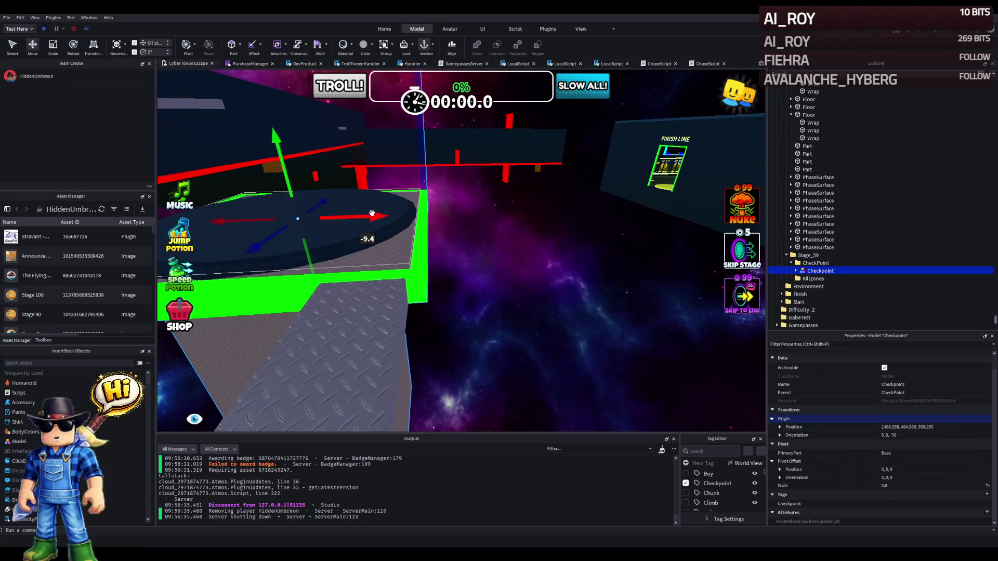
{"action": "mouse_move", "coordinate": [363, 214]}
{"action": "left_mouse_down"}
{"action": "mouse_move", "coordinate": [455, 224]}
{"action": "mouse_move", "coordinate": [441, 228]}
{"action": "left_mouse_up"}
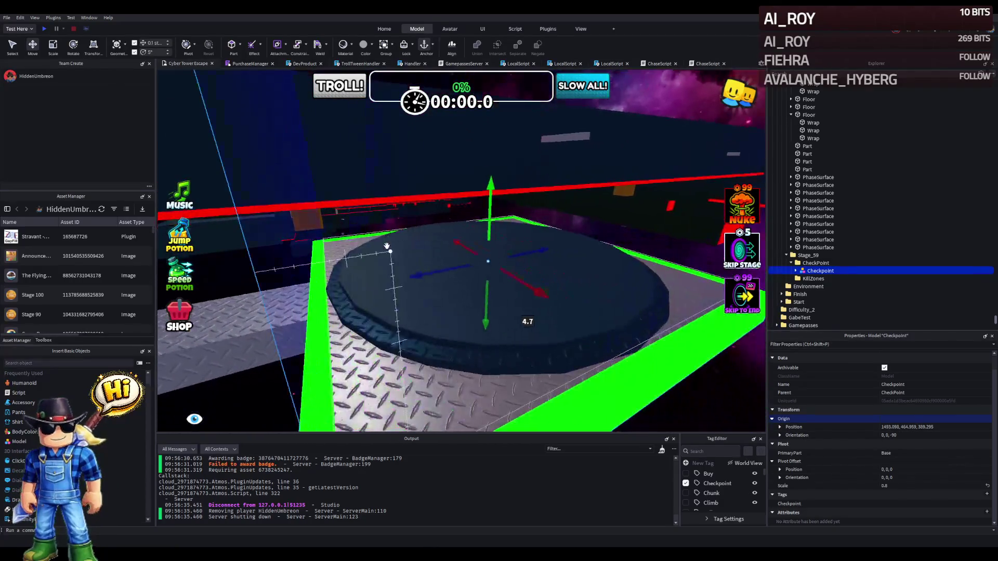
{"action": "mouse_move", "coordinate": [468, 273]}
{"action": "left_mouse_down"}
{"action": "mouse_move", "coordinate": [471, 255]}
{"action": "mouse_move", "coordinate": [606, 255]}
{"action": "mouse_move", "coordinate": [584, 259]}
{"action": "left_mouse_up"}
Lower one of the diamond-plate path parts by about 2 studs.
{"action": "key", "text": "a"}
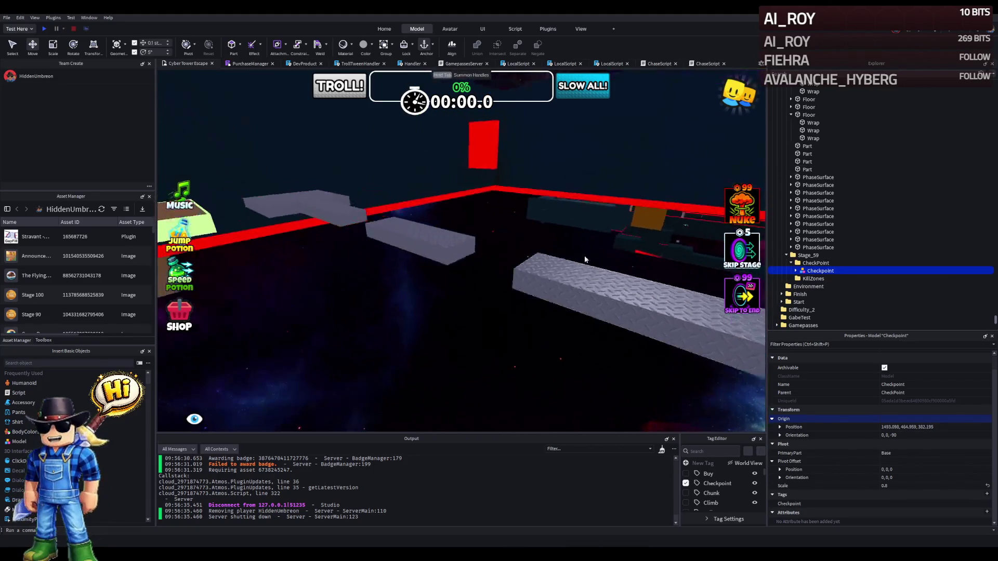
{"action": "key", "text": "d"}
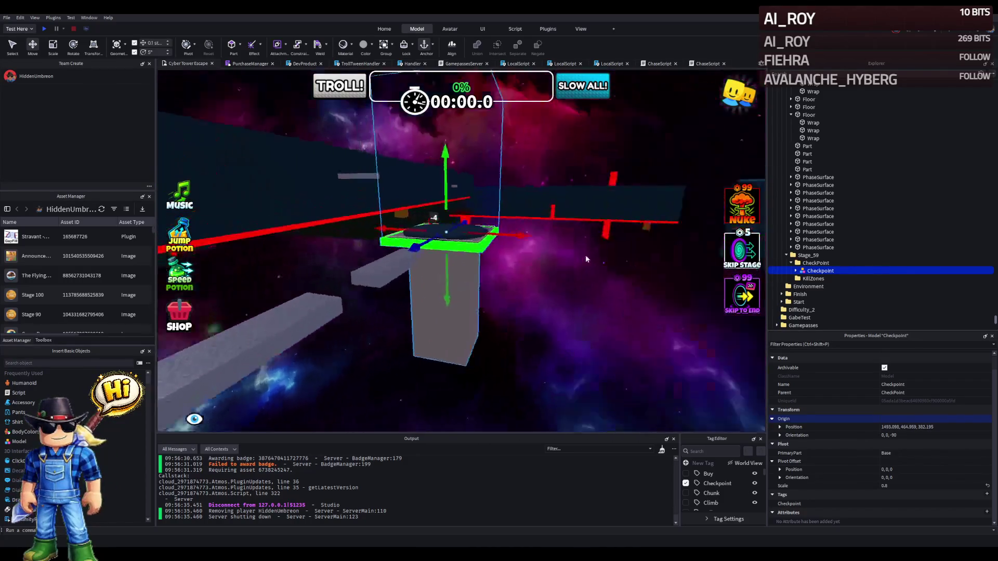
{"action": "key", "text": "a"}
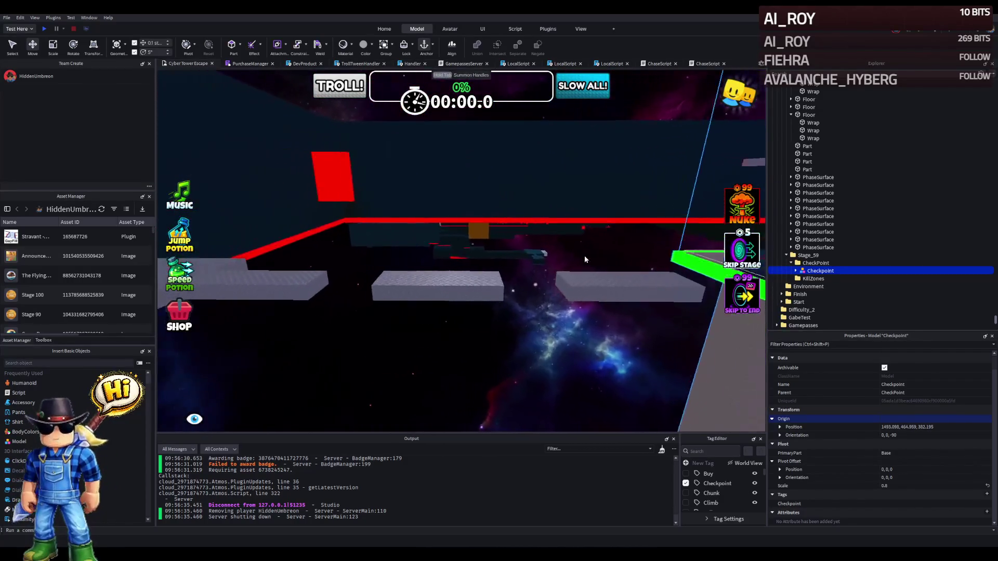
{"action": "left_click", "coordinate": [498, 273]}
{"action": "key", "text": "s"}
{"action": "left_click_drag", "start_coordinate": [441, 292], "coordinate": [476, 268]}
Wrap the four selected path parts with cyan neon edge strips using the Wrap plugin.
{"action": "key", "text": "s"}
{"action": "key", "text": "w"}
{"action": "left_click", "coordinate": [546, 294], "text": "ctrl"}
{"action": "left_click", "coordinate": [230, 305], "text": "ctrl"}
{"action": "left_click", "coordinate": [260, 273], "text": "ctrl"}
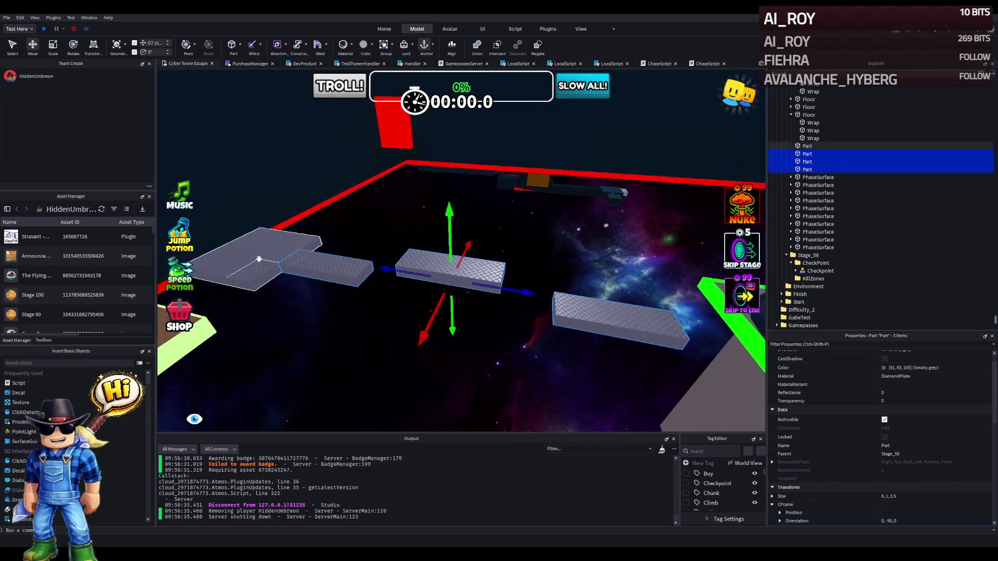
{"action": "left_click", "coordinate": [549, 30]}
{"action": "left_click", "coordinate": [647, 46]}
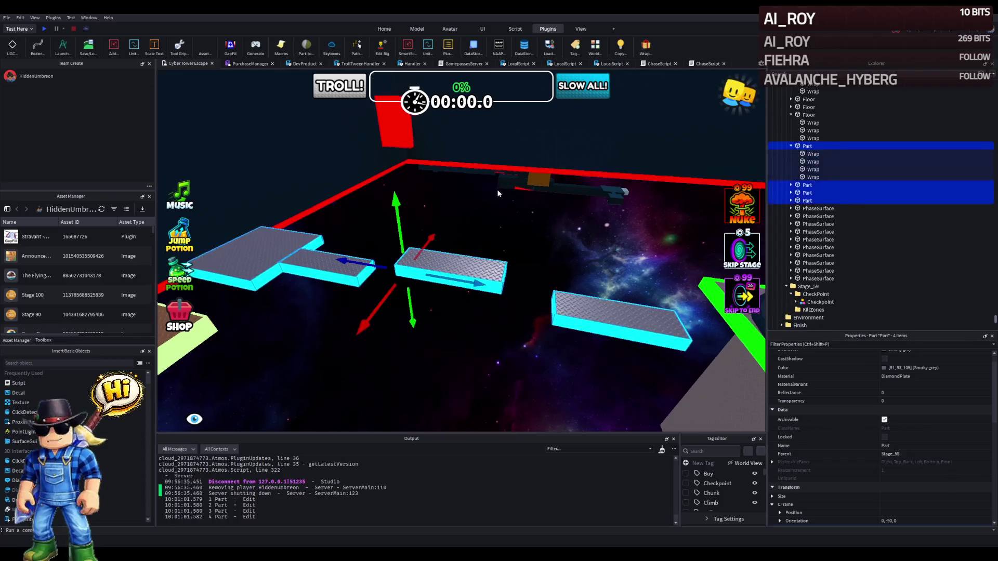
Shorten an overlapping cyan edge strip to about 2.9 studs with the Scale tool.
{"action": "scroll", "coordinate": [497, 189], "scroll_direction": "up", "scroll_amount": 2}
{"action": "left_click", "coordinate": [528, 184]}
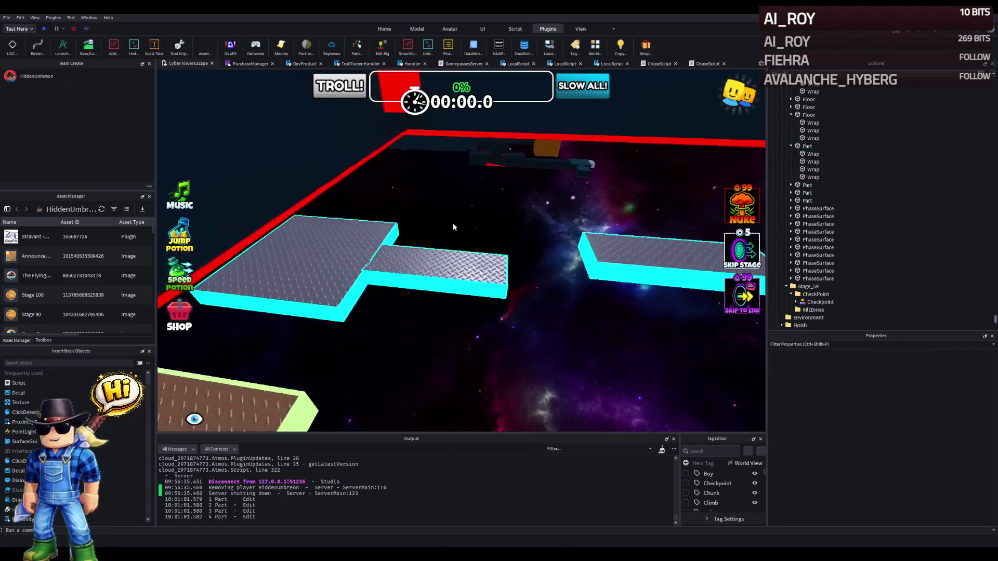
{"action": "scroll", "coordinate": [454, 222], "scroll_direction": "up", "scroll_amount": 5}
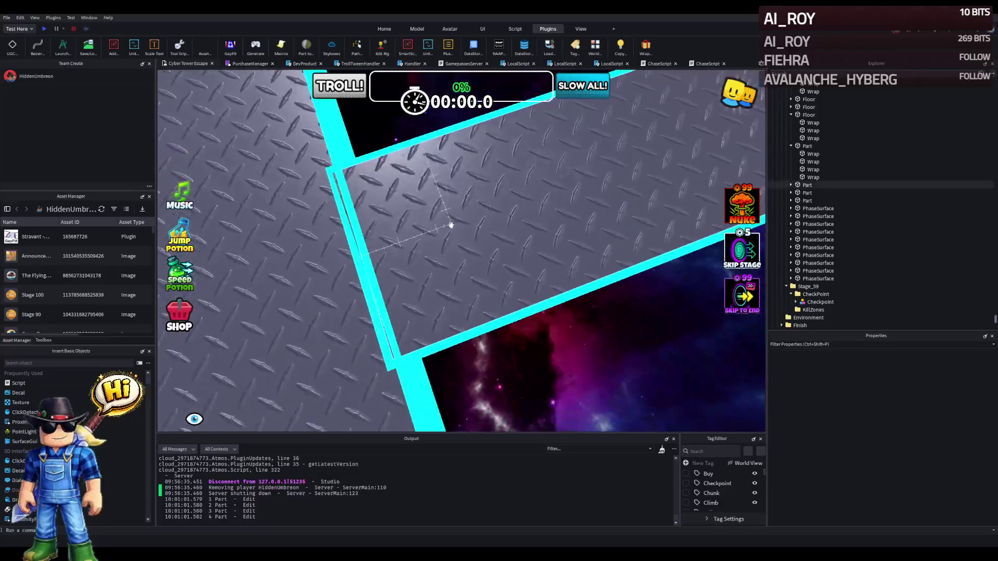
{"action": "left_click", "coordinate": [438, 229]}
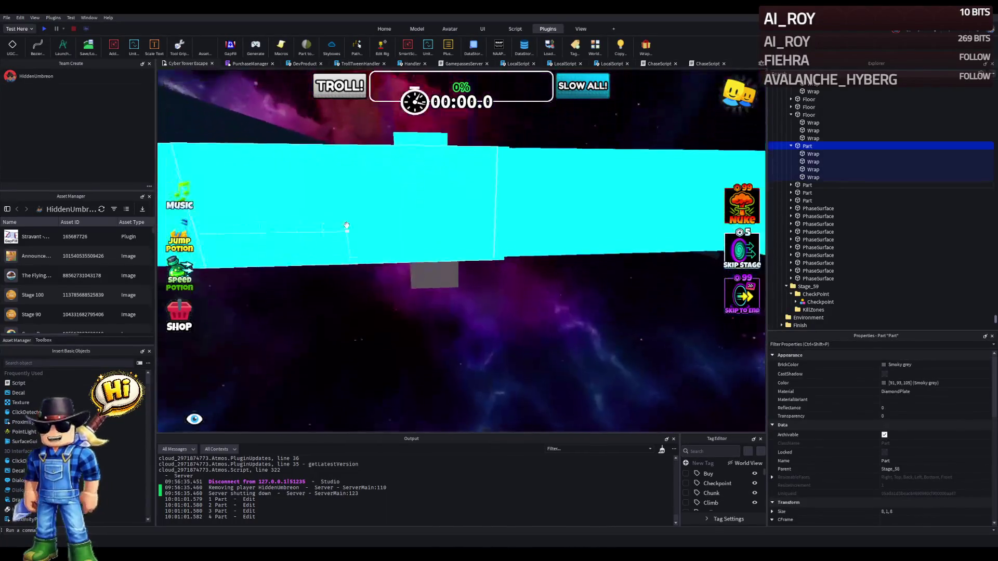
{"action": "left_click", "coordinate": [345, 227]}
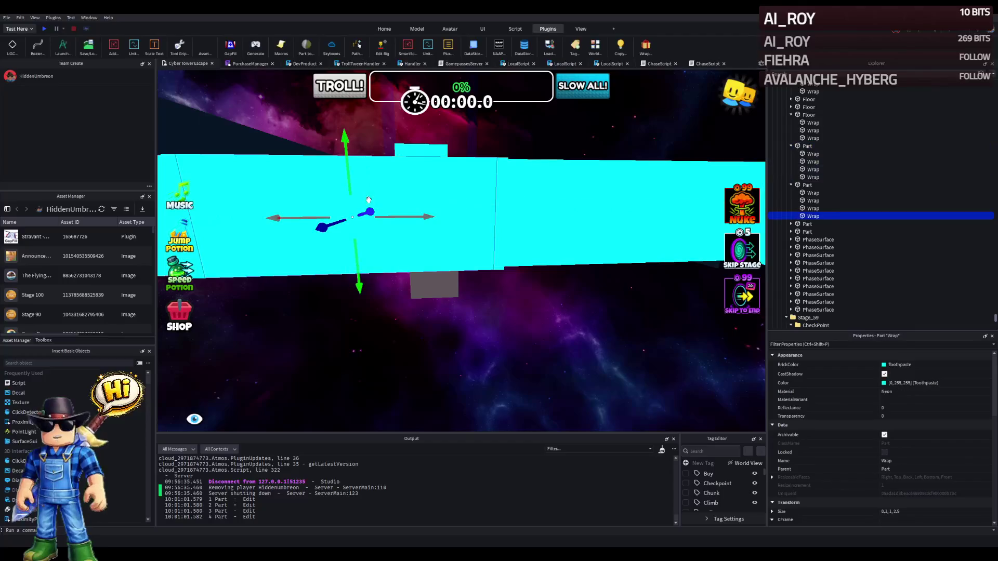
{"action": "scroll", "coordinate": [444, 202], "scroll_direction": "down", "scroll_amount": 5}
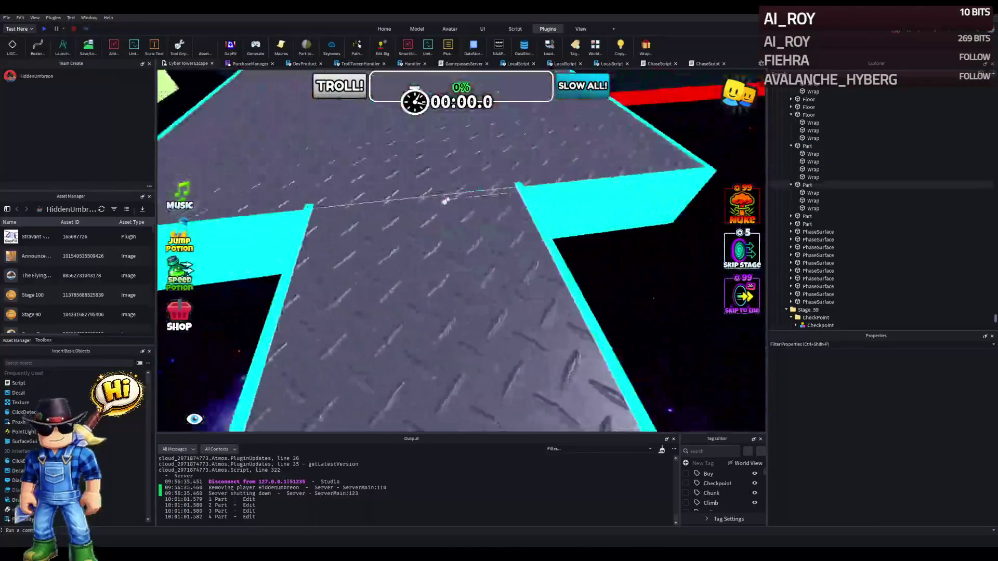
{"action": "left_click", "coordinate": [565, 198]}
{"action": "left_click", "coordinate": [629, 195]}
{"action": "key", "text": "ctrl+3"}
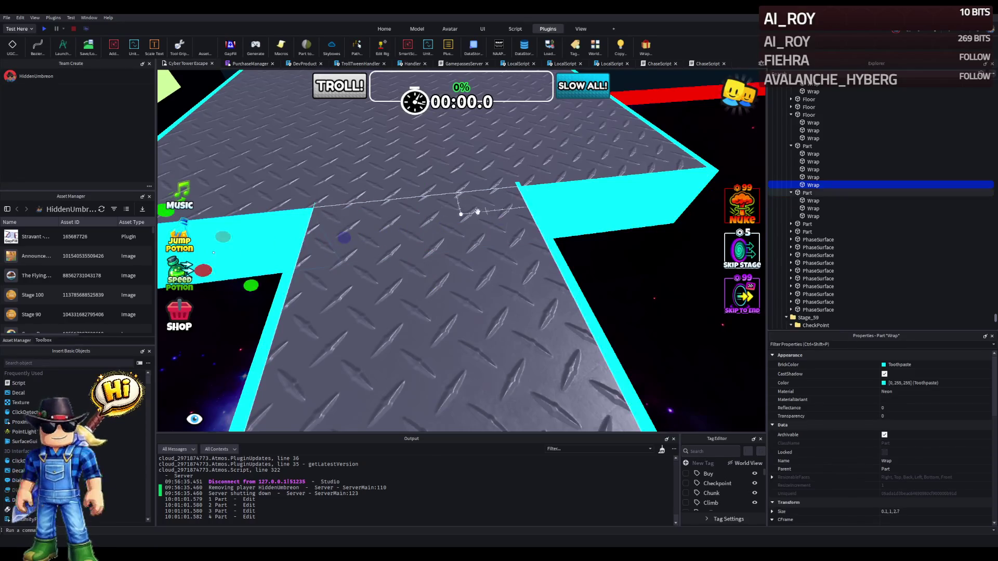
{"action": "left_click", "coordinate": [566, 209]}
{"action": "mouse_move", "coordinate": [566, 209]}
{"action": "left_mouse_down"}
{"action": "mouse_move", "coordinate": [333, 198]}
{"action": "mouse_move", "coordinate": [428, 221]}
{"action": "left_mouse_up"}
Trim the left end of another overlapping edge strip where the parts meet.
{"action": "left_click", "coordinate": [431, 225]}
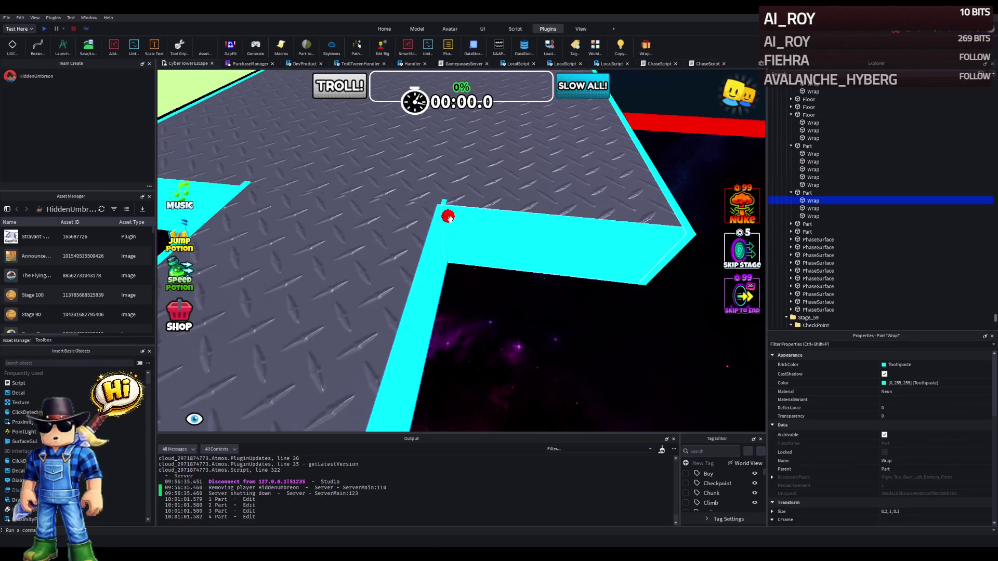
{"action": "key", "text": "Left"}
{"action": "key", "text": "Left"}
{"action": "key", "text": "Left"}
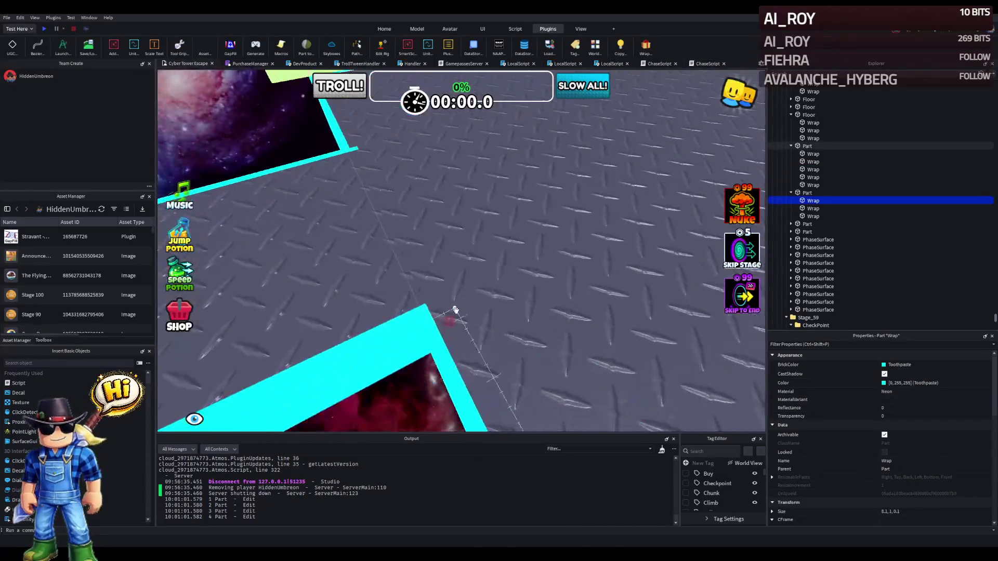
{"action": "key", "text": "Left"}
{"action": "key", "text": "Left"}
{"action": "key", "text": "Left"}
{"action": "left_click", "coordinate": [507, 335]}
{"action": "mouse_move", "coordinate": [382, 349]}
{"action": "left_mouse_down"}
{"action": "mouse_move", "coordinate": [401, 346]}
{"action": "mouse_move", "coordinate": [415, 360]}
{"action": "left_mouse_up"}
{"action": "left_click", "coordinate": [415, 360]}
{"action": "key", "text": "Left"}
{"action": "key", "text": "Left"}
{"action": "key", "text": "Left"}
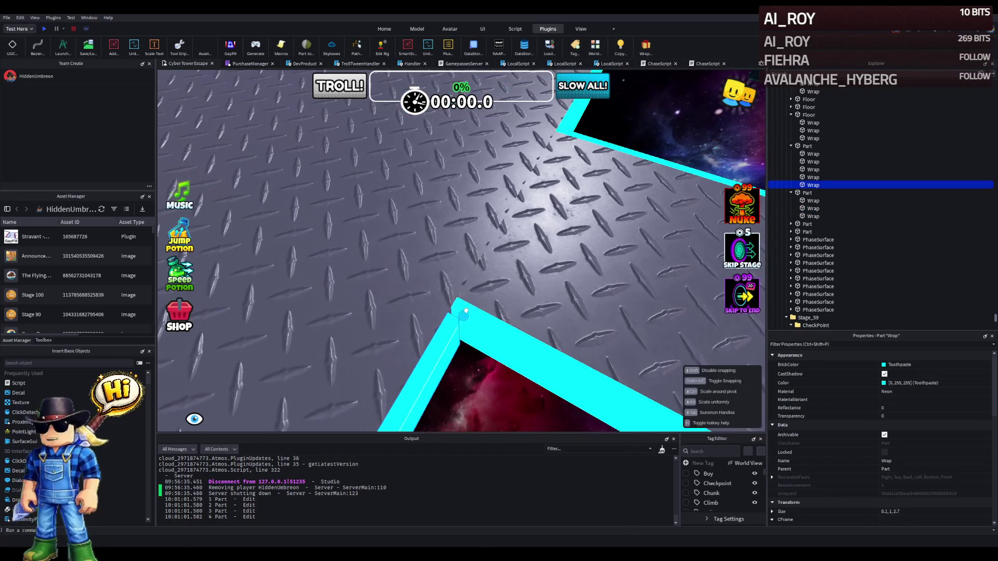
{"action": "left_click", "coordinate": [492, 379]}
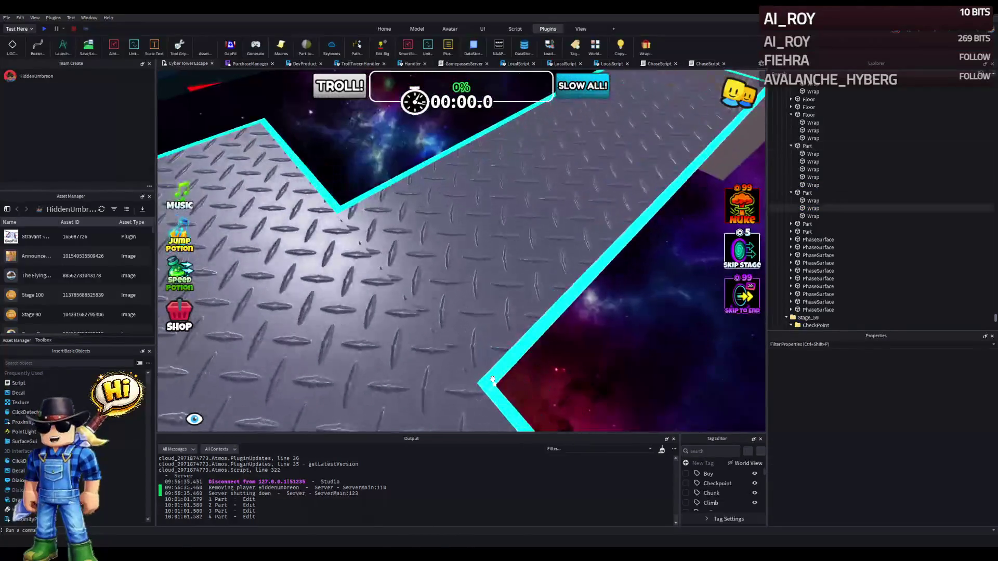
{"action": "key", "text": "s"}
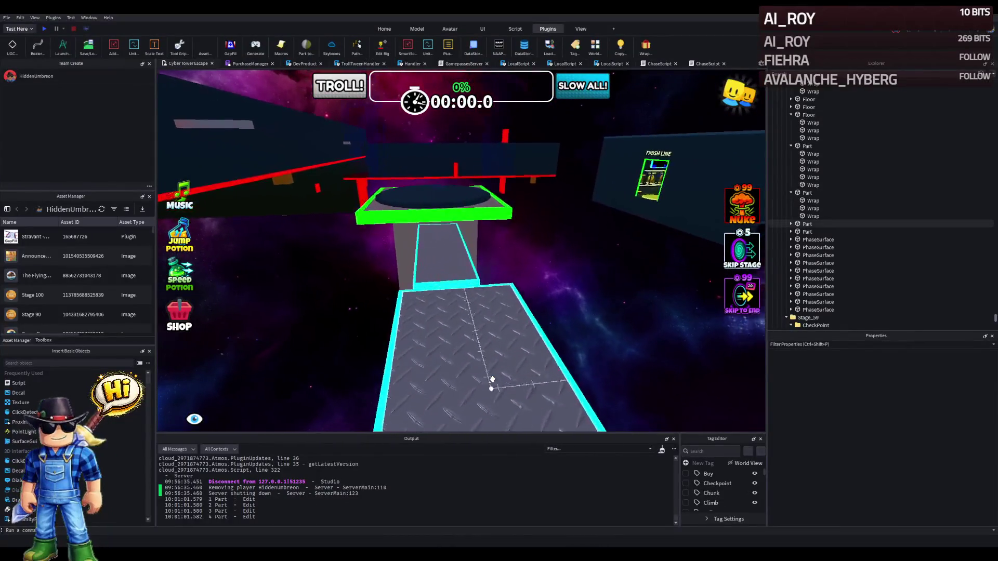
{"action": "left_click", "coordinate": [493, 383]}
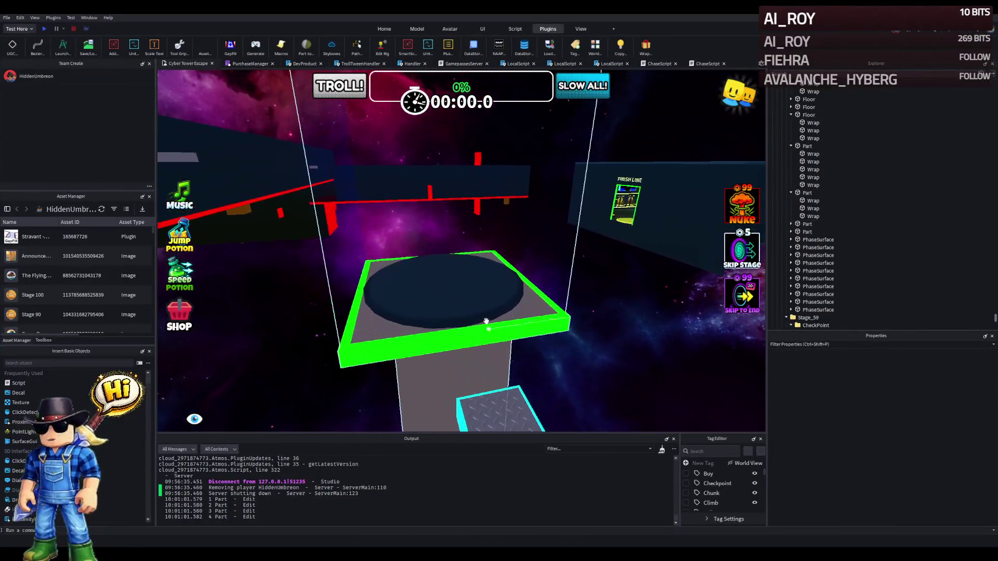
Set the Number value in Stage_59's CheckpointProperties to 59.
{"action": "left_click", "coordinate": [820, 170]}
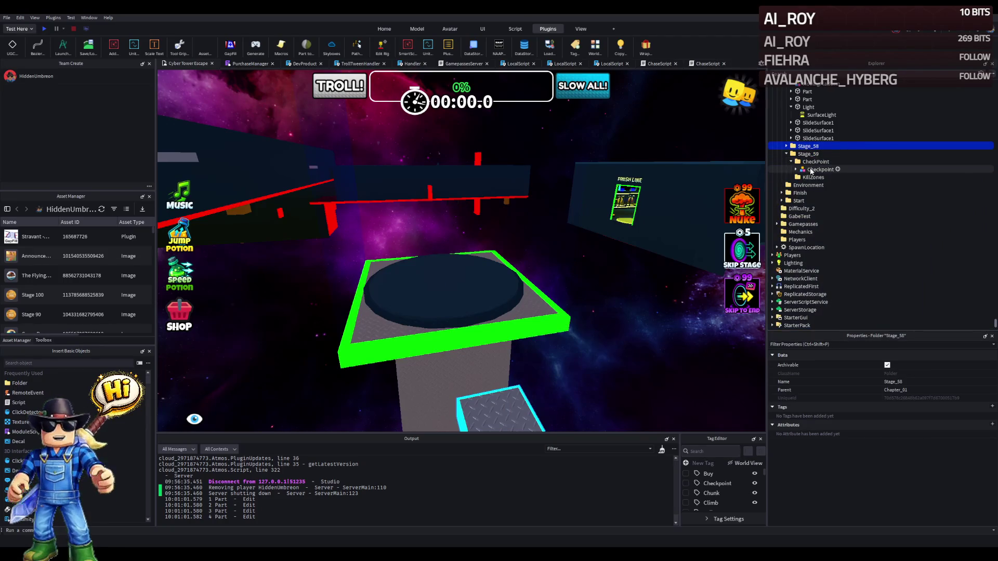
{"action": "left_click", "coordinate": [796, 170]}
{"action": "left_click", "coordinate": [837, 224]}
{"action": "left_click", "coordinate": [801, 224]}
{"action": "left_click", "coordinate": [826, 247]}
{"action": "left_click", "coordinate": [910, 408]}
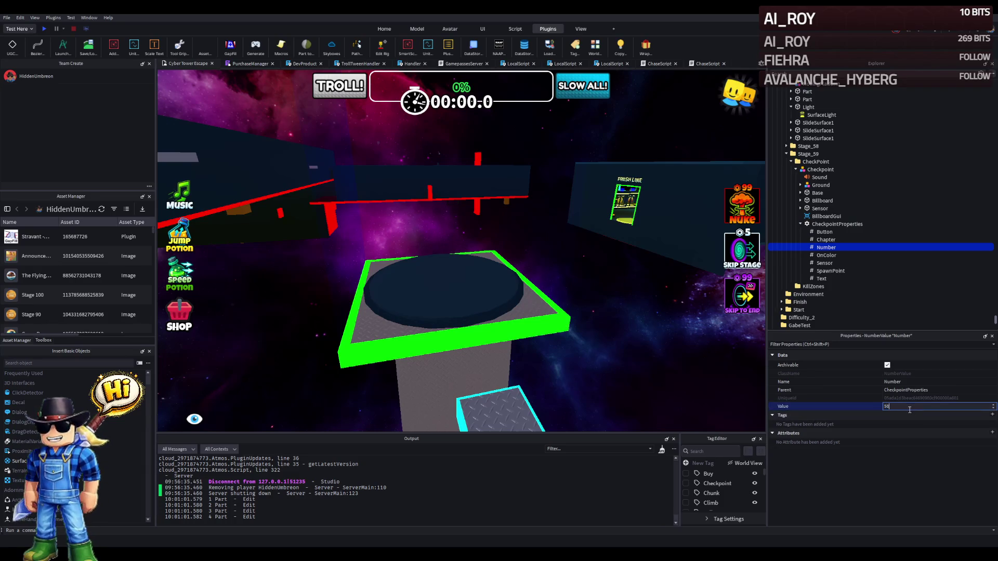
{"action": "type", "text": "59"}
{"action": "key", "text": "Return"}
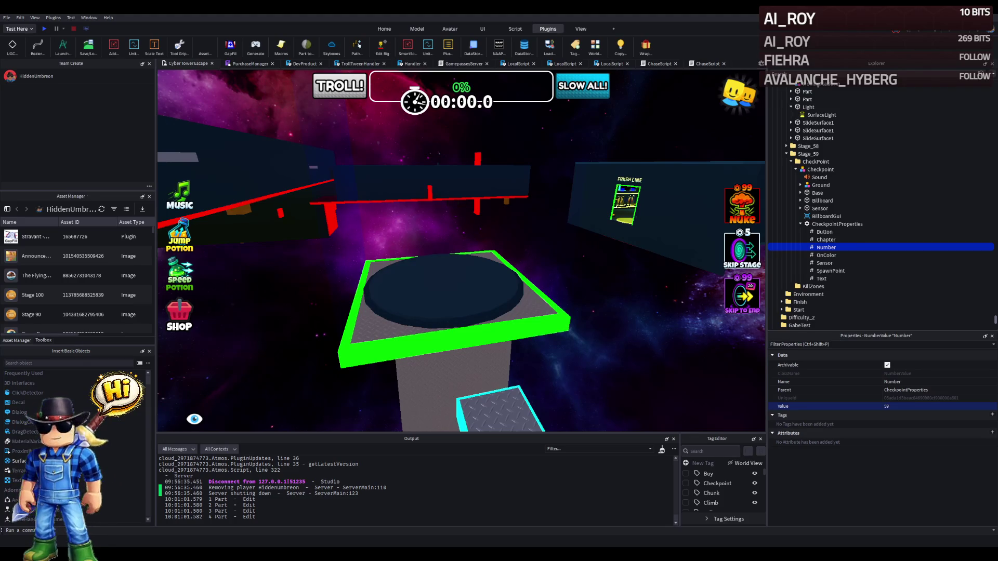
Orbit the viewport to look over the yellow-green obby platforms.
{"action": "mouse_move", "coordinate": [225, 202]}
{"action": "left_mouse_down"}
{"action": "mouse_move", "coordinate": [197, 202]}
{"action": "mouse_move", "coordinate": [225, 202]}
{"action": "left_mouse_up"}
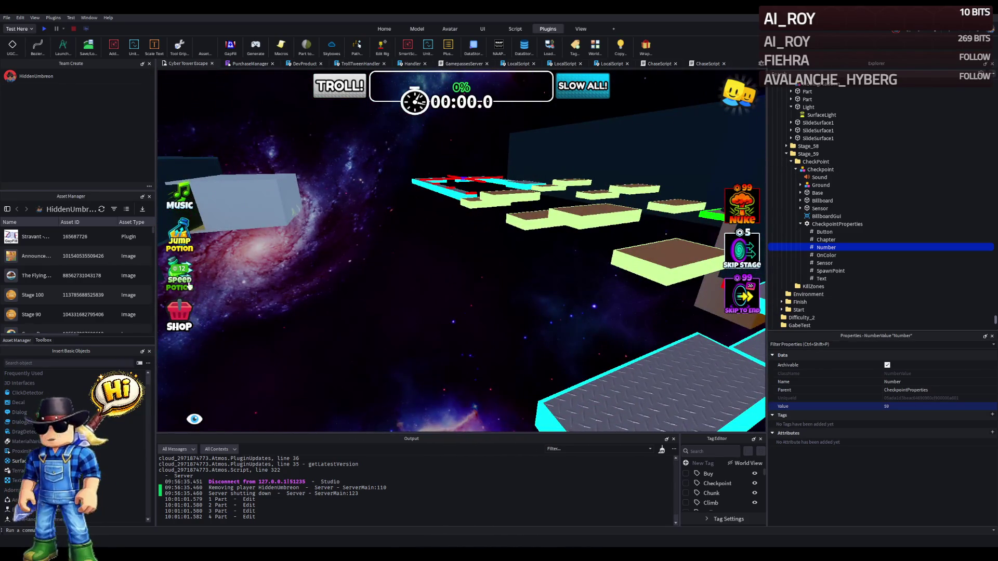
{"action": "left_click_drag", "start_coordinate": [301, 299], "coordinate": [300, 299]}
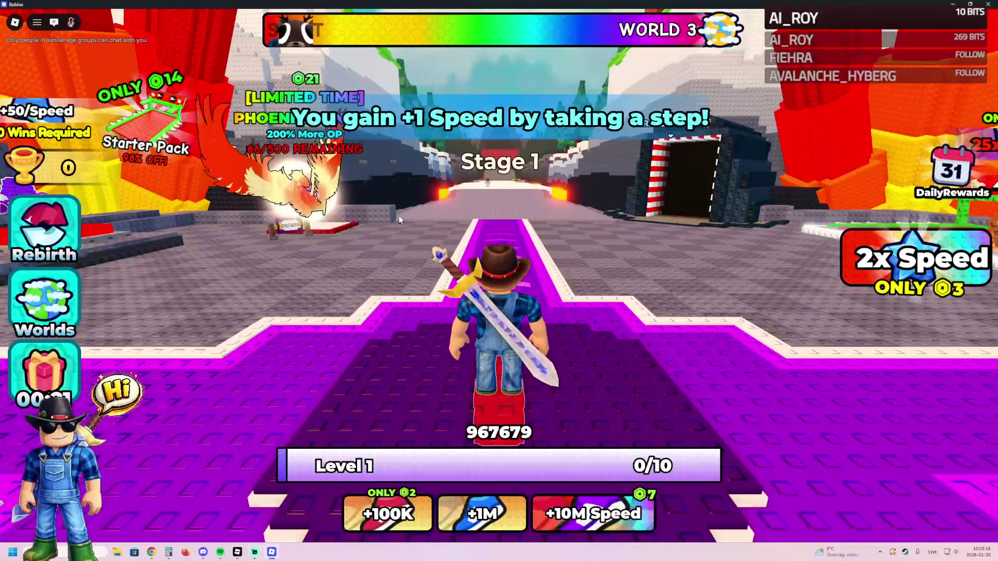
Run the avatar along the purple track and dismiss the community invitation popup.
{"action": "key", "text": "a"}
{"action": "key", "text": "w"}
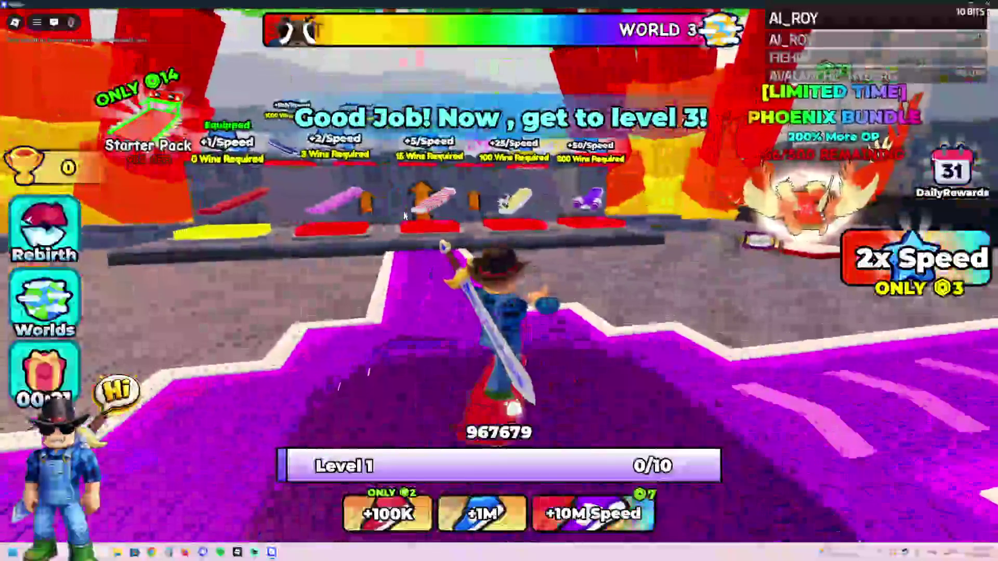
{"action": "key", "text": "w"}
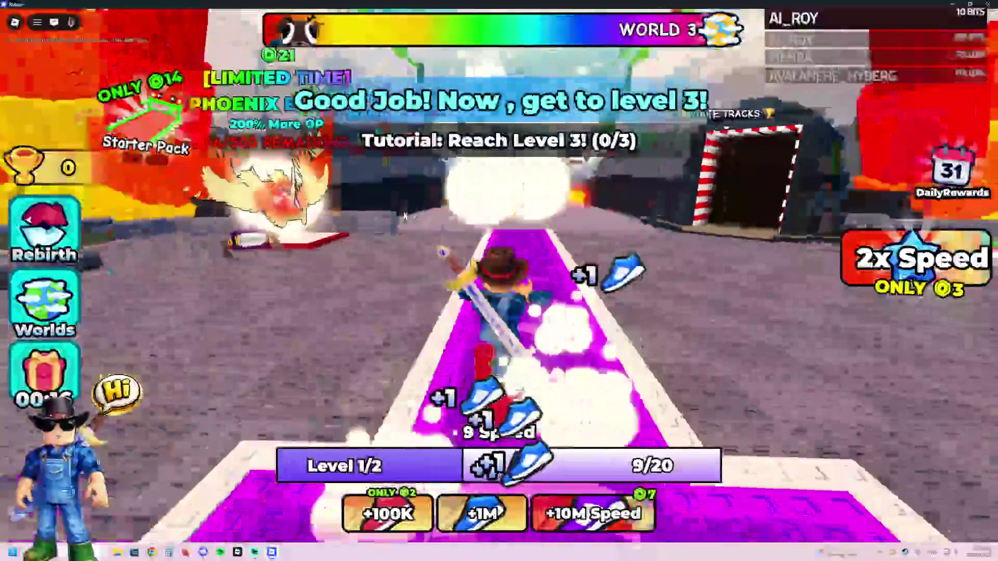
{"action": "key", "text": "w"}
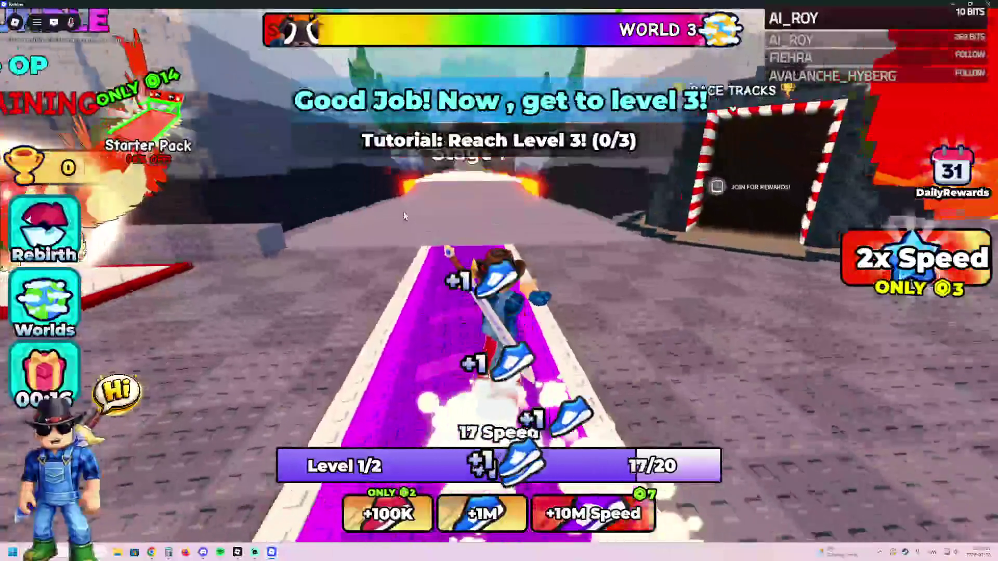
{"action": "key", "text": "w"}
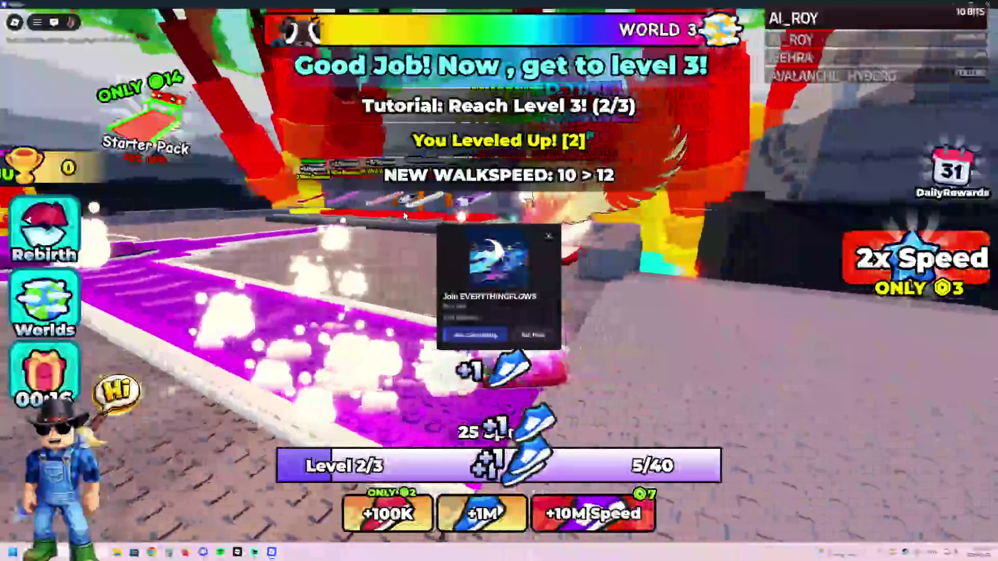
{"action": "key", "text": "w"}
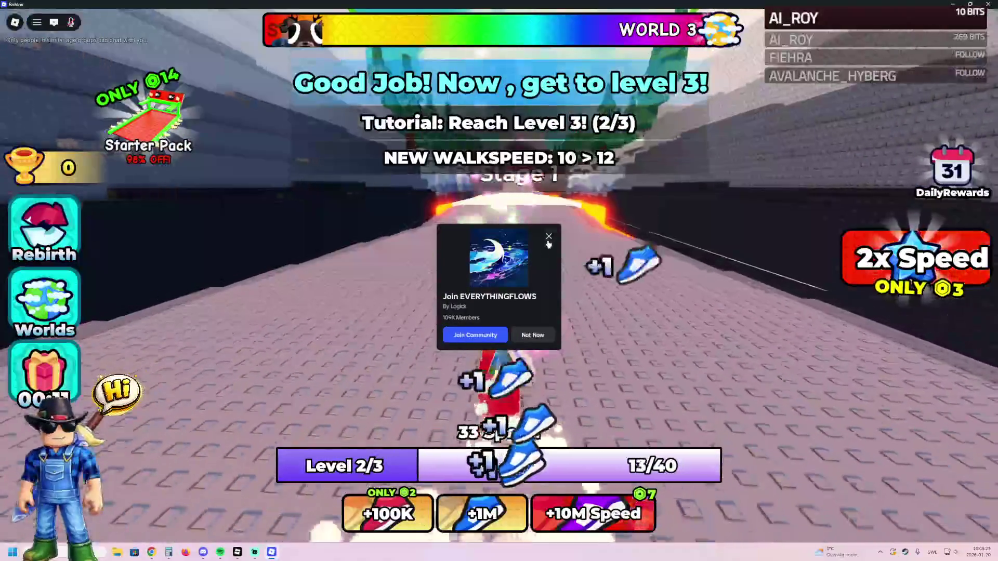
{"action": "left_click", "coordinate": [549, 238]}
Keep running over the snowy and brick track sections, levelling up to Level 6.
{"action": "key", "text": "w"}
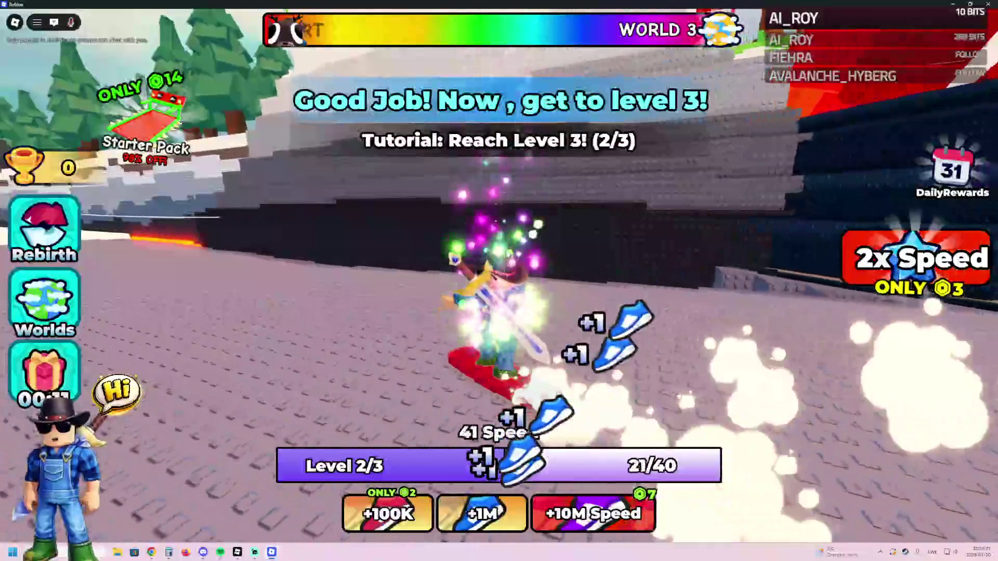
{"action": "key", "text": "w"}
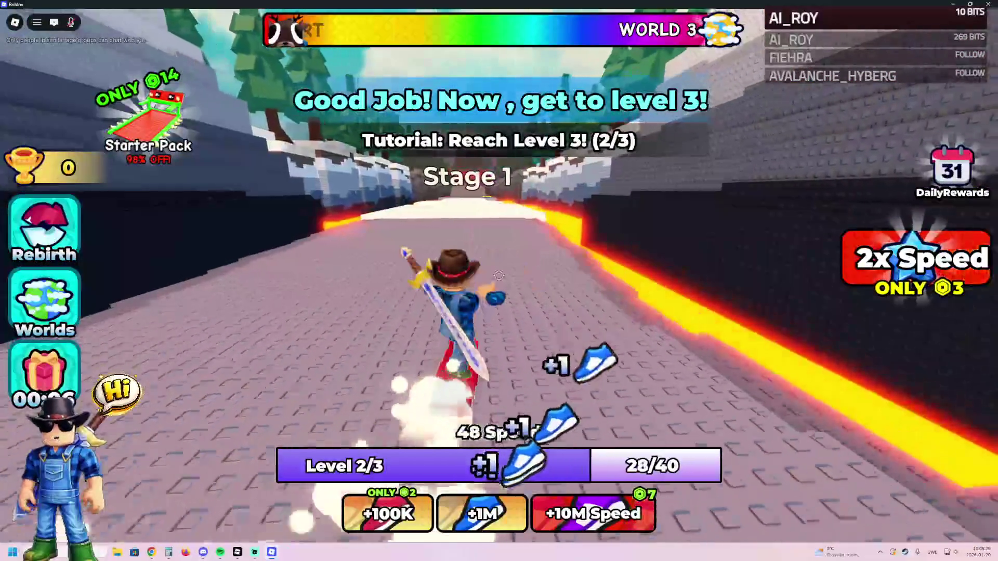
{"action": "key", "text": "w"}
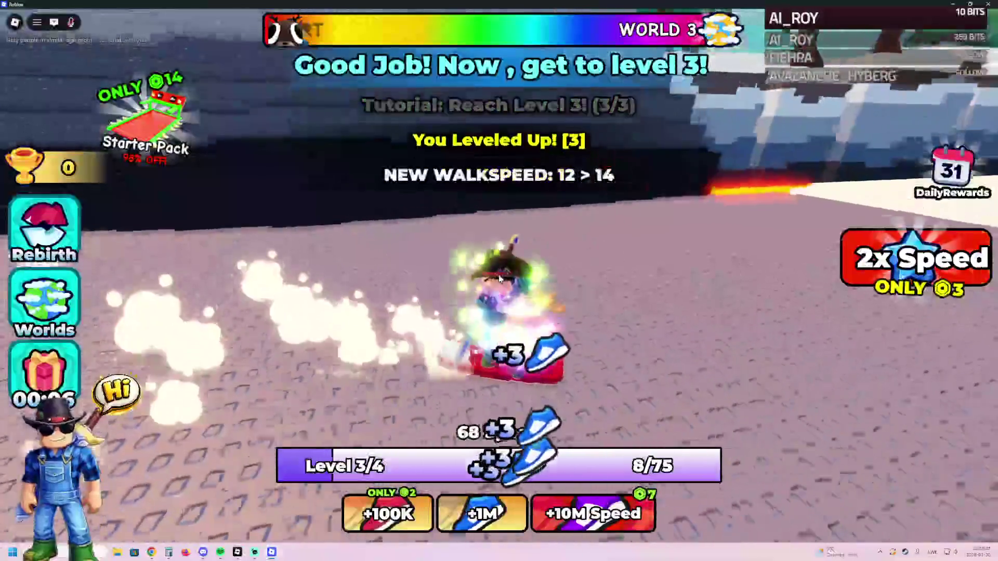
{"action": "key", "text": "w"}
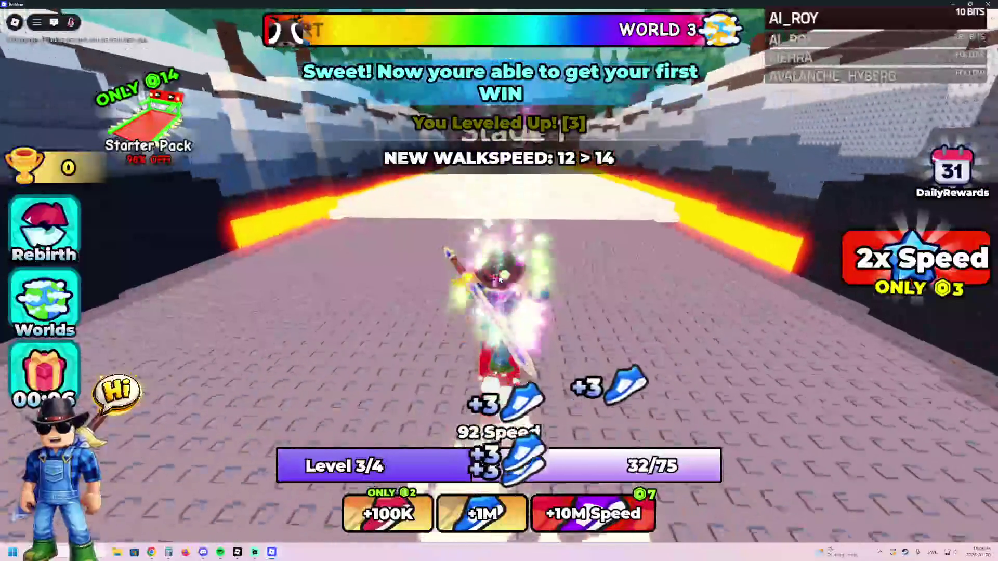
{"action": "key", "text": "w"}
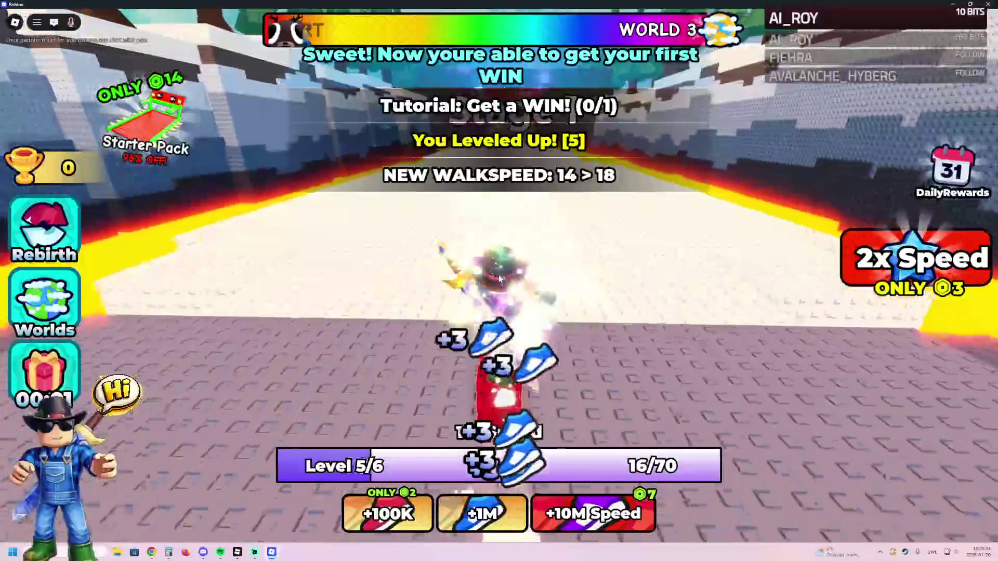
{"action": "key", "text": "w"}
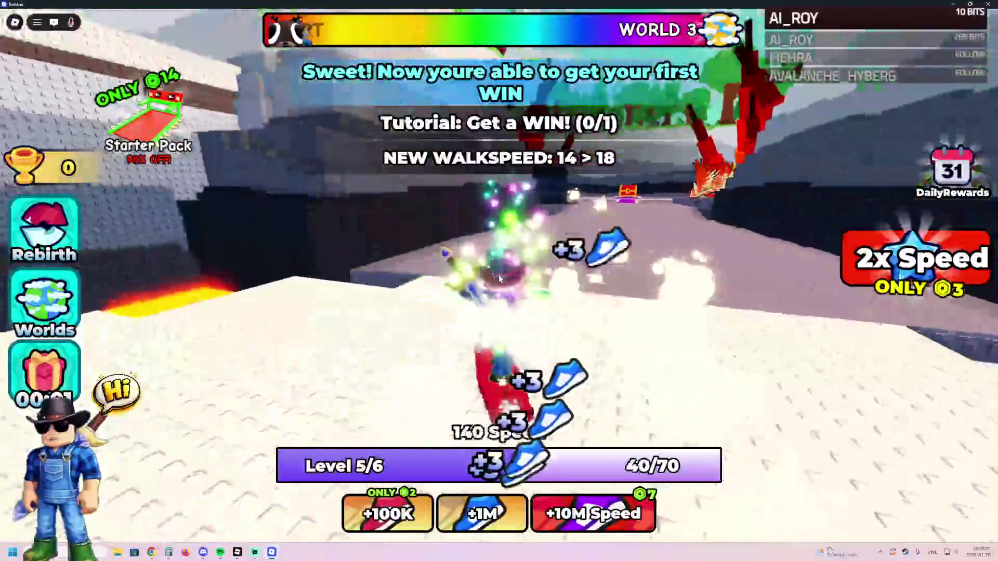
{"action": "key", "text": "w"}
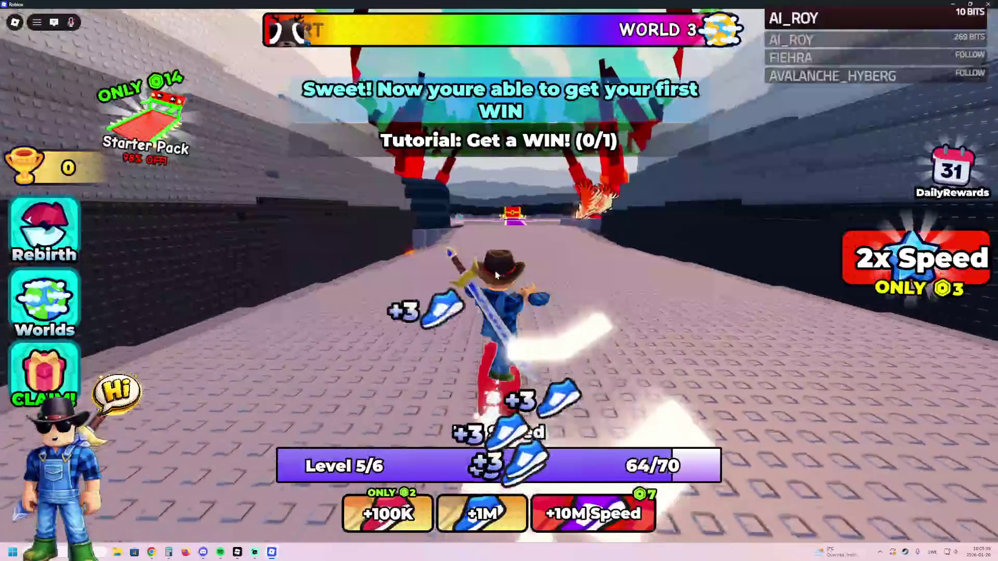
Run past the red arches onto the treadmill, then decline favoriting the snowboard item.
{"action": "key", "text": "w"}
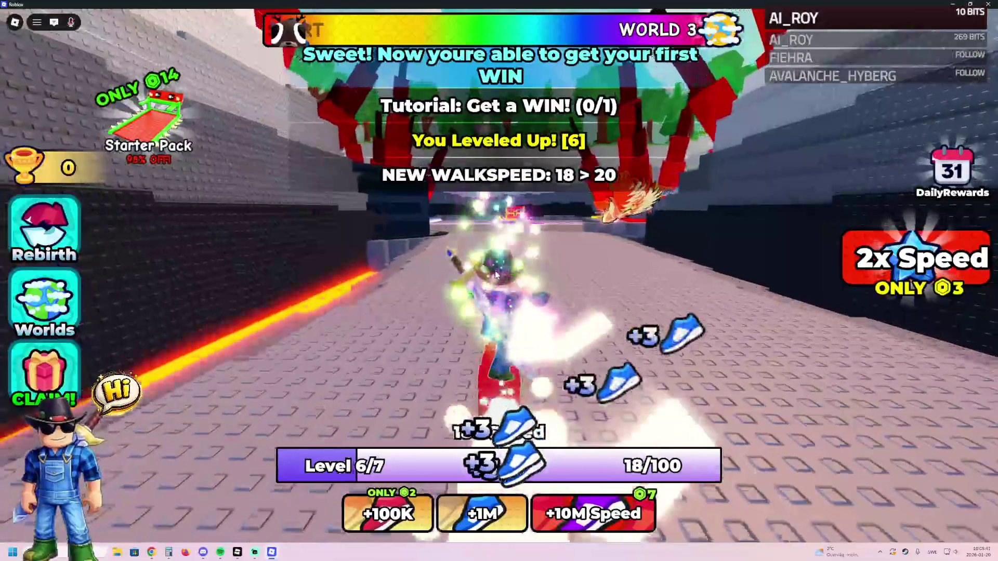
{"action": "key", "text": "w"}
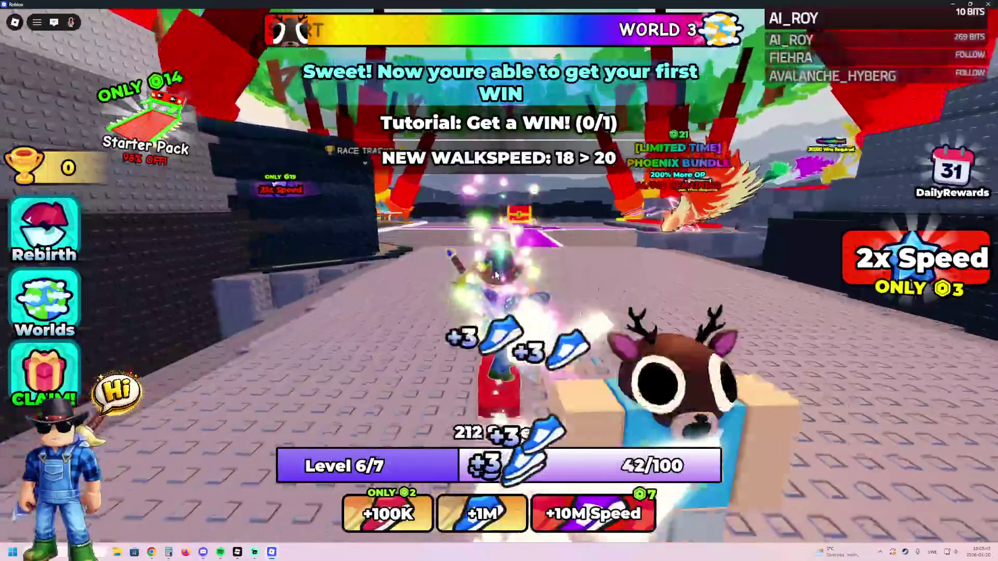
{"action": "key", "text": "w"}
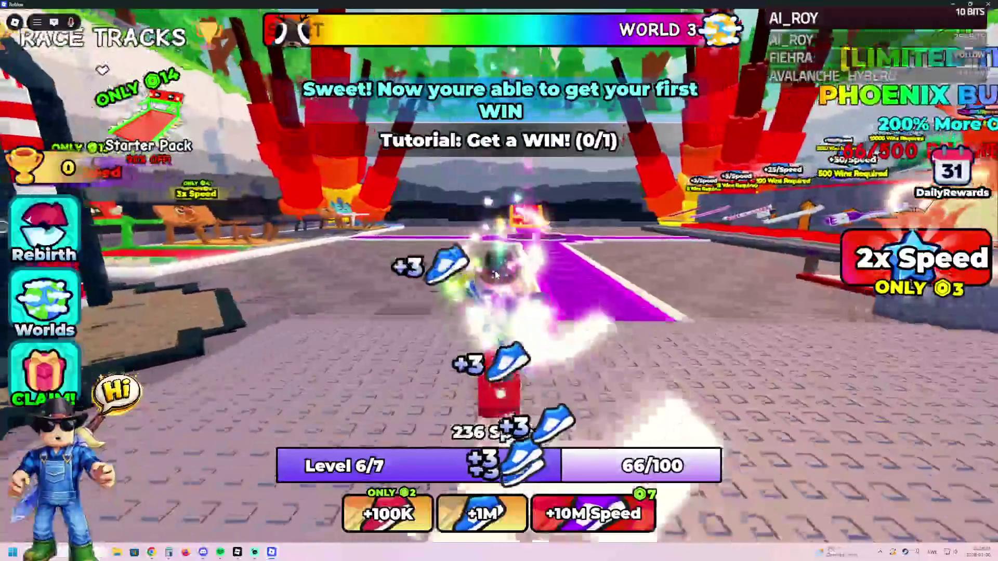
{"action": "key", "text": "w"}
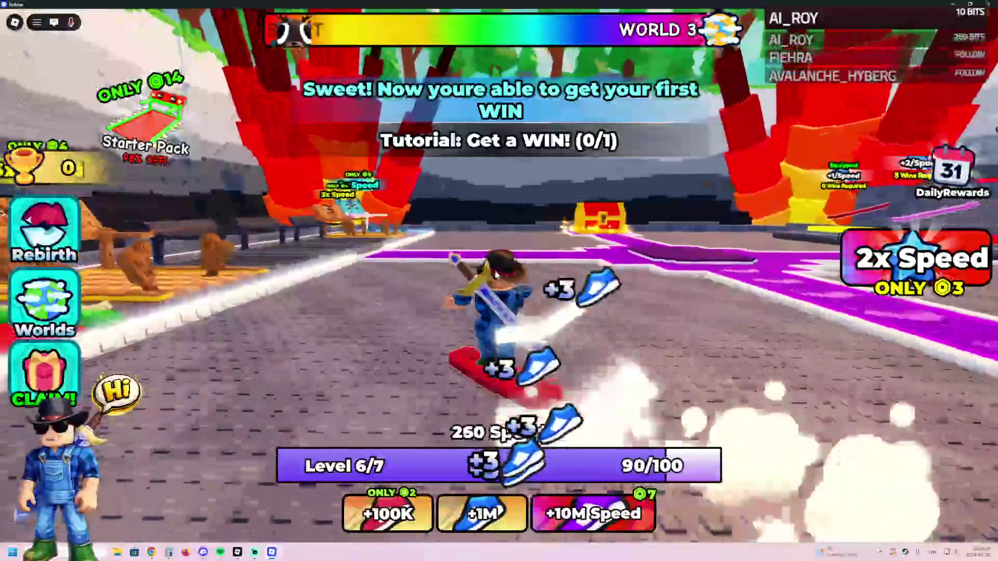
{"action": "key", "text": "s"}
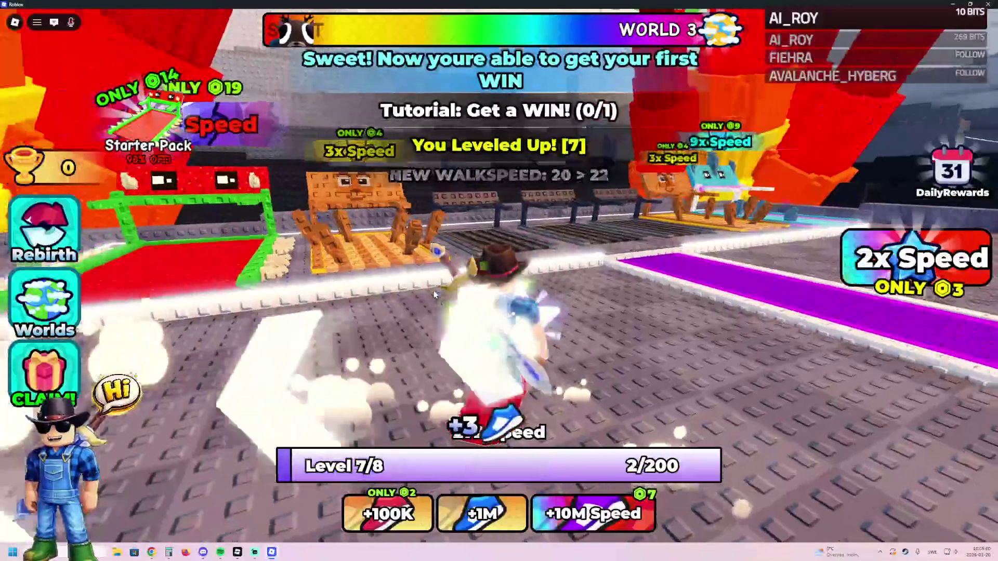
{"action": "key", "text": "w"}
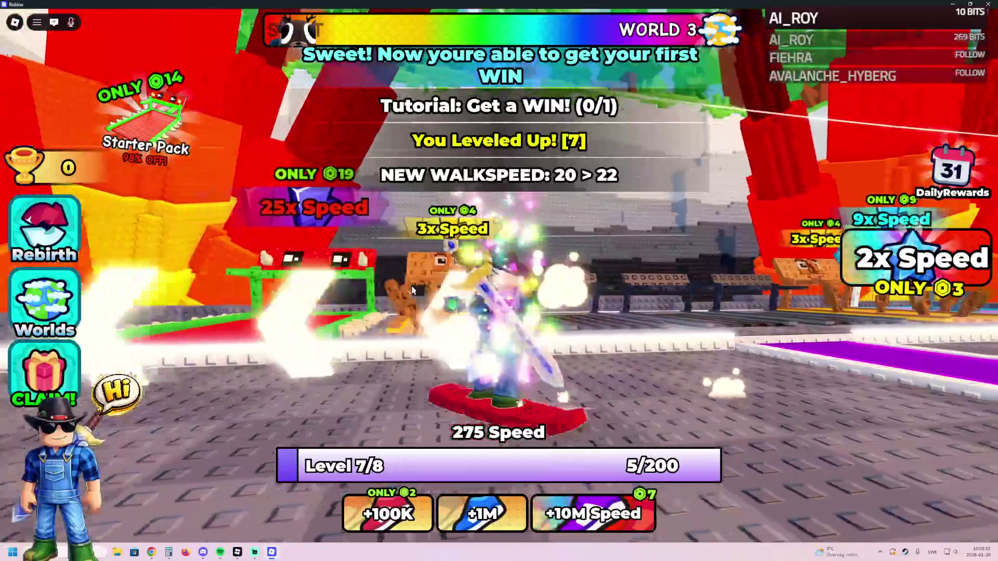
{"action": "key", "text": "w"}
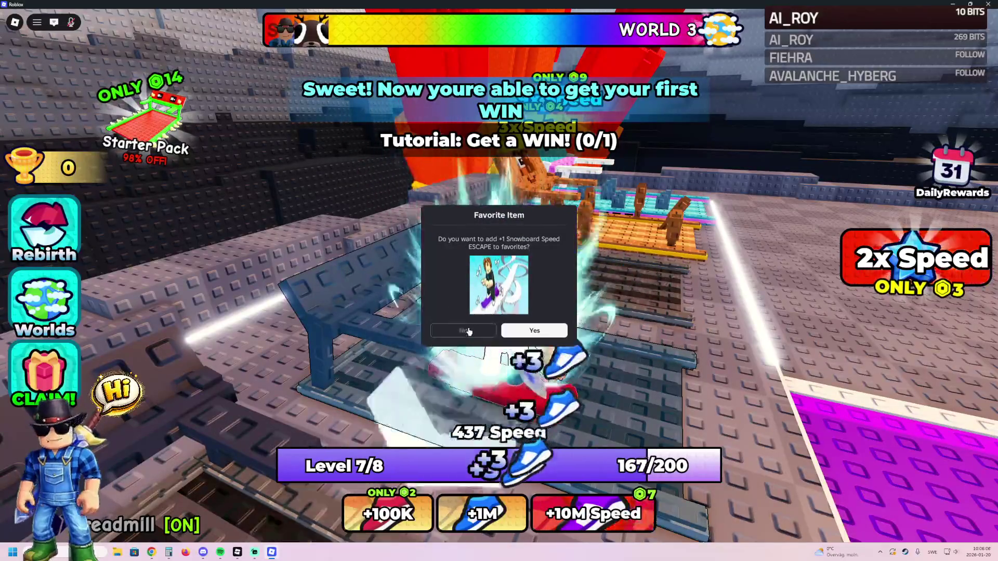
{"action": "left_click", "coordinate": [468, 331]}
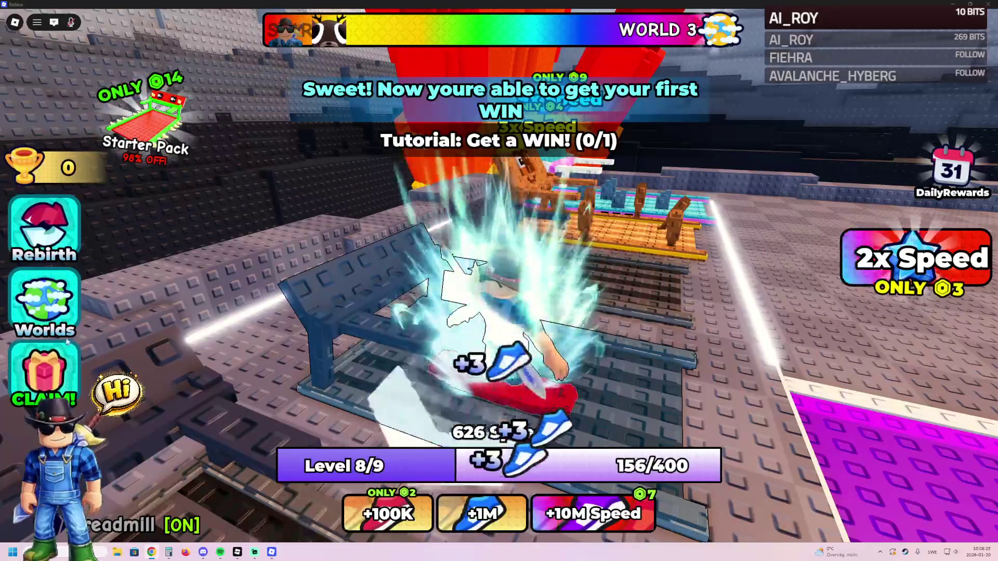
Check the free gifts rewards, then view the Worlds list showing World 1 current.
{"action": "left_click", "coordinate": [43, 381]}
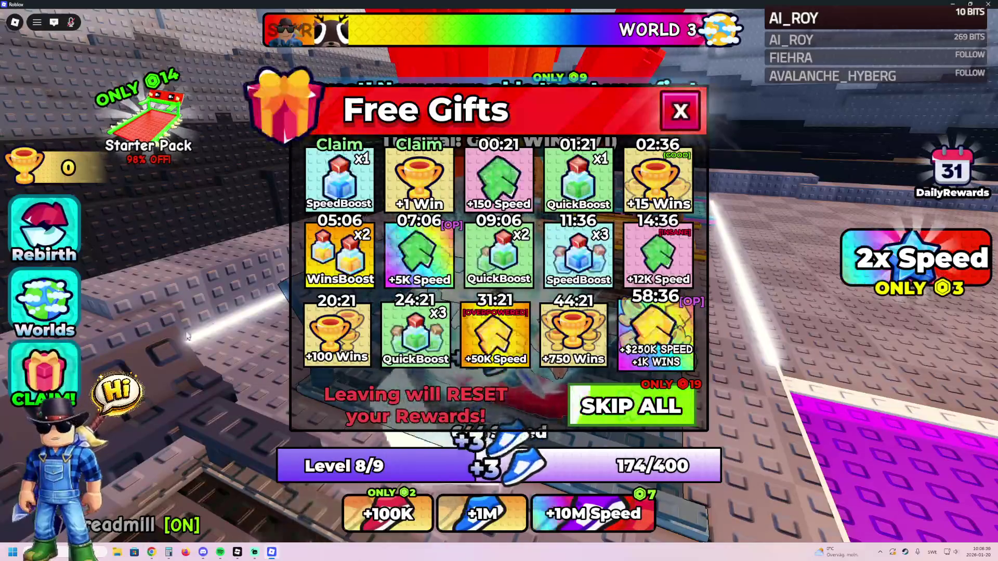
{"action": "left_click", "coordinate": [681, 111]}
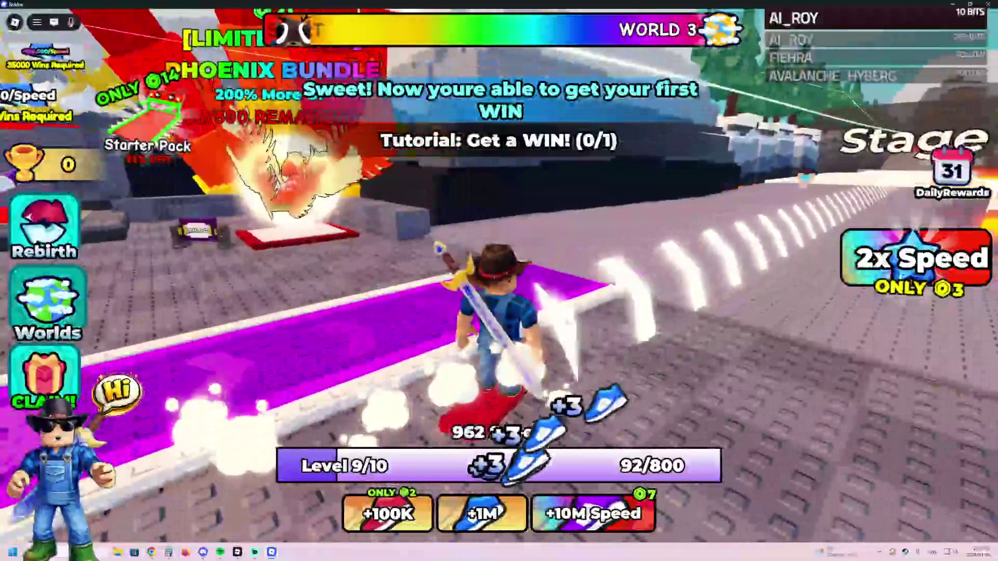
{"action": "left_click", "coordinate": [63, 310]}
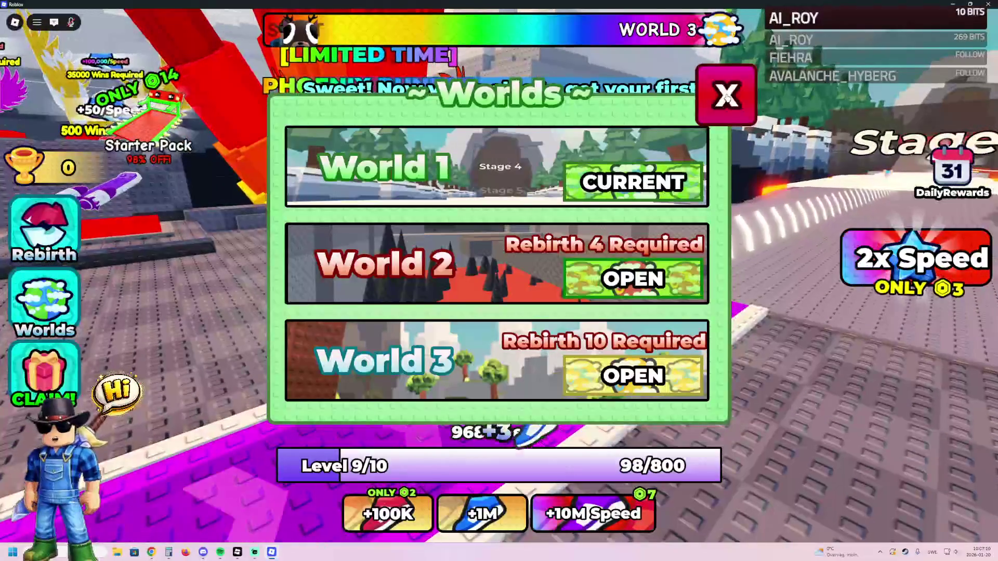
{"action": "left_click", "coordinate": [726, 95]}
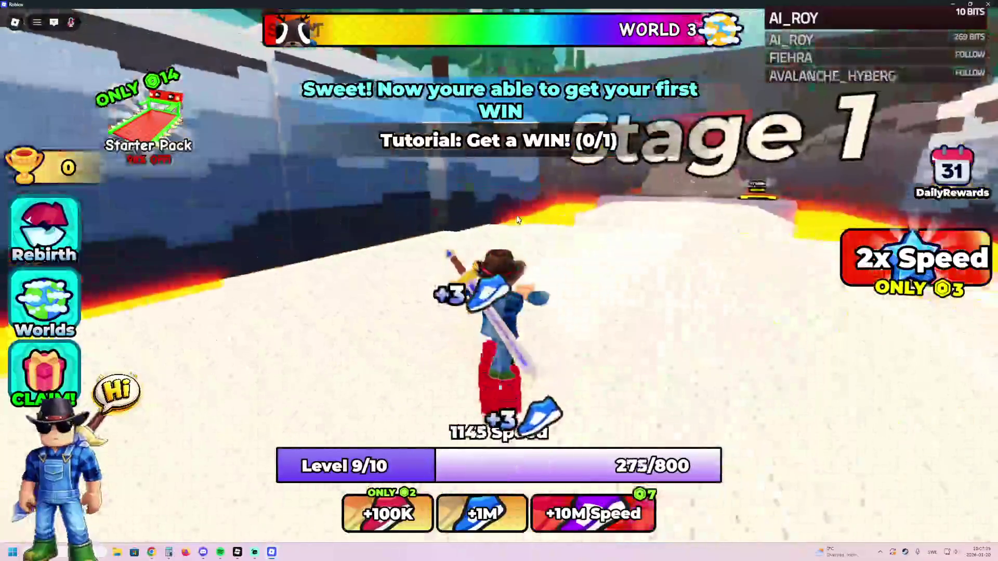
Run past the Stage 1 sign and +1 Win pad, through the Stage 2 gate.
{"action": "key", "text": "w"}
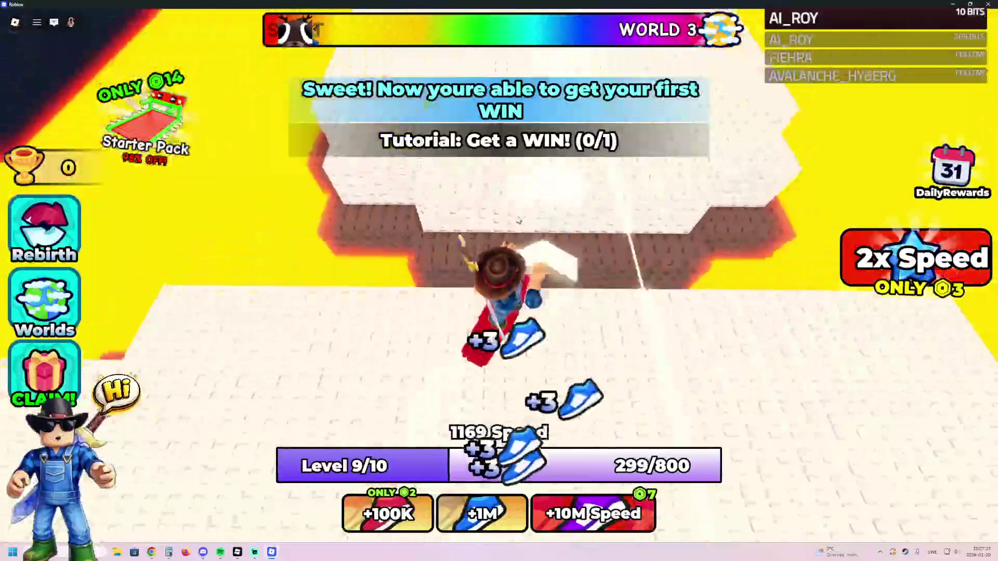
{"action": "key", "text": "w"}
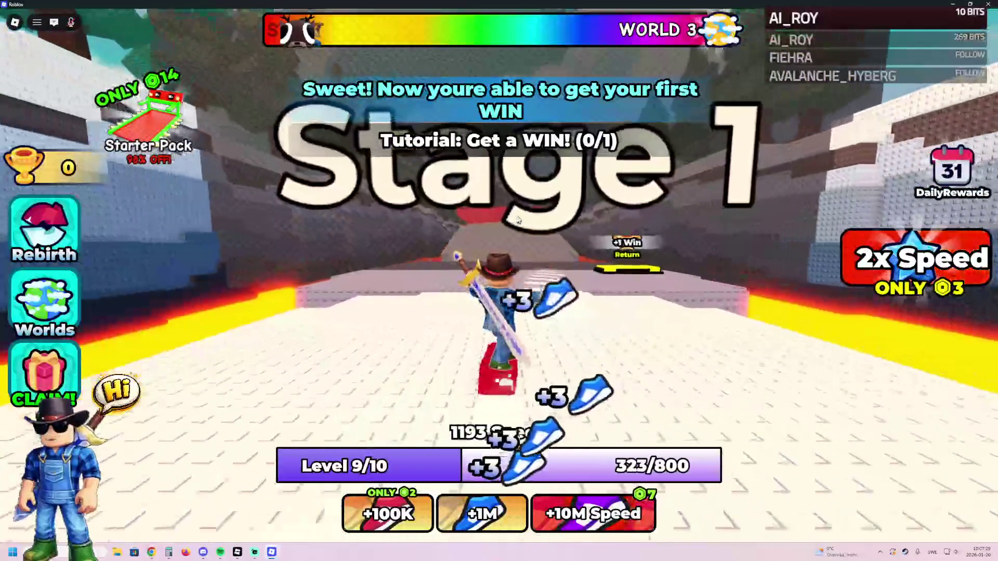
{"action": "key", "text": "w"}
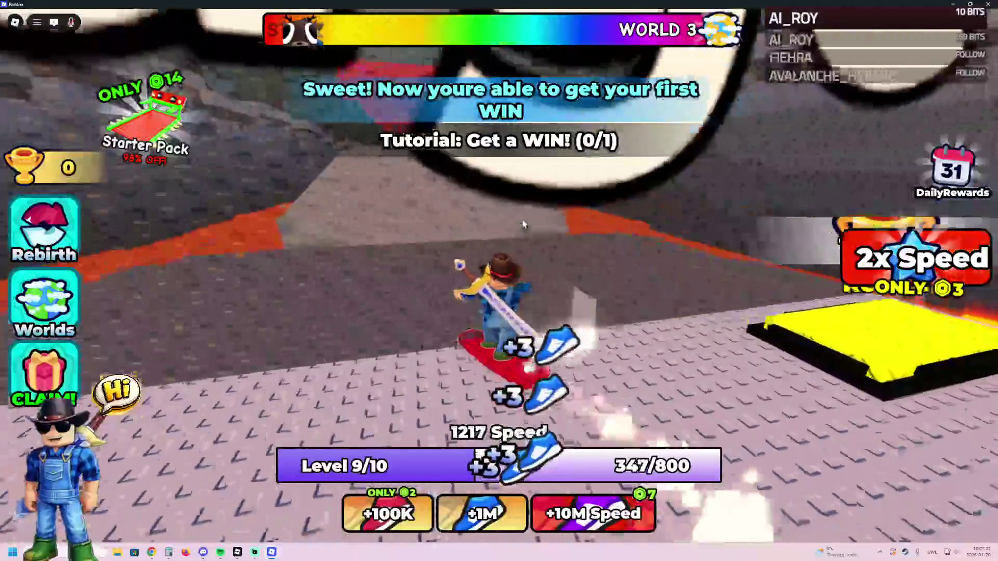
{"action": "key", "text": "w"}
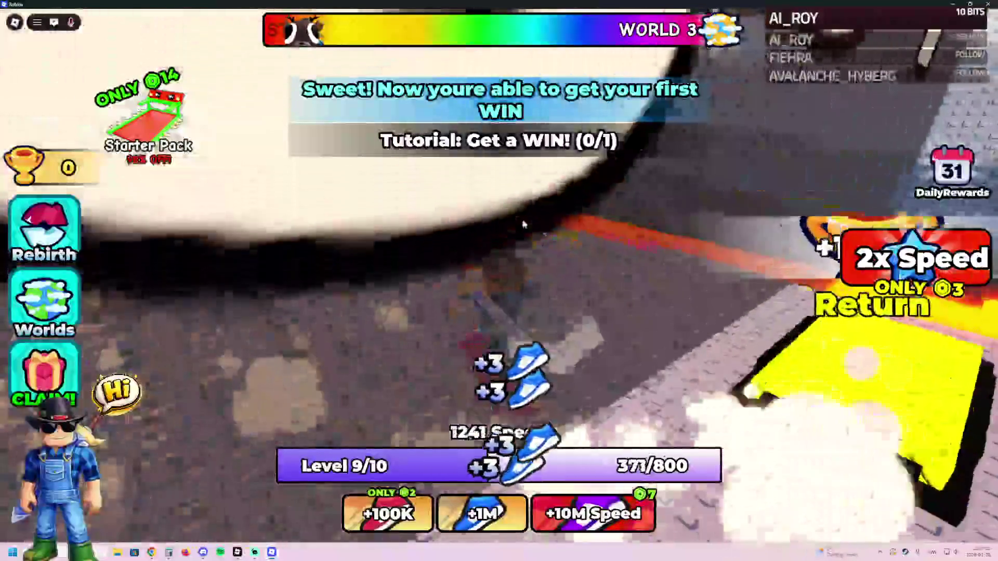
{"action": "key", "text": "w"}
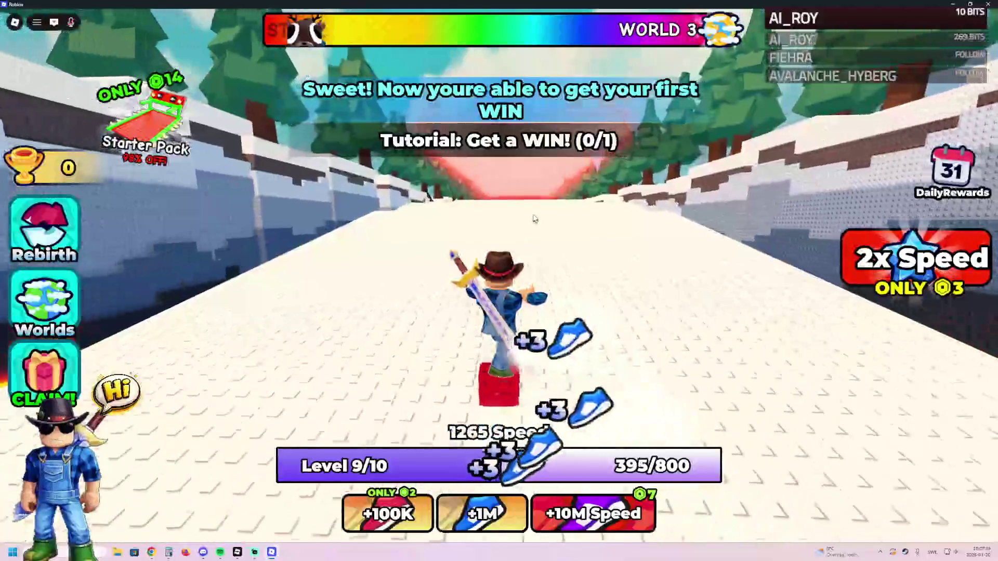
{"action": "key", "text": "w"}
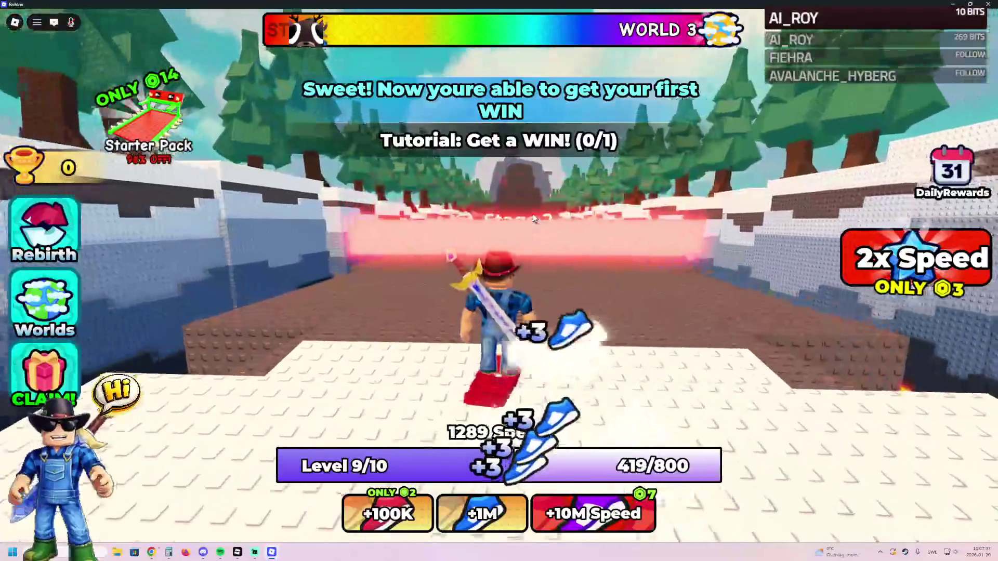
{"action": "key", "text": "w"}
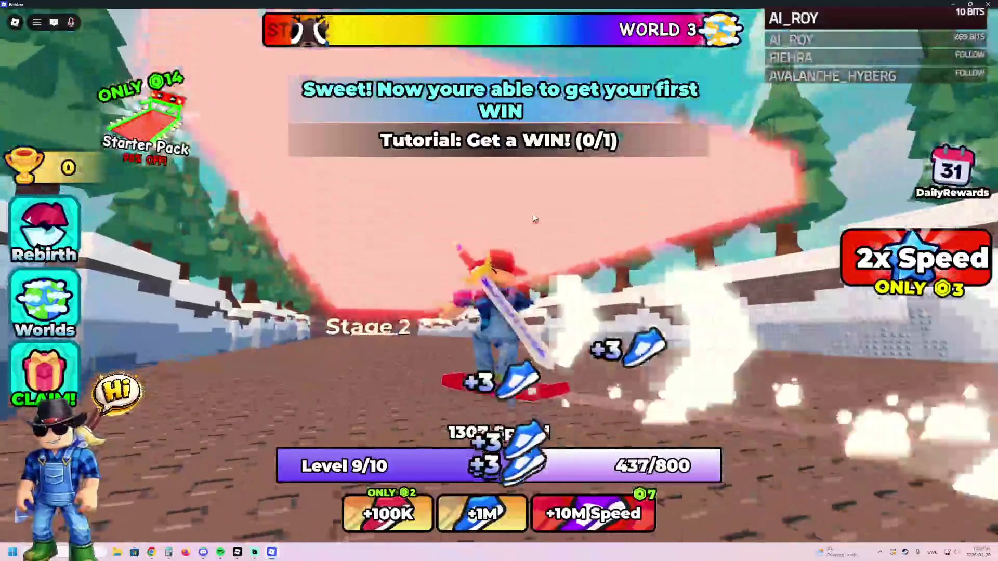
Finish the lava-lined Stage 2 track and step onto the Return pad to claim wins.
{"action": "key", "text": "w"}
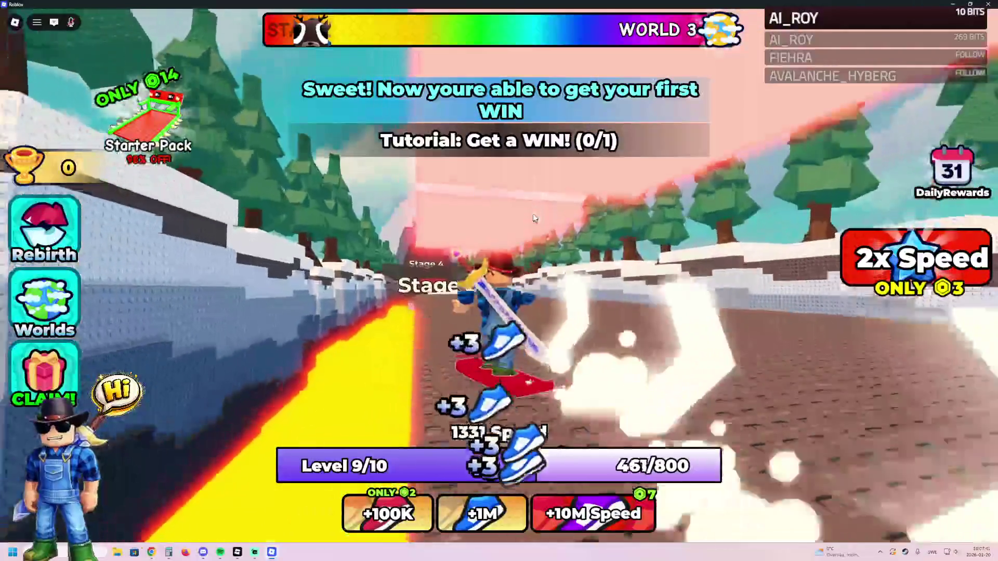
{"action": "key", "text": "w"}
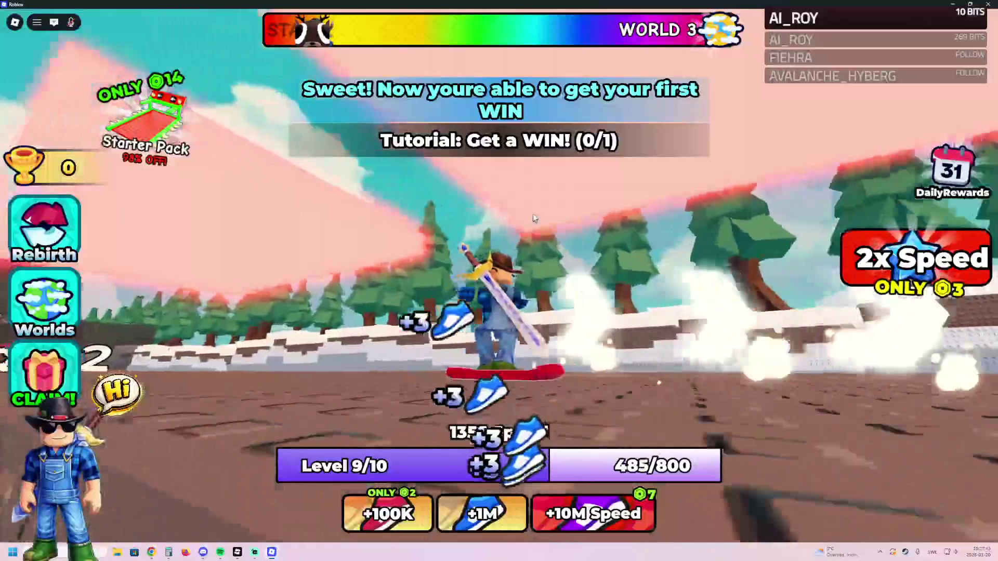
{"action": "key", "text": "w"}
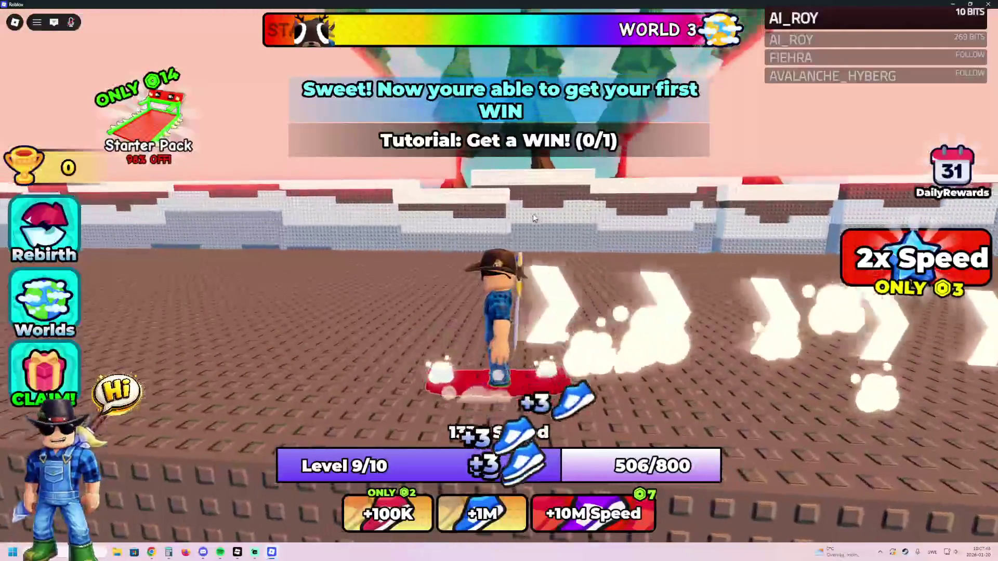
{"action": "key", "text": "w"}
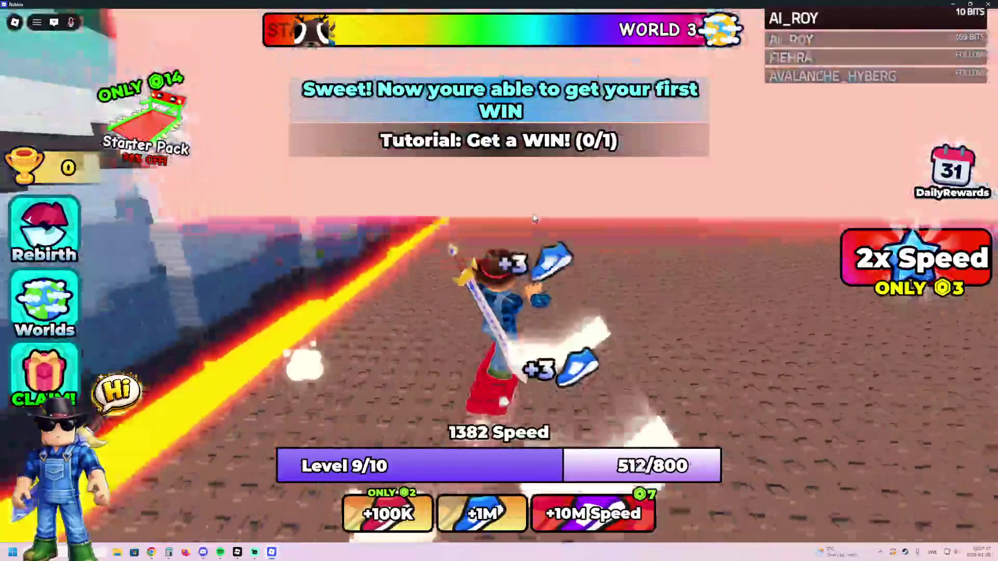
{"action": "key", "text": "w"}
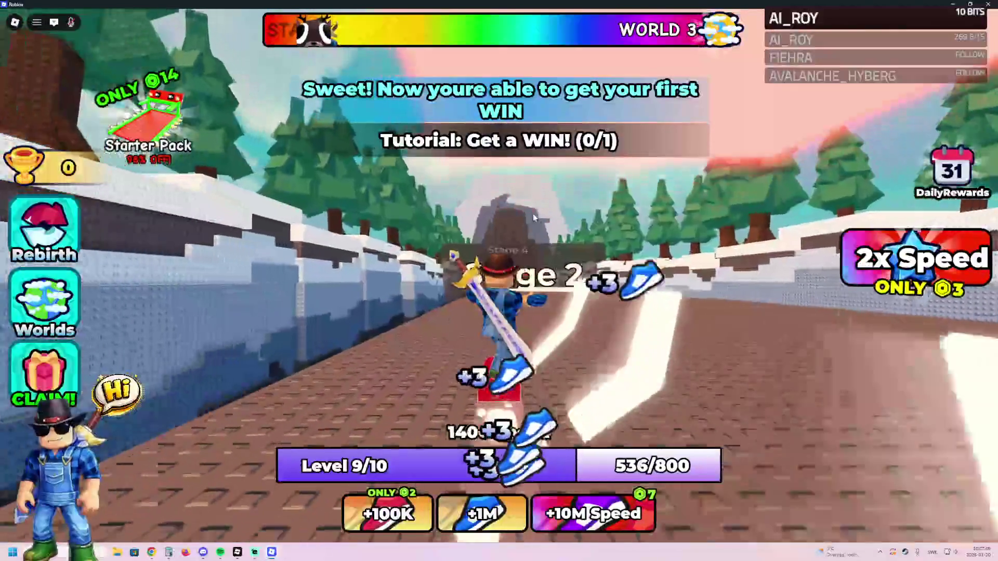
{"action": "key", "text": "w"}
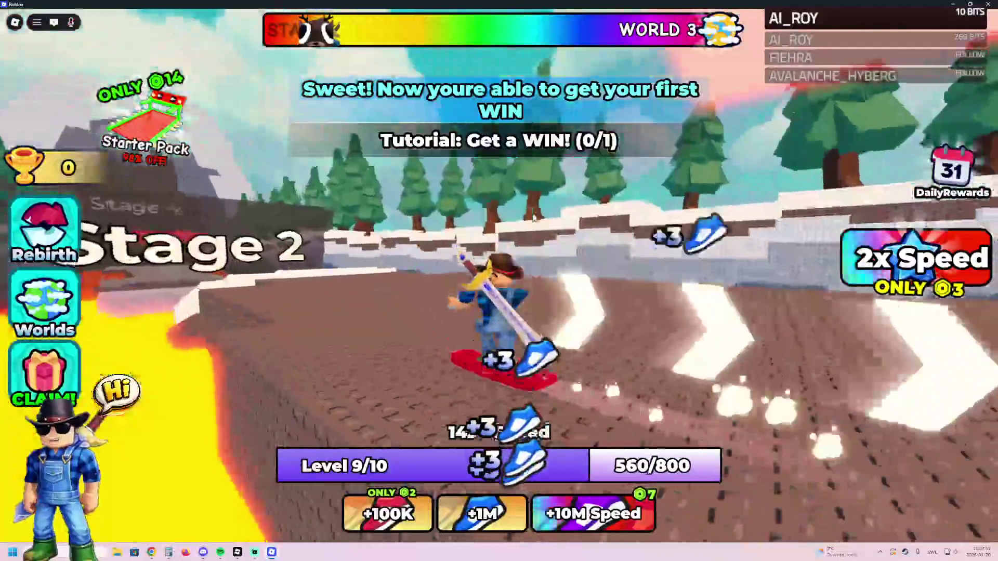
{"action": "key", "text": "w"}
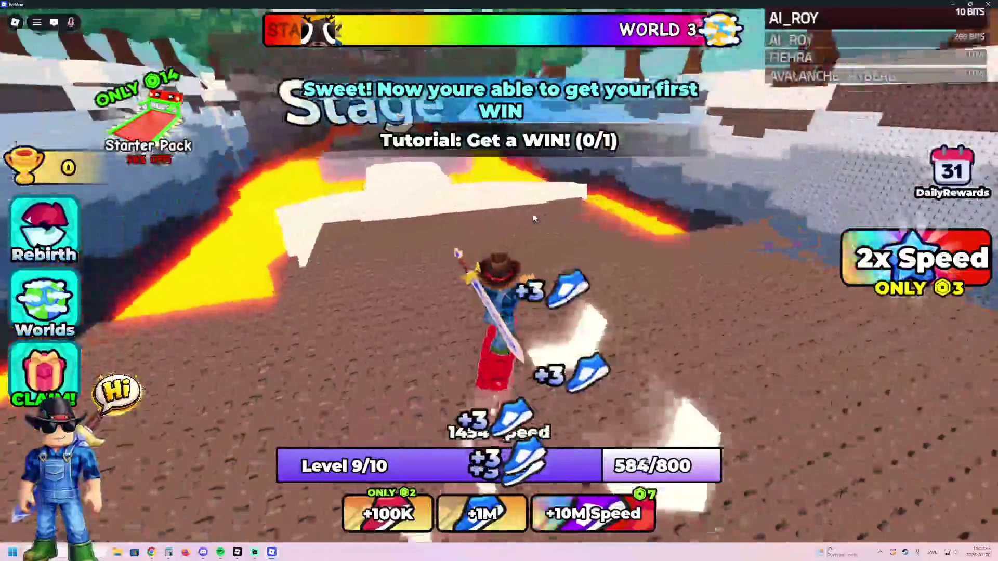
{"action": "key", "text": "w"}
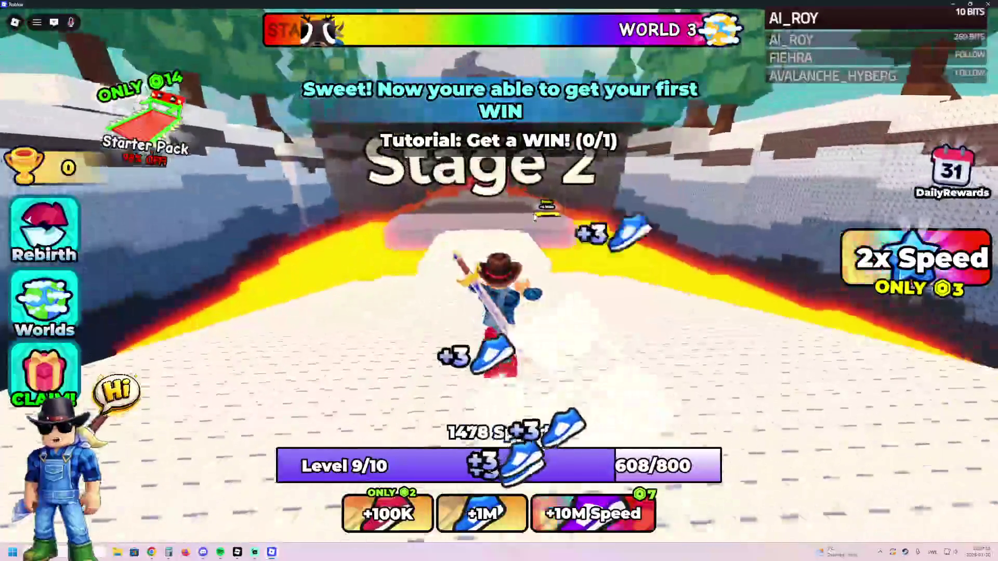
{"action": "key", "text": "w"}
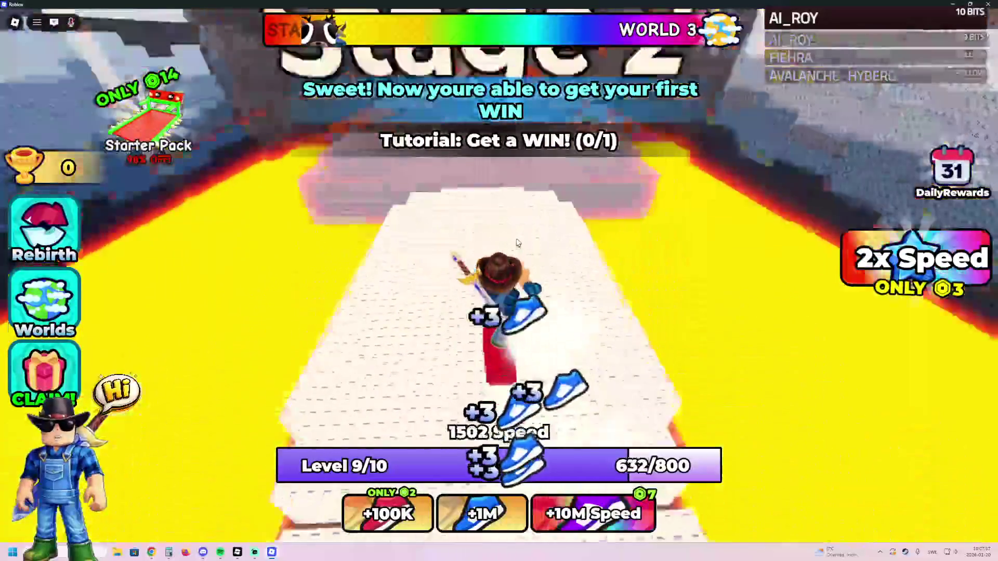
{"action": "key", "text": "w"}
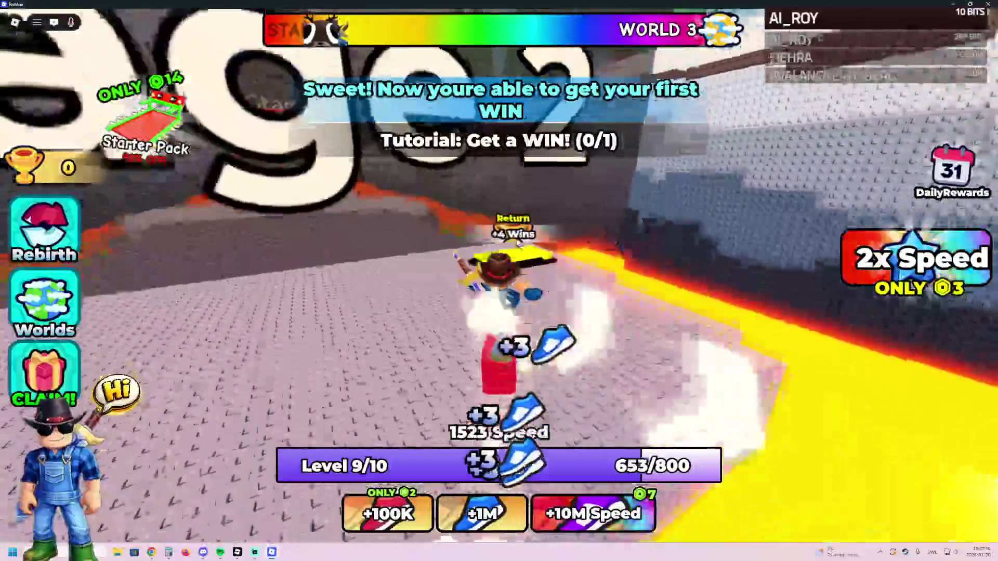
Equip the +2/Speed boost on the yellow pad and run the purple track to Level 10.
{"action": "key", "text": "w"}
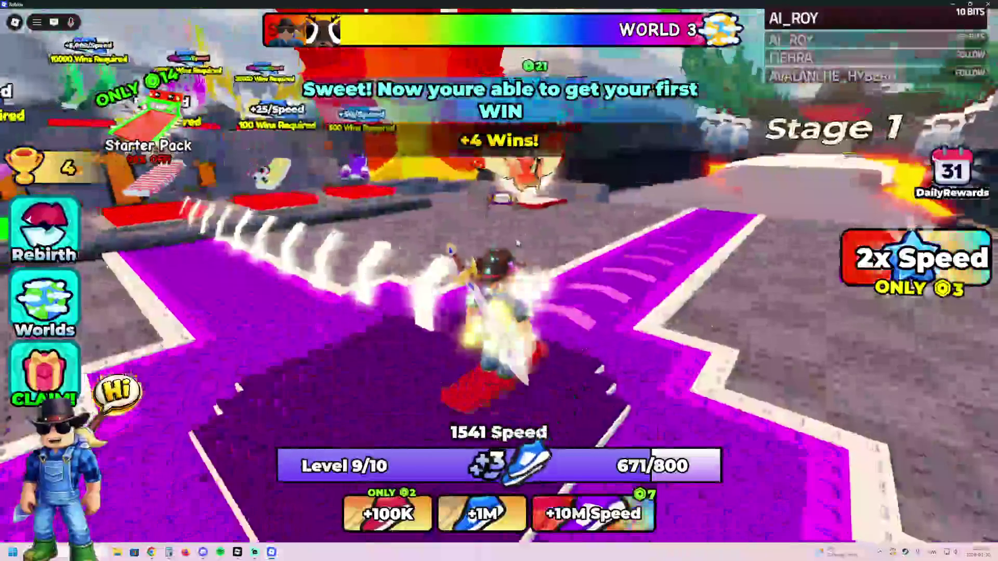
{"action": "key", "text": "w"}
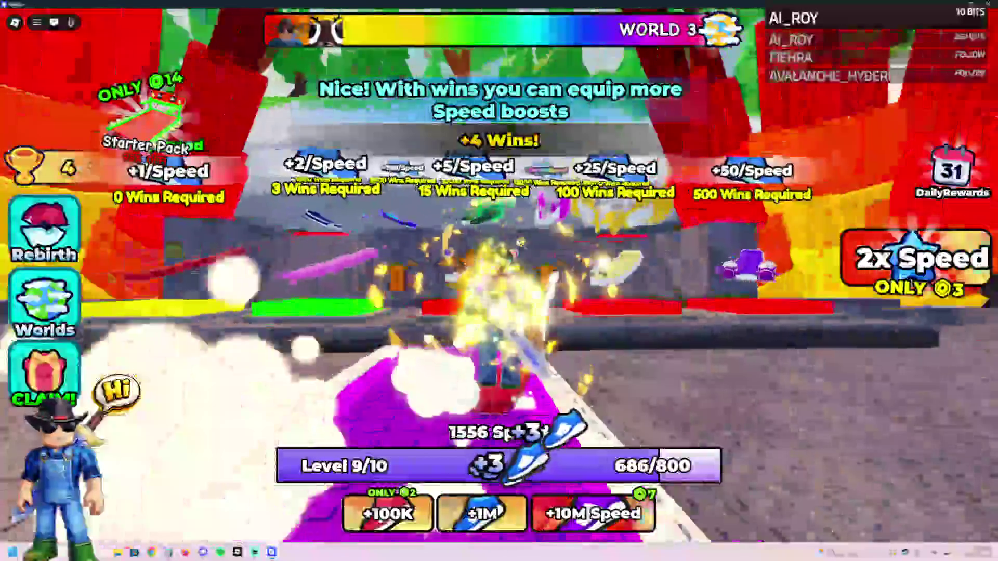
{"action": "key", "text": "w"}
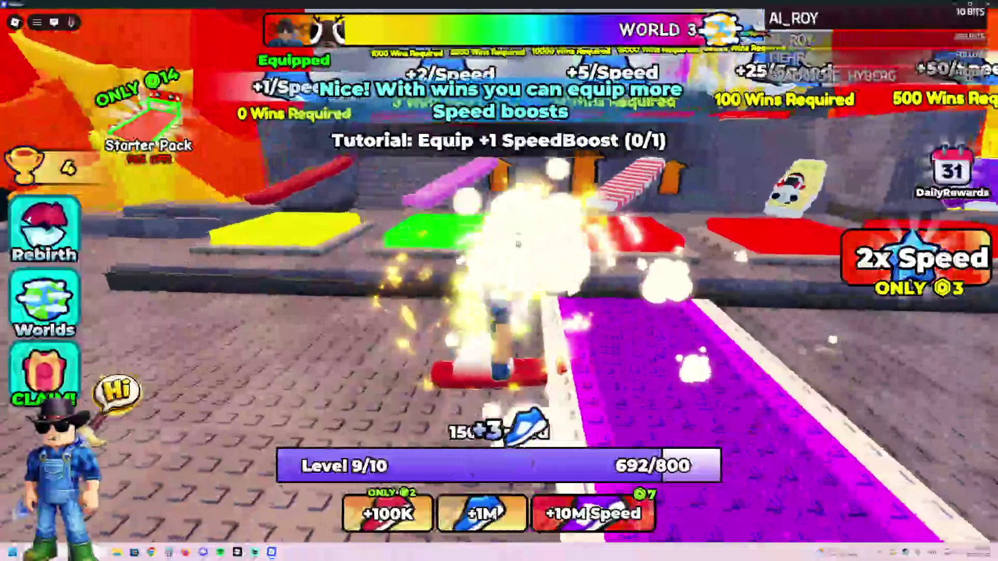
{"action": "key", "text": "s"}
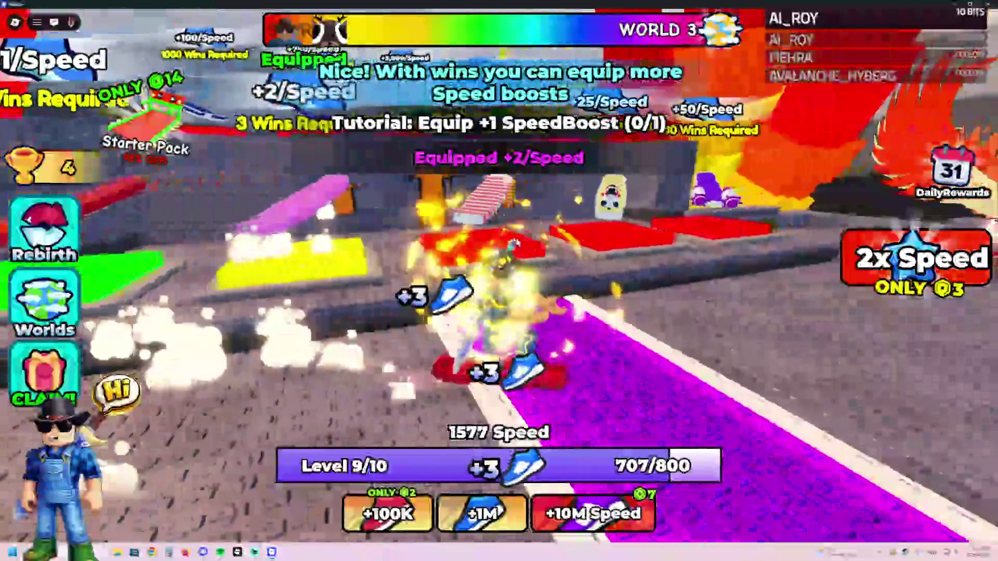
{"action": "key", "text": "w"}
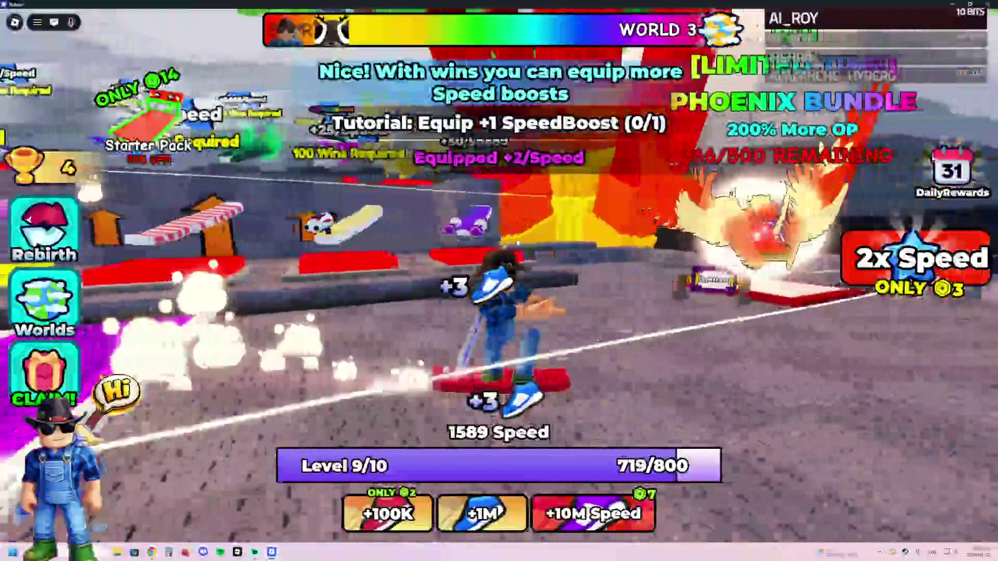
{"action": "key", "text": "w"}
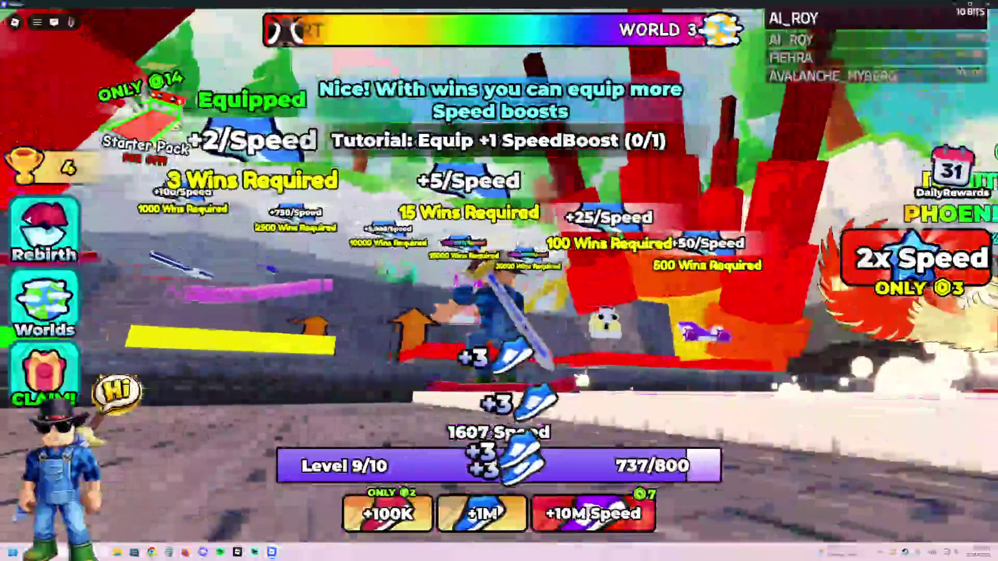
{"action": "key", "text": "s"}
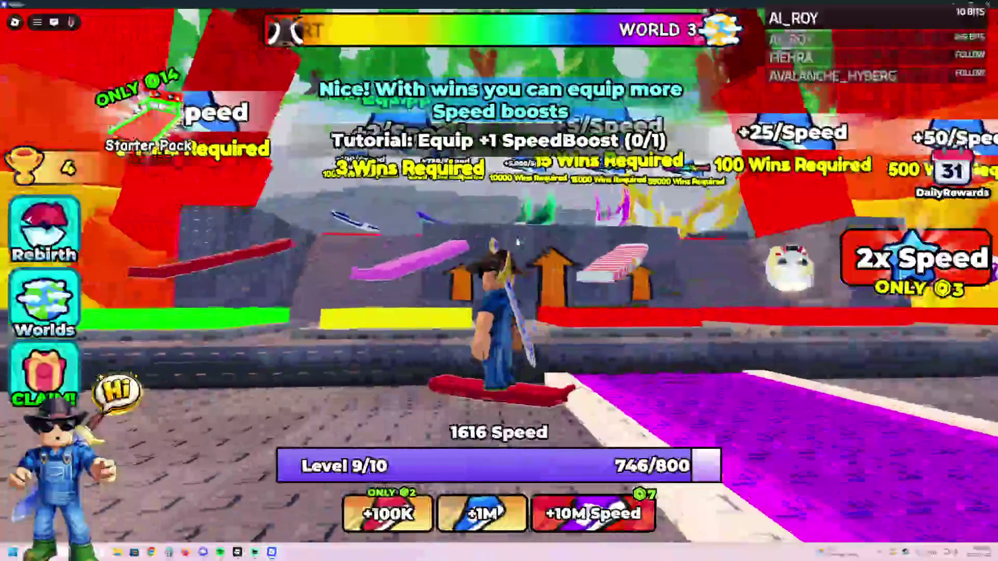
{"action": "key", "text": "w"}
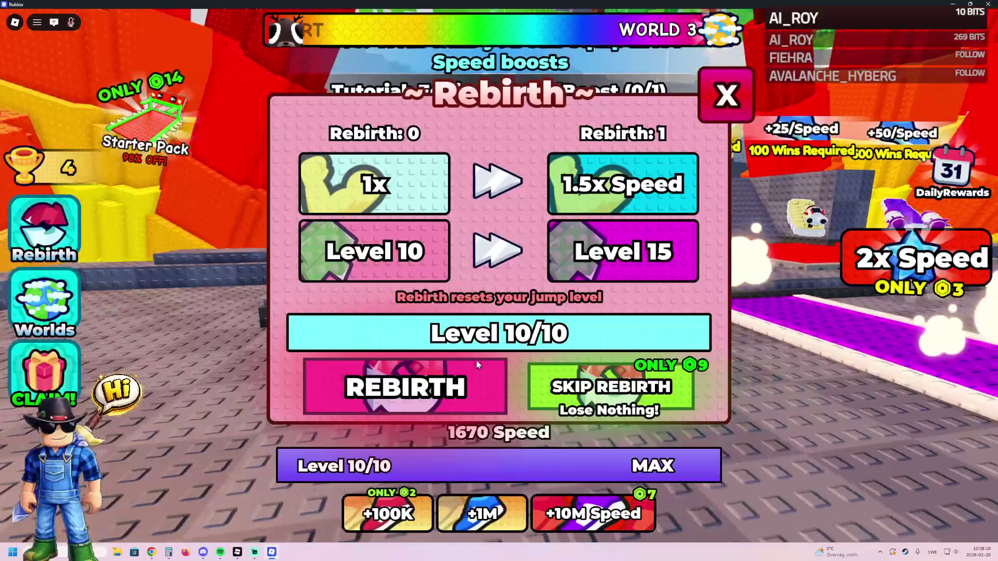
Rebirth the character from 0 to 1 and close the Rebirth panel.
{"action": "left_click", "coordinate": [448, 381]}
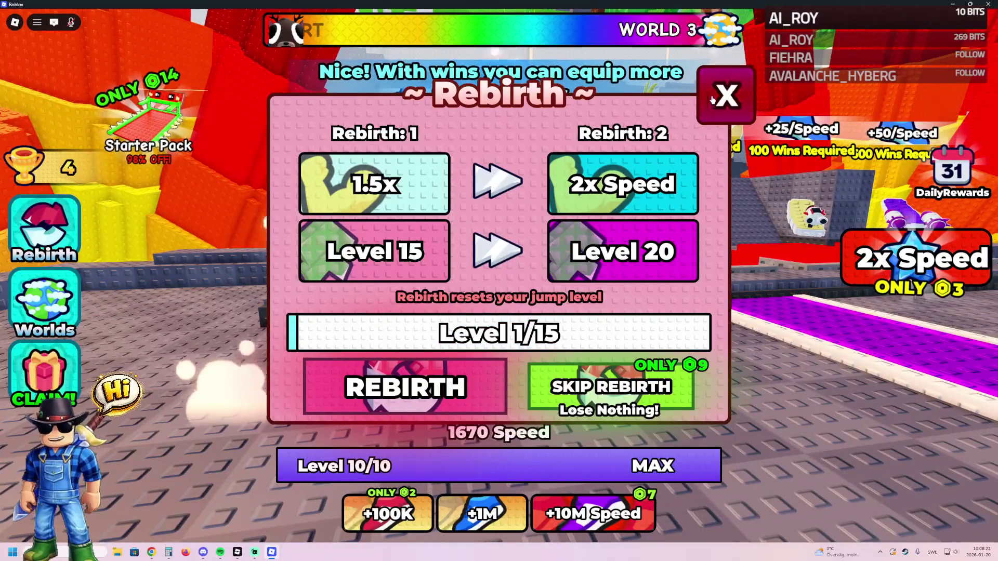
{"action": "left_click", "coordinate": [708, 101]}
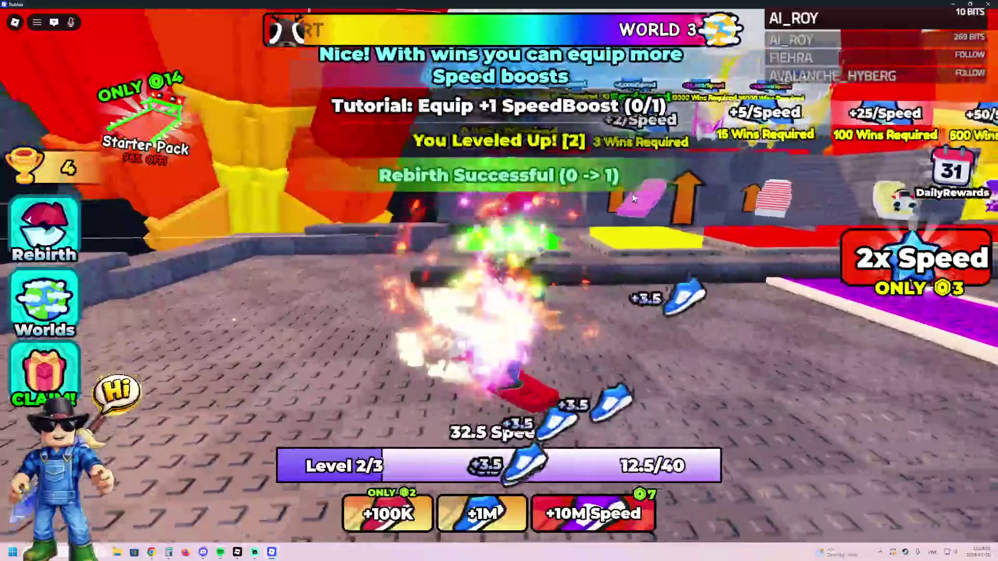
Run along the purple track to the start gate, completing the tutorial.
{"action": "key", "text": "w"}
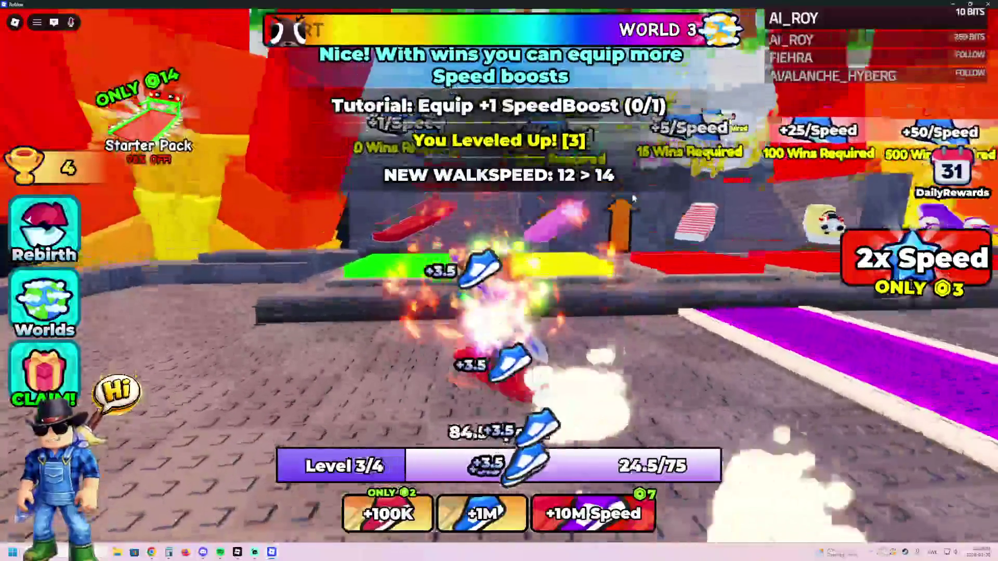
{"action": "key", "text": "w"}
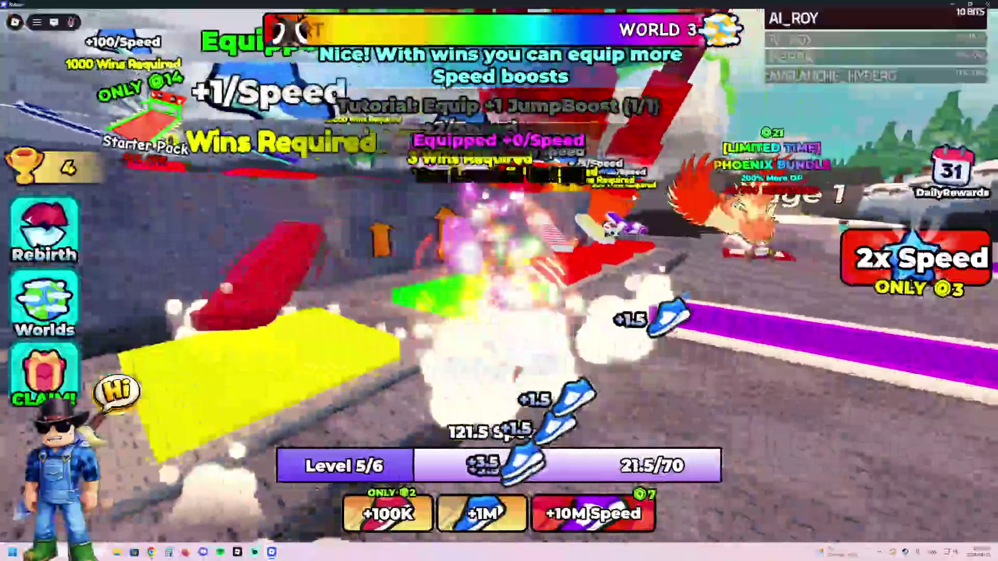
{"action": "key", "text": "w"}
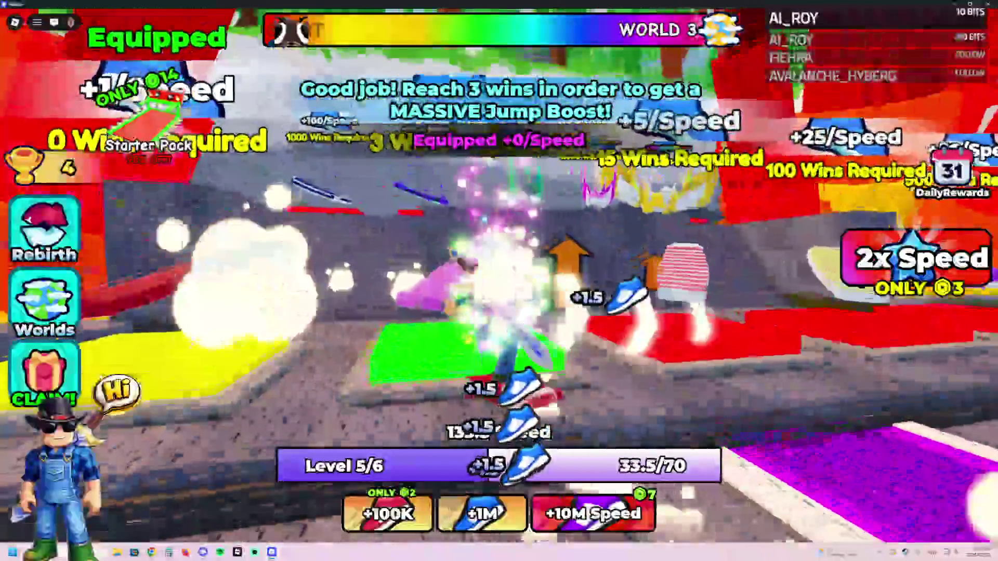
{"action": "key", "text": "w"}
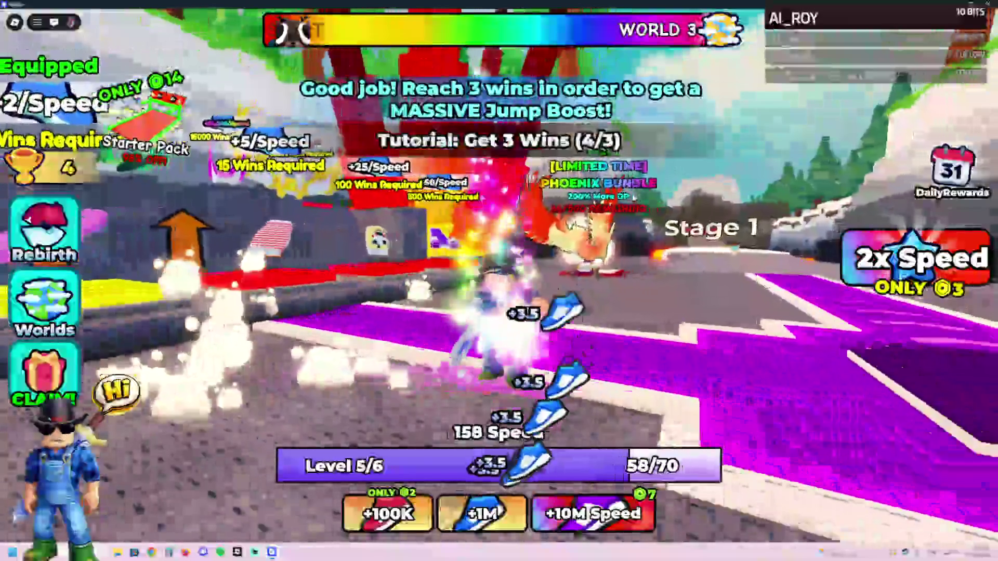
{"action": "key", "text": "w"}
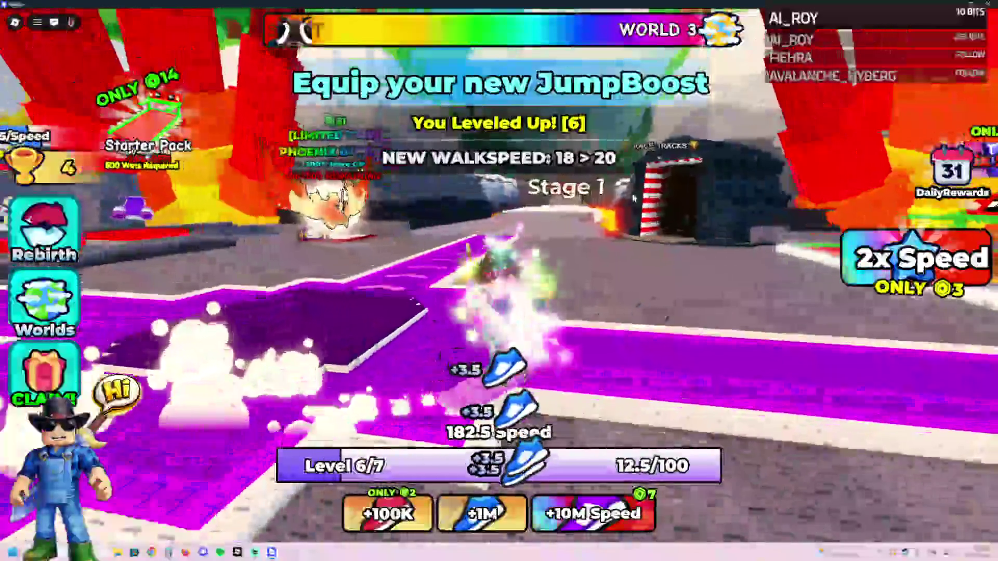
{"action": "key", "text": "w"}
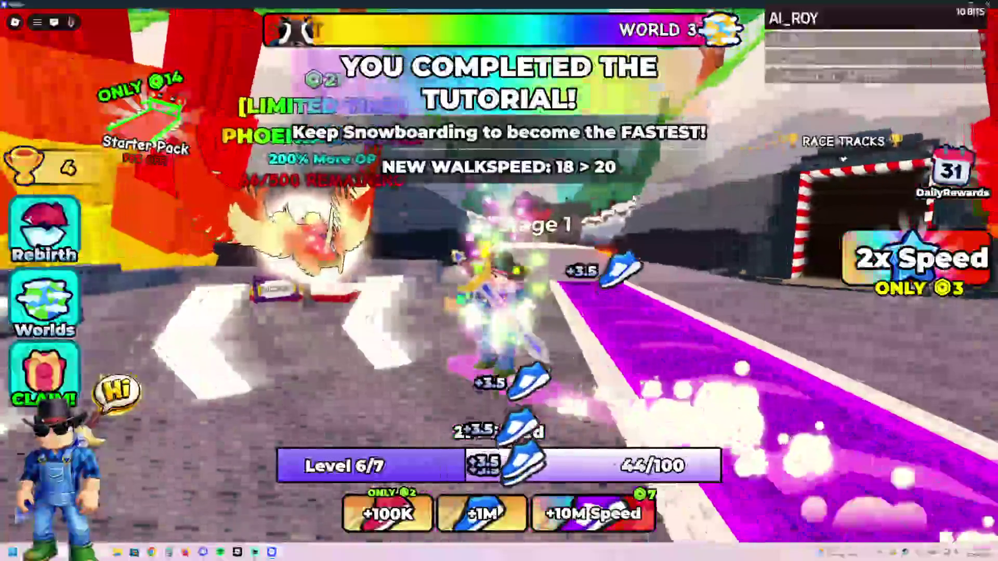
{"action": "key", "text": "w"}
{"action": "key", "text": "w"}
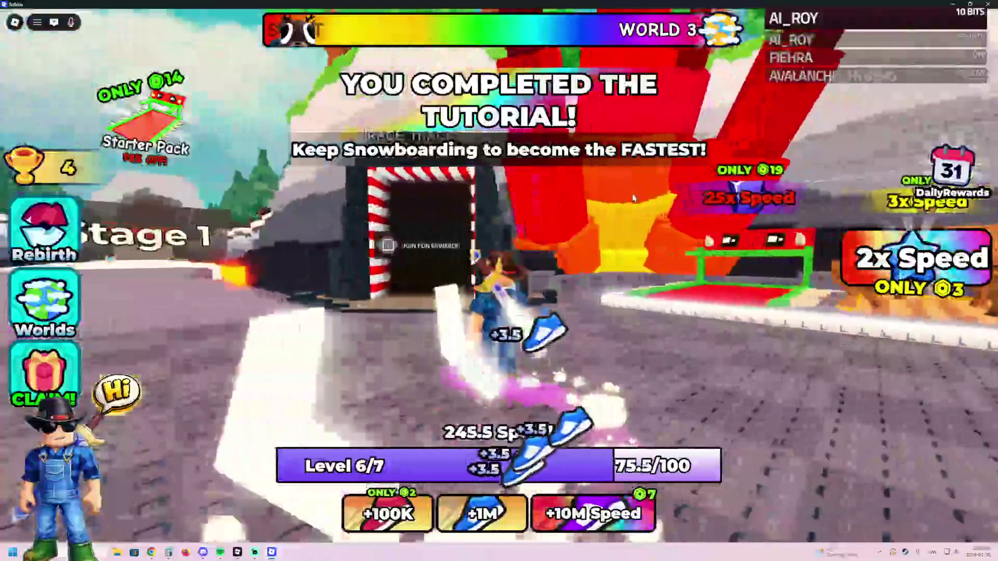
{"action": "key", "text": "w"}
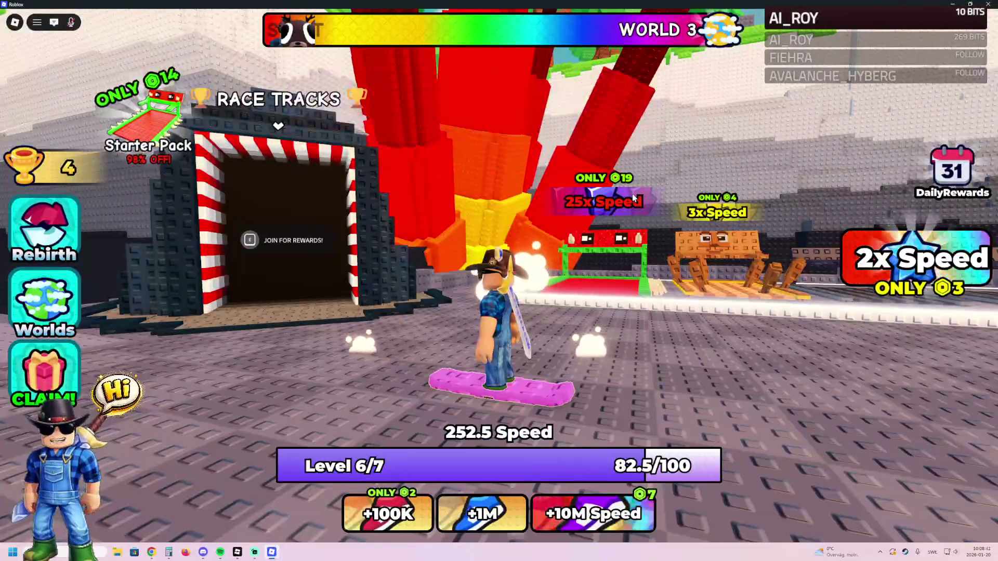
Turn toward the start gates and move onto a treadmill, reaching Level 8 at 480 Speed.
{"action": "key", "text": "w"}
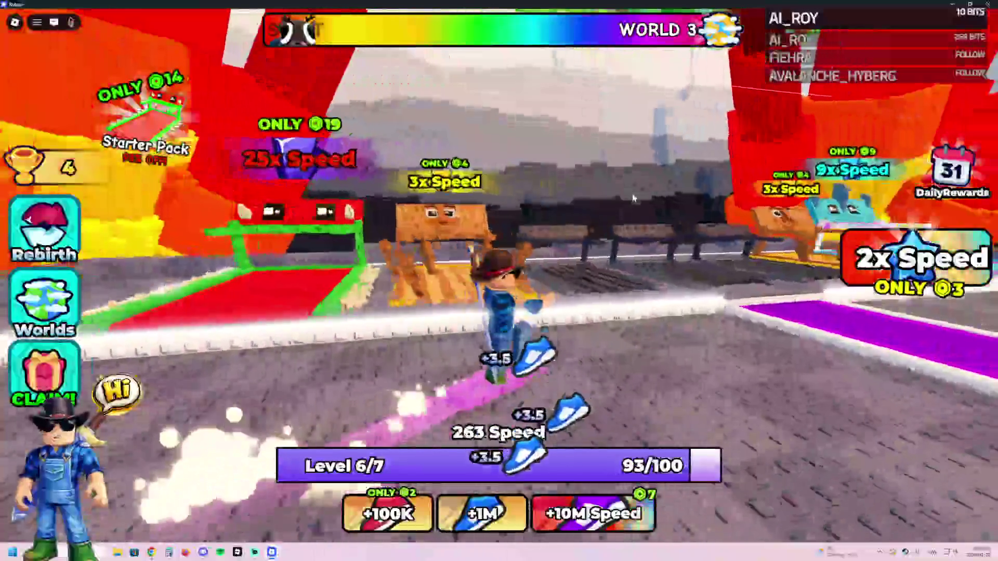
{"action": "key", "text": "w"}
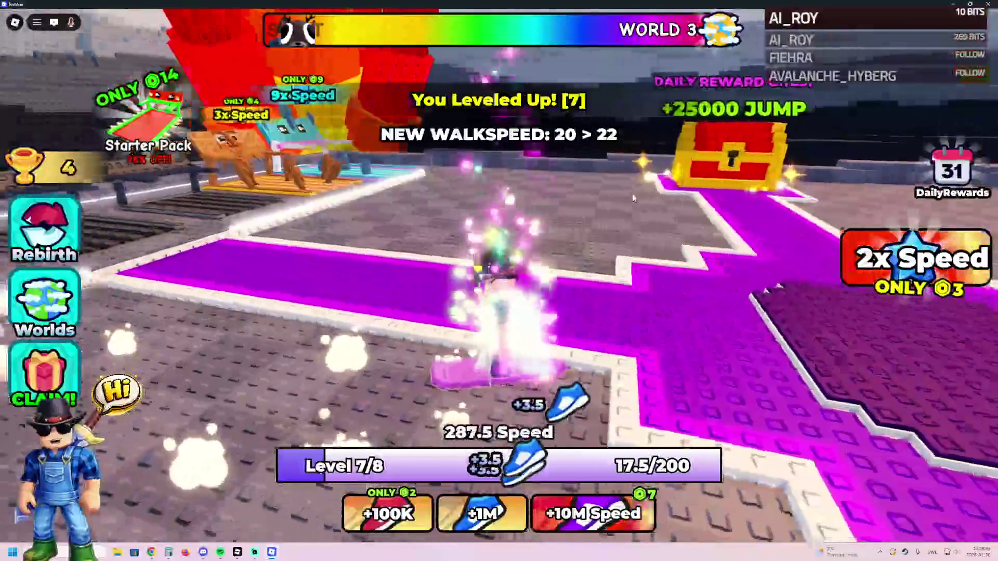
{"action": "key", "text": "w"}
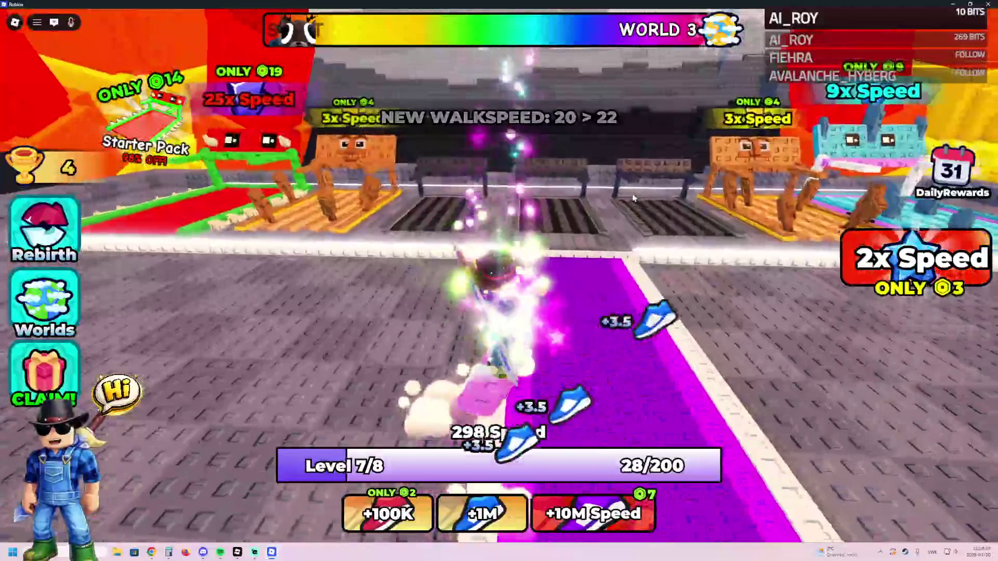
{"action": "key", "text": "w"}
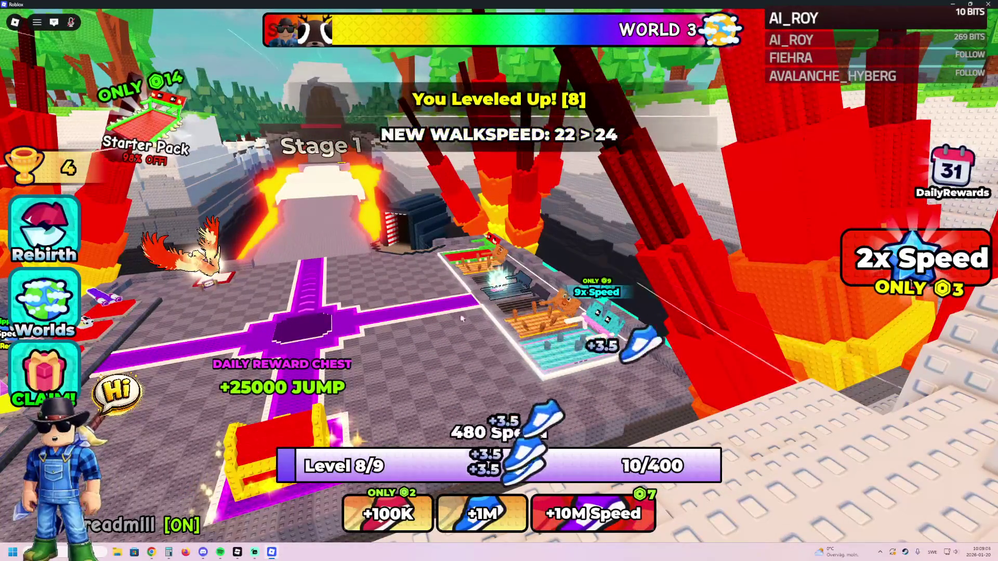
Adjust the camera zoom while treadmill training lifts the avatar to Level 9 at 1246.5 Speed.
{"action": "scroll", "coordinate": [425, 351], "scroll_direction": "up", "scroll_amount": 3}
{"action": "scroll", "coordinate": [454, 313], "scroll_direction": "up", "scroll_amount": 2}
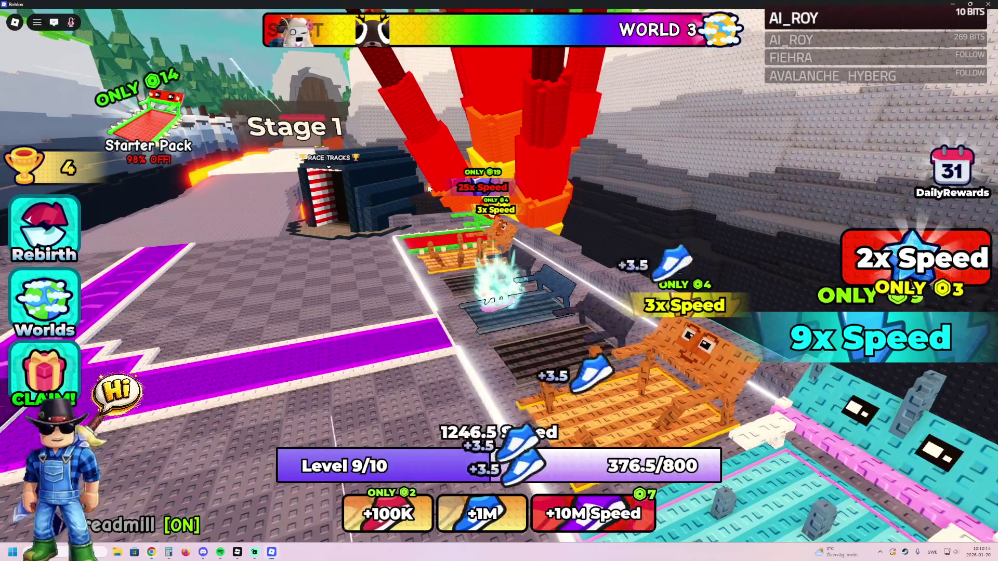
Step off the treadmill and head toward the Stage 1 track.
{"action": "key", "text": "a"}
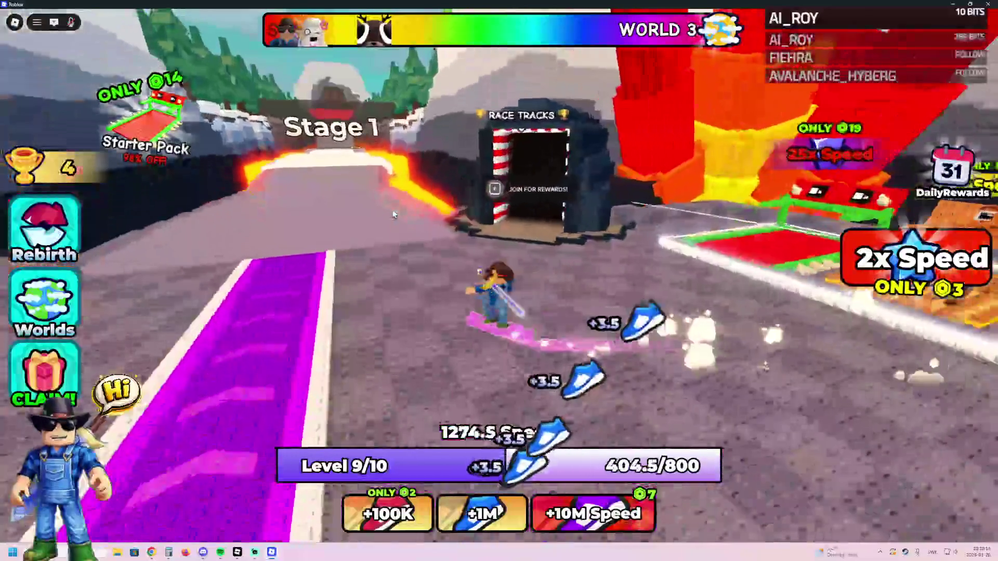
{"action": "key", "text": "w"}
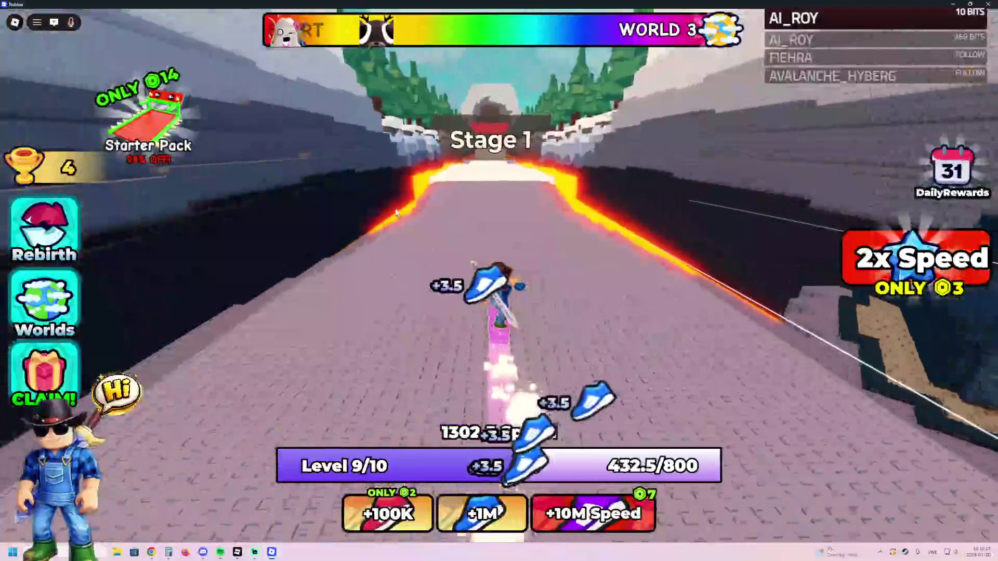
Run down the Stage 1 track across the white platform, past the +1 Win pad.
{"action": "key", "text": "w"}
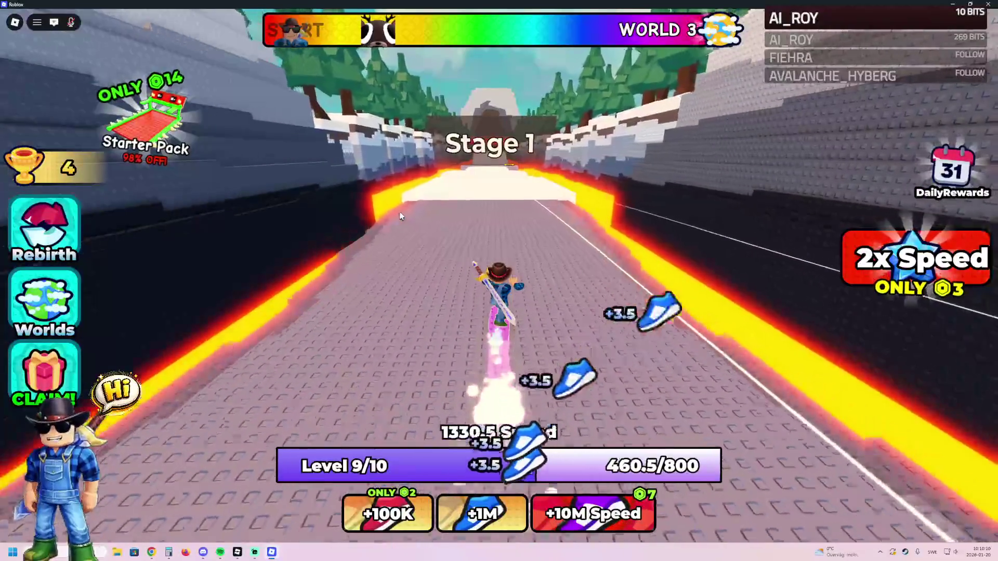
{"action": "key", "text": "w"}
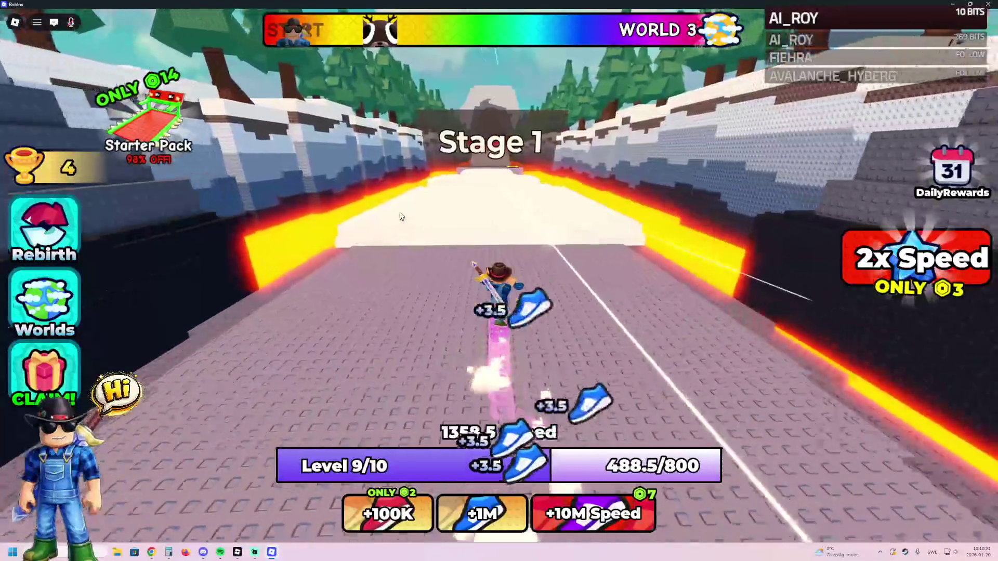
{"action": "key", "text": "w"}
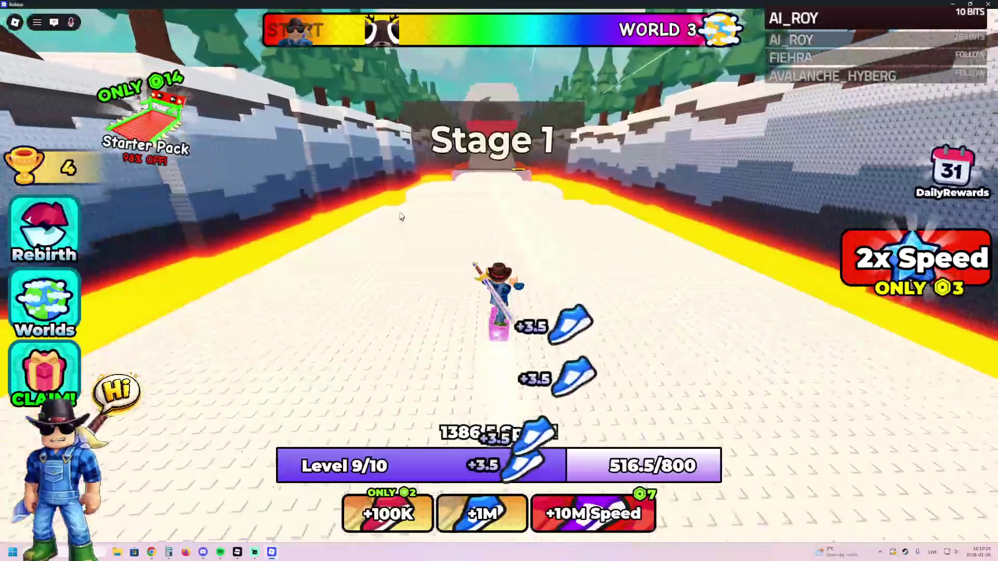
{"action": "key", "text": "w"}
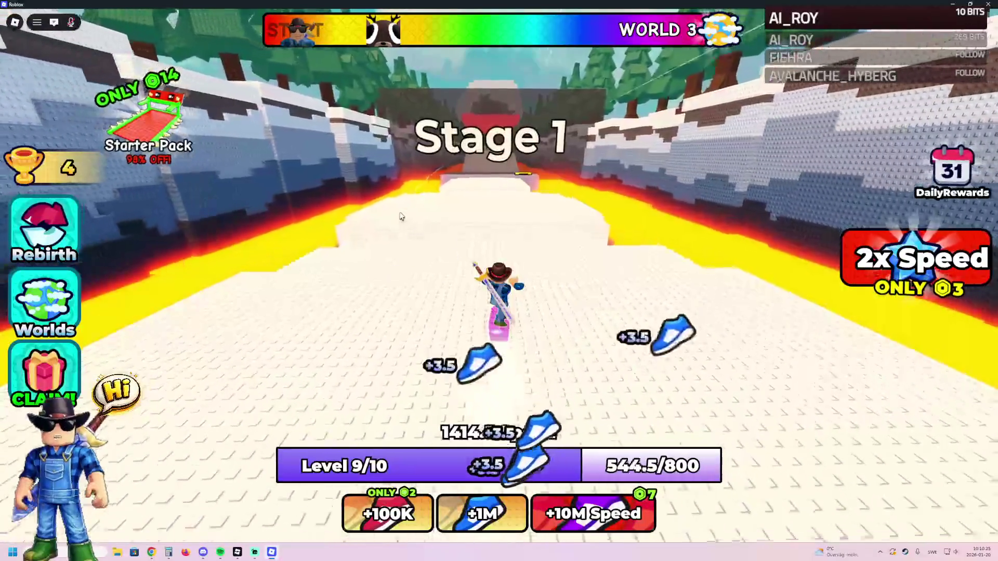
{"action": "key", "text": "w"}
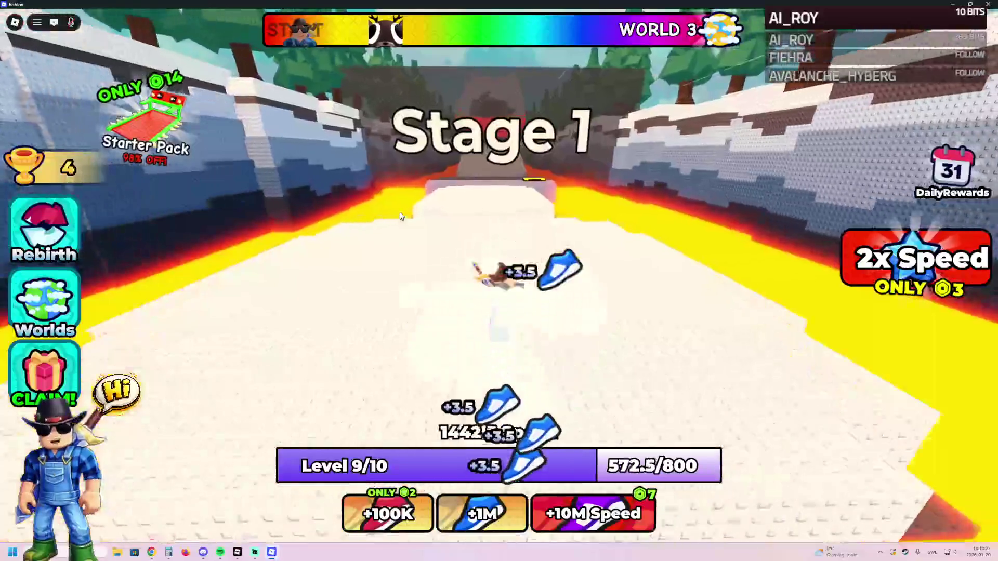
{"action": "key", "text": "w"}
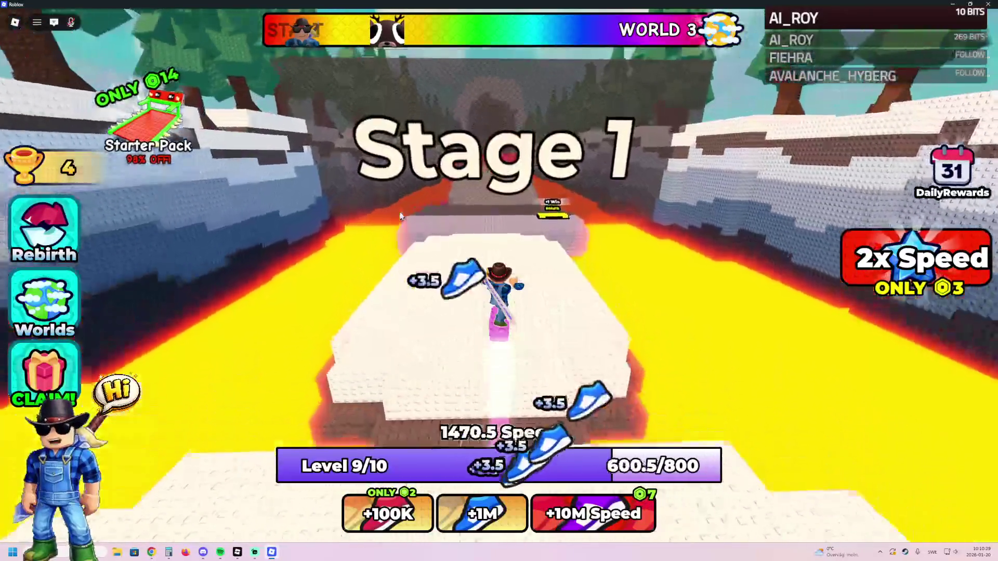
{"action": "key", "text": "w"}
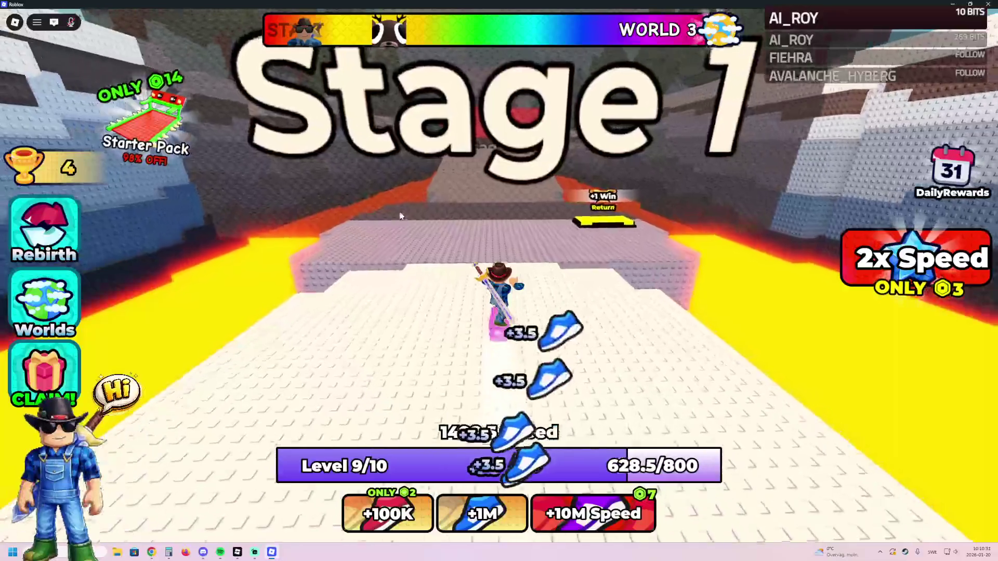
{"action": "key", "text": "w"}
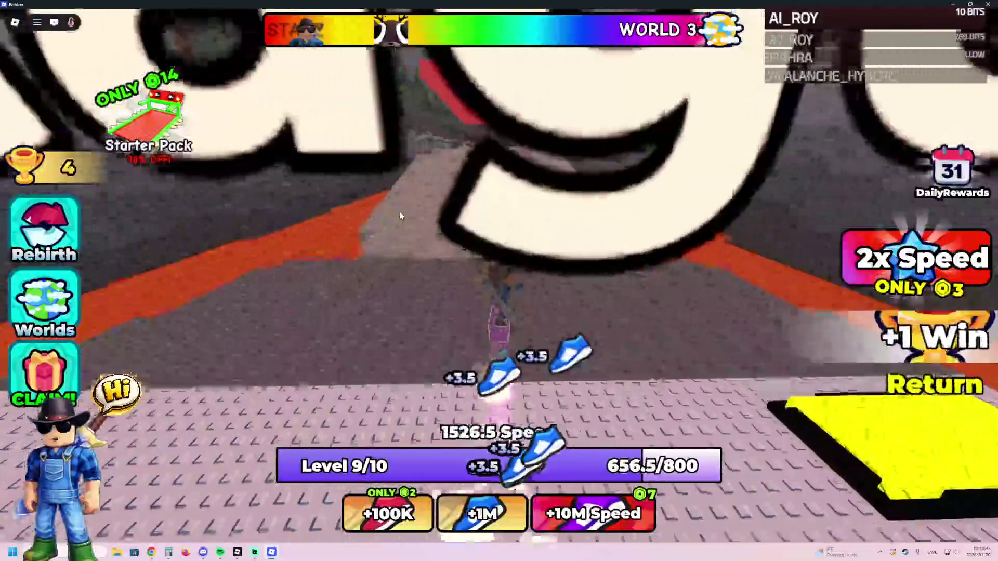
{"action": "key", "text": "w"}
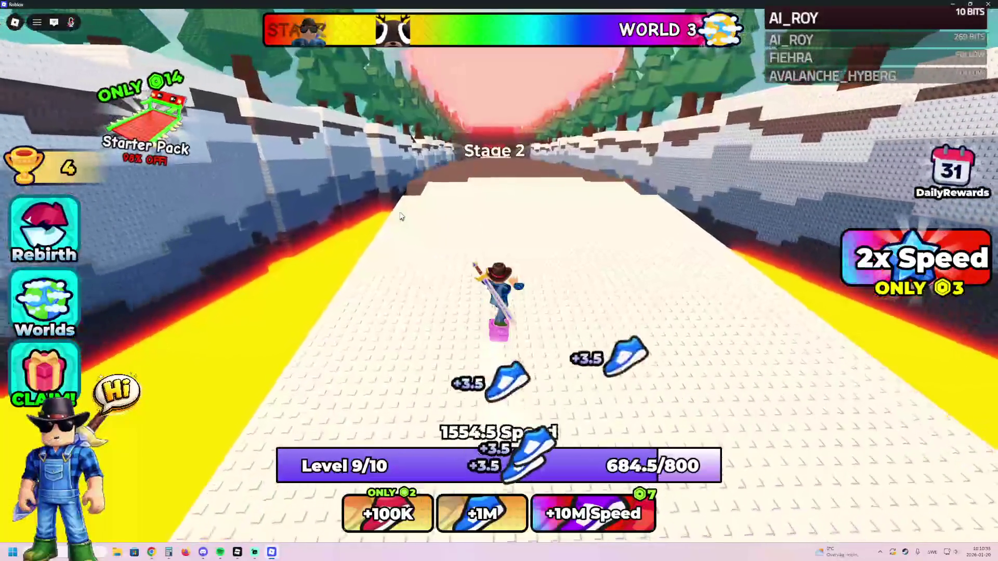
Run the brown Stage 2 track, reaching Level 10, and pass the Stage 2 gate.
{"action": "key", "text": "w"}
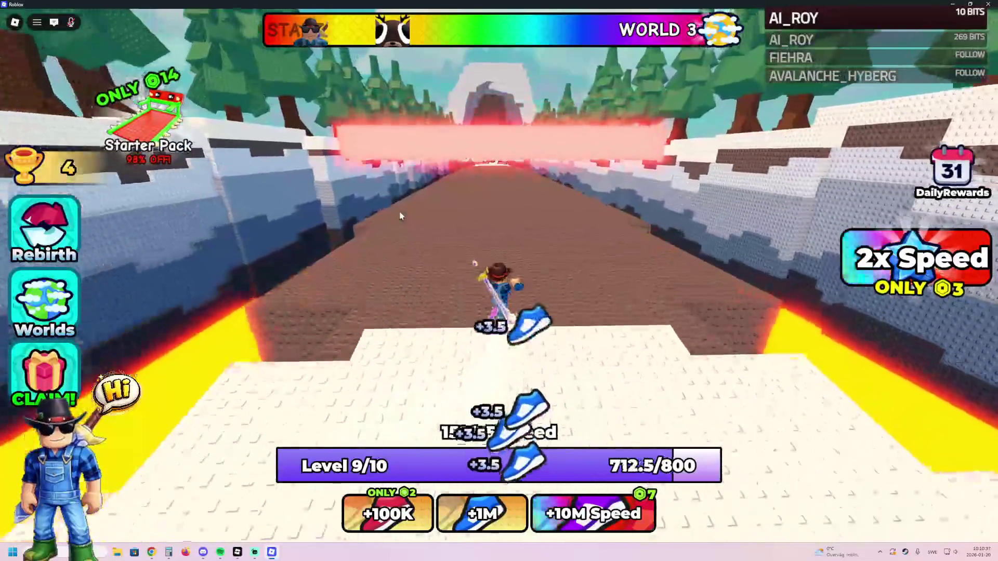
{"action": "key", "text": "w"}
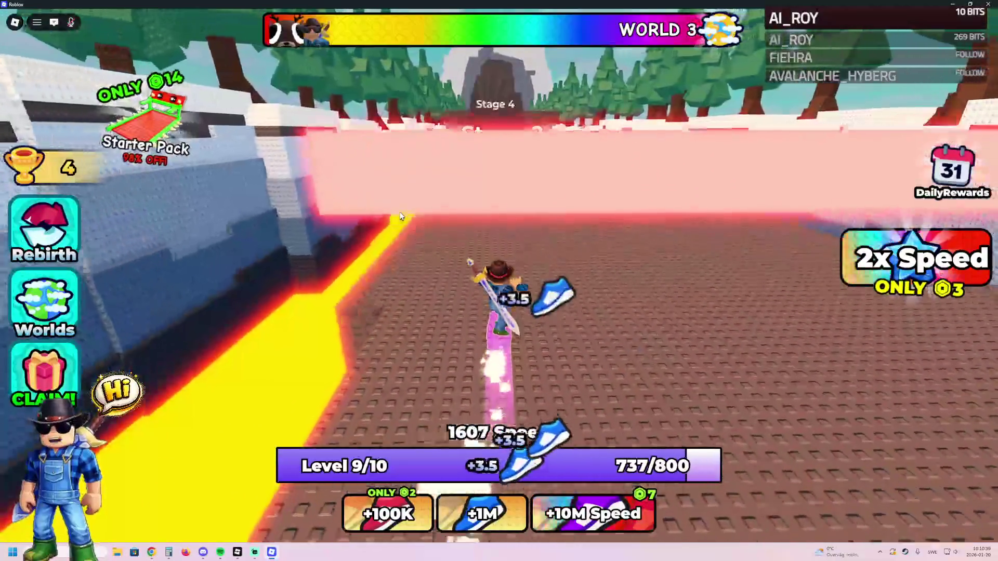
{"action": "key", "text": "w"}
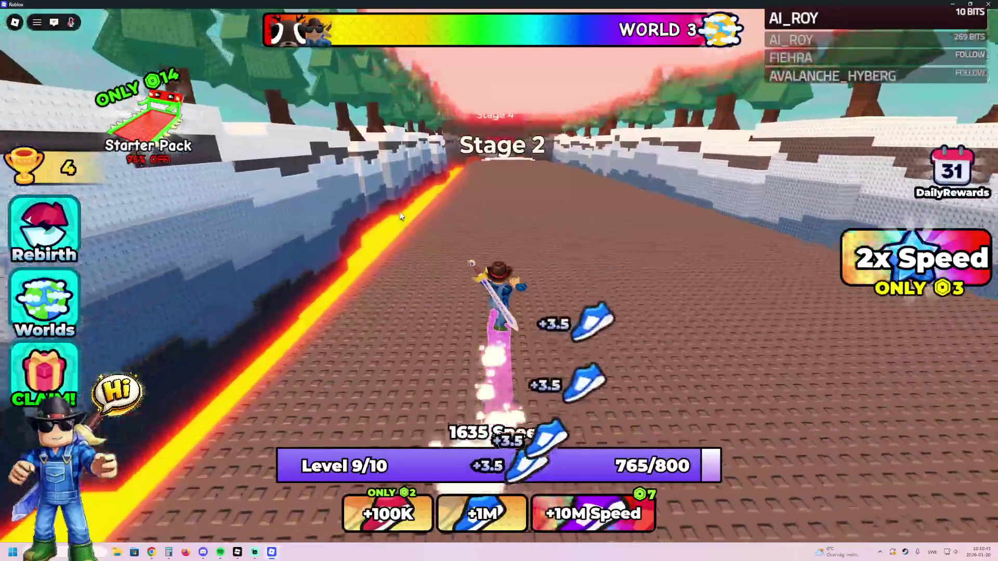
{"action": "key", "text": "w"}
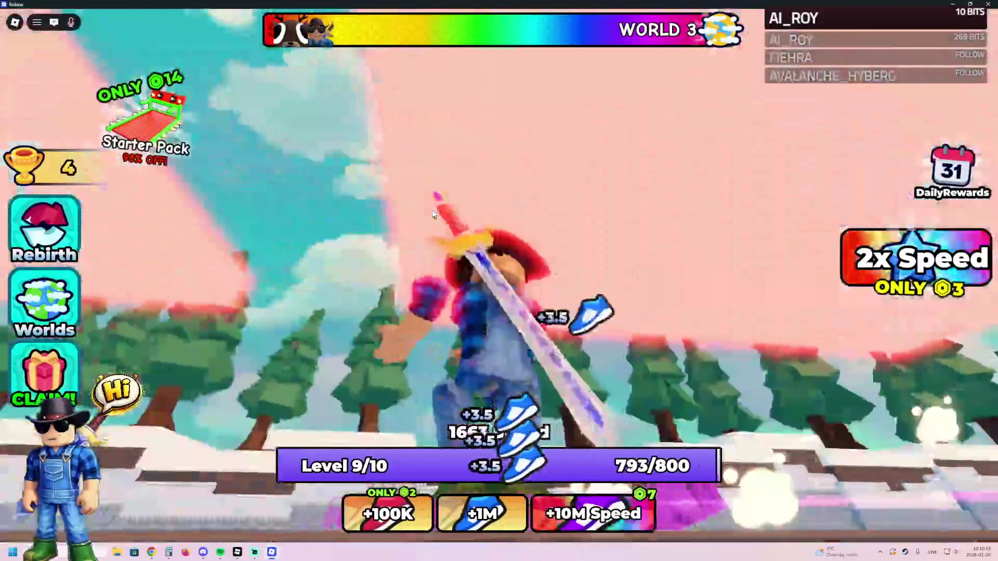
{"action": "key", "text": "w"}
{"action": "key", "text": "w"}
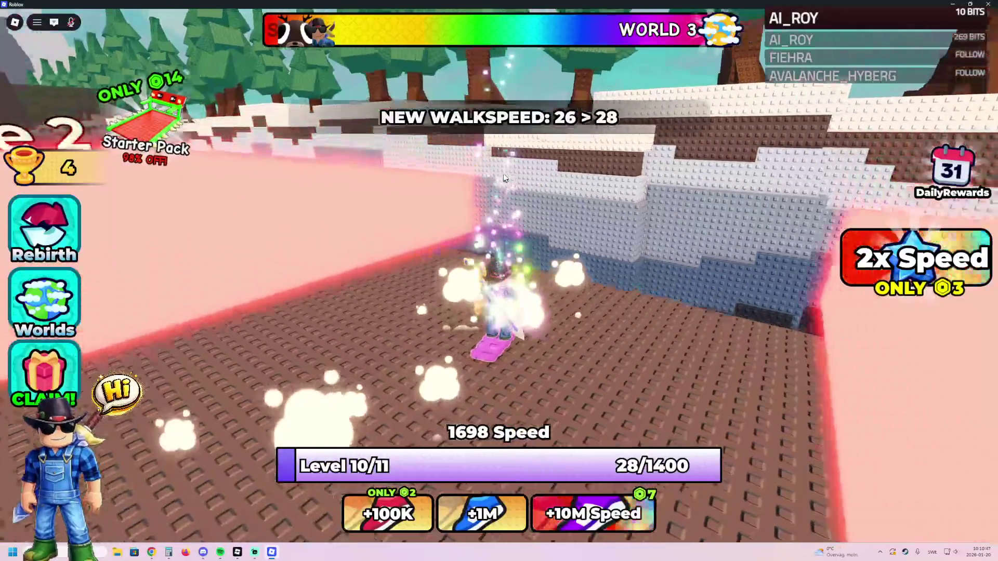
{"action": "key", "text": "w"}
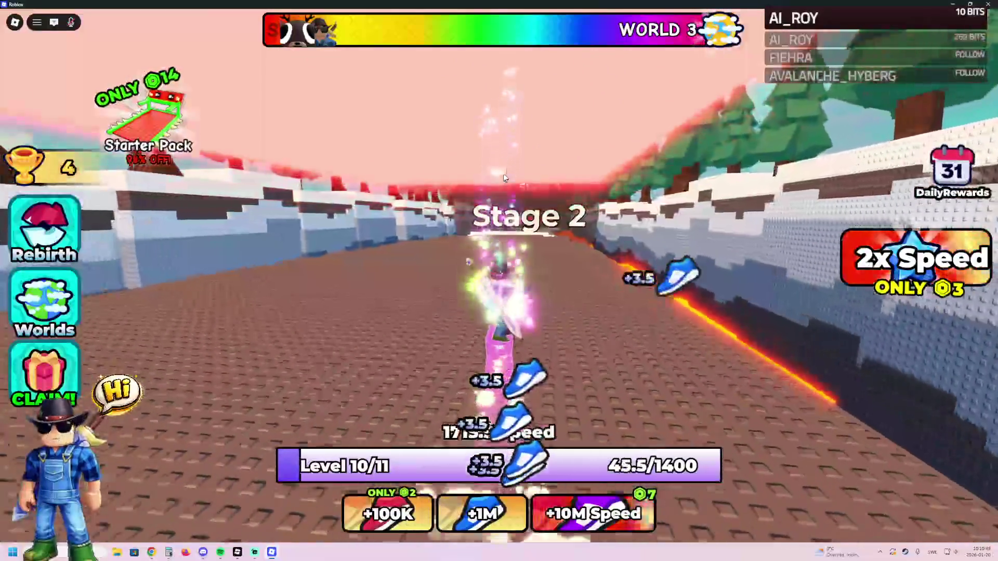
{"action": "key", "text": "w"}
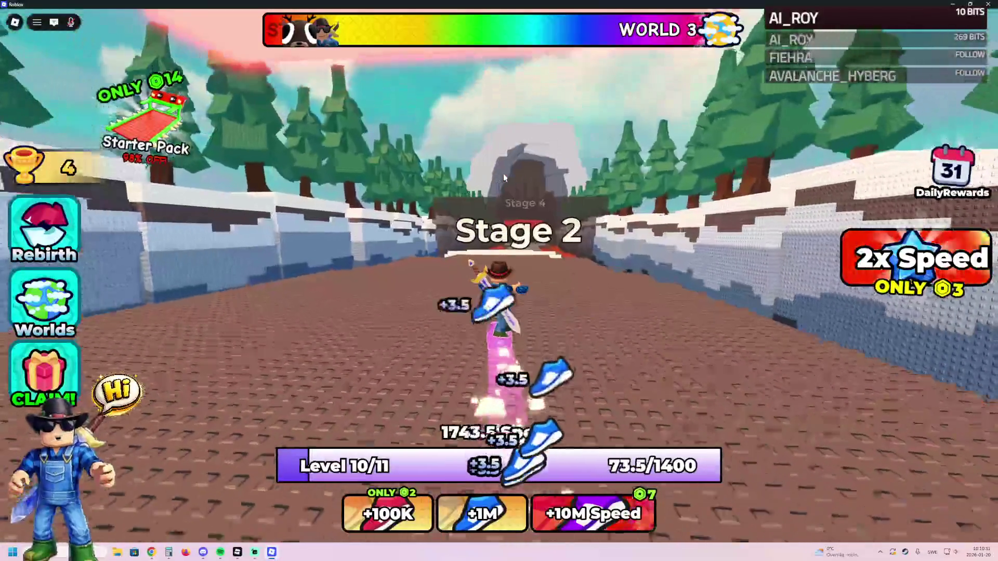
{"action": "key", "text": "w"}
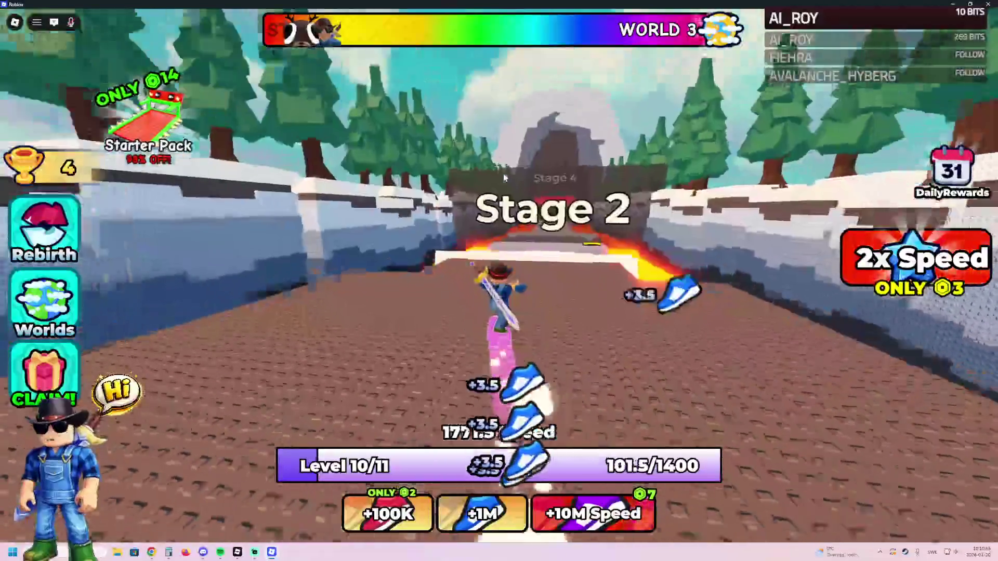
{"action": "key", "text": "w"}
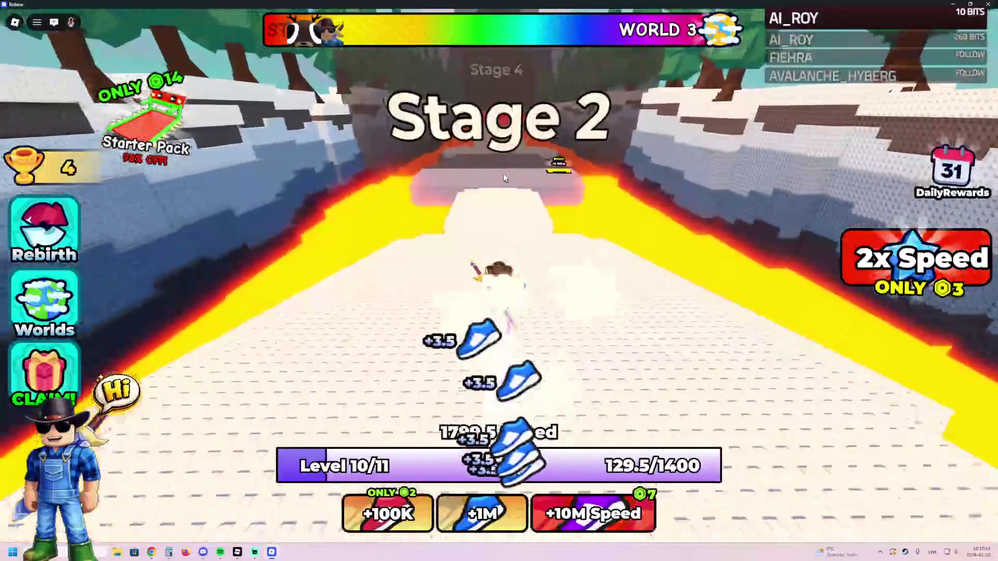
Run past the Stage 4 gate and along the snowy wall toward the Stage 5 lava path.
{"action": "key", "text": "w"}
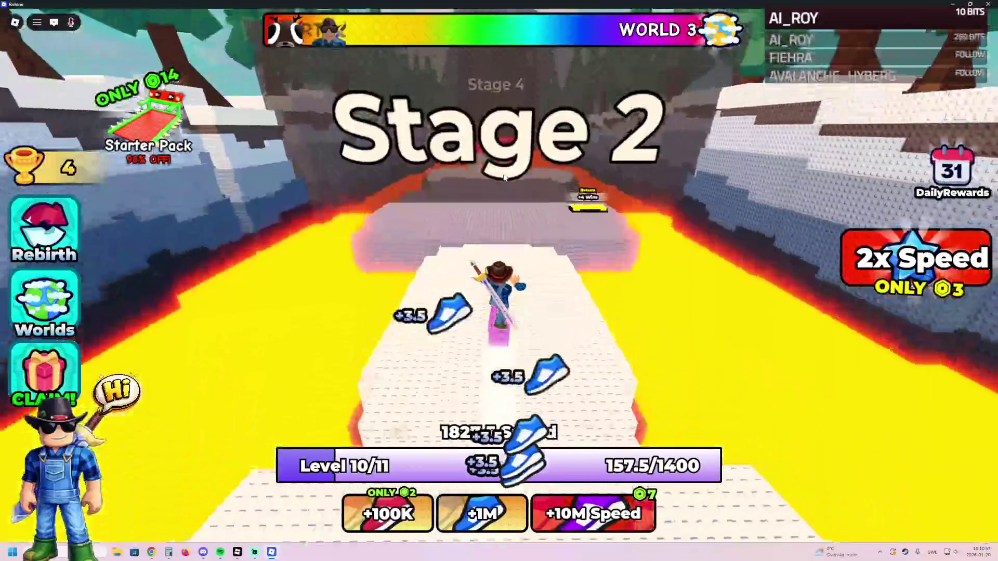
{"action": "key", "text": "w"}
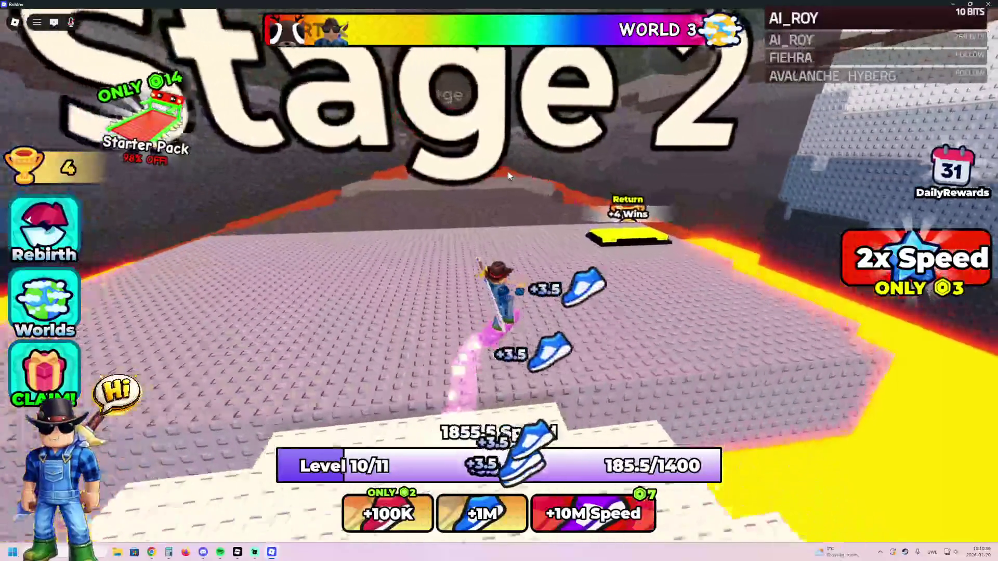
{"action": "key", "text": "w"}
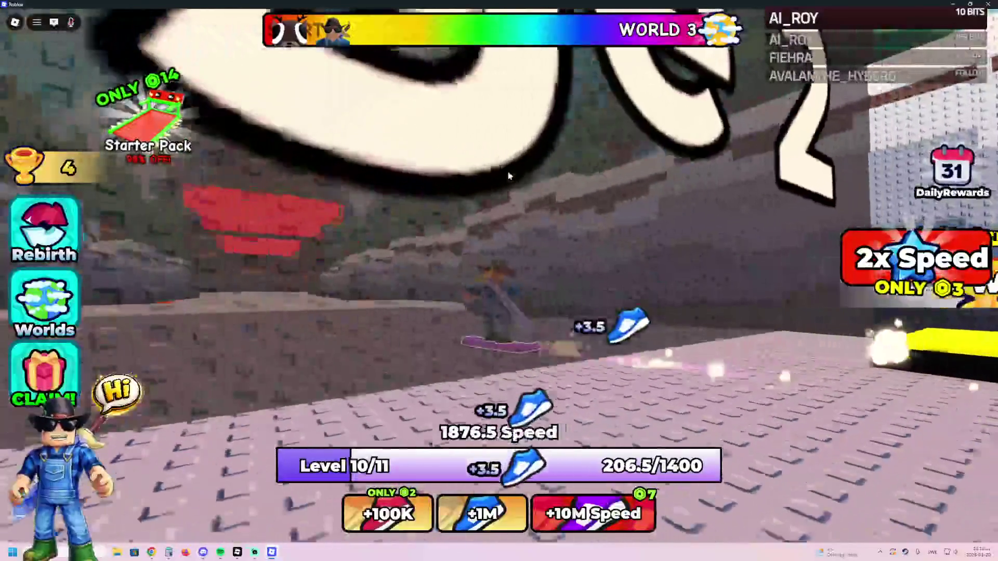
{"action": "key", "text": "w"}
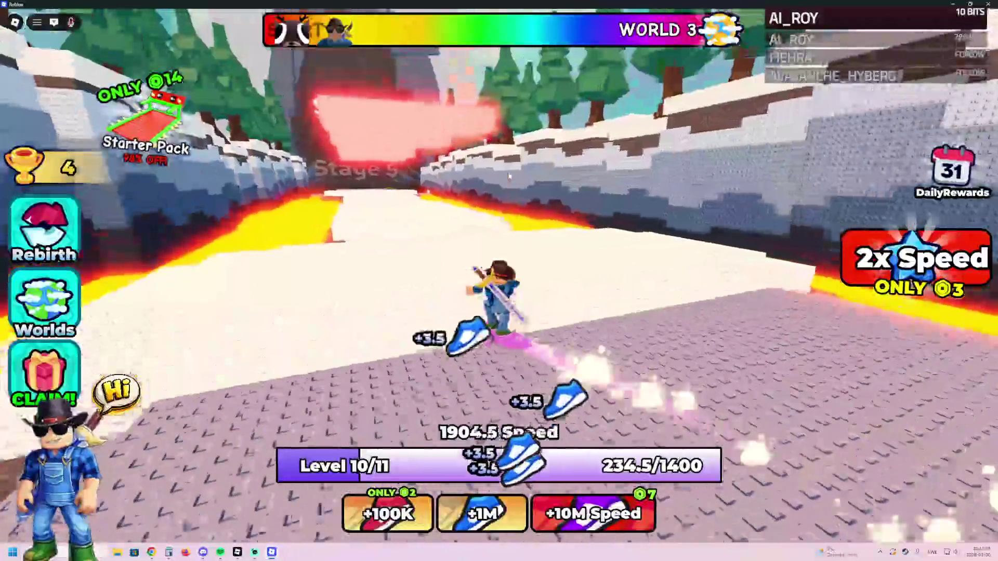
{"action": "key", "text": "w"}
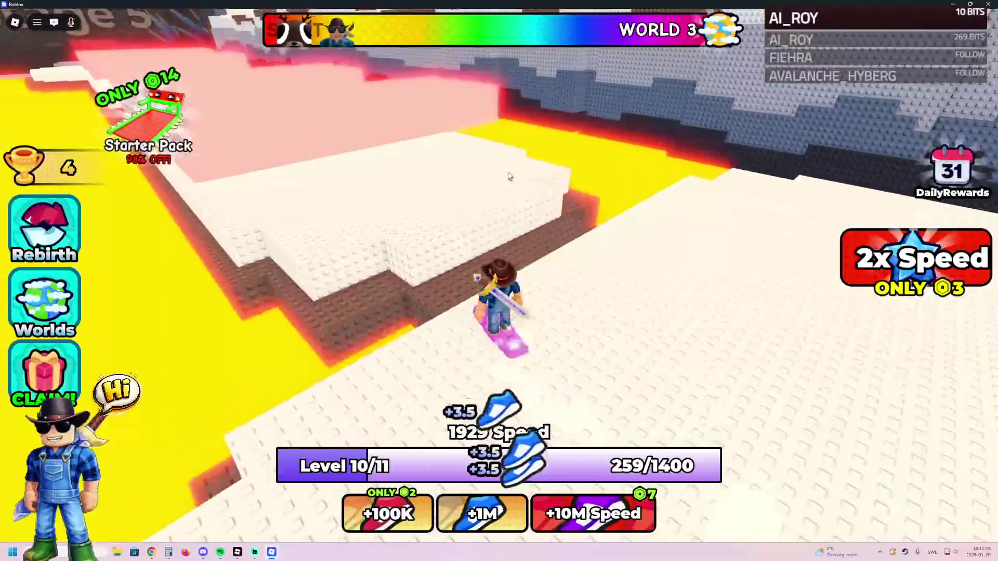
{"action": "key", "text": "w"}
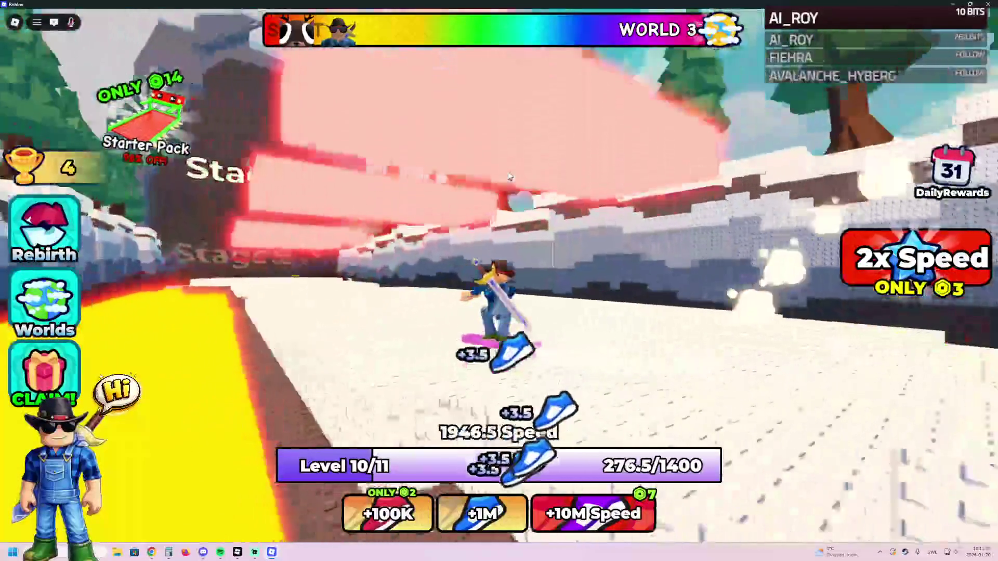
{"action": "key", "text": "w"}
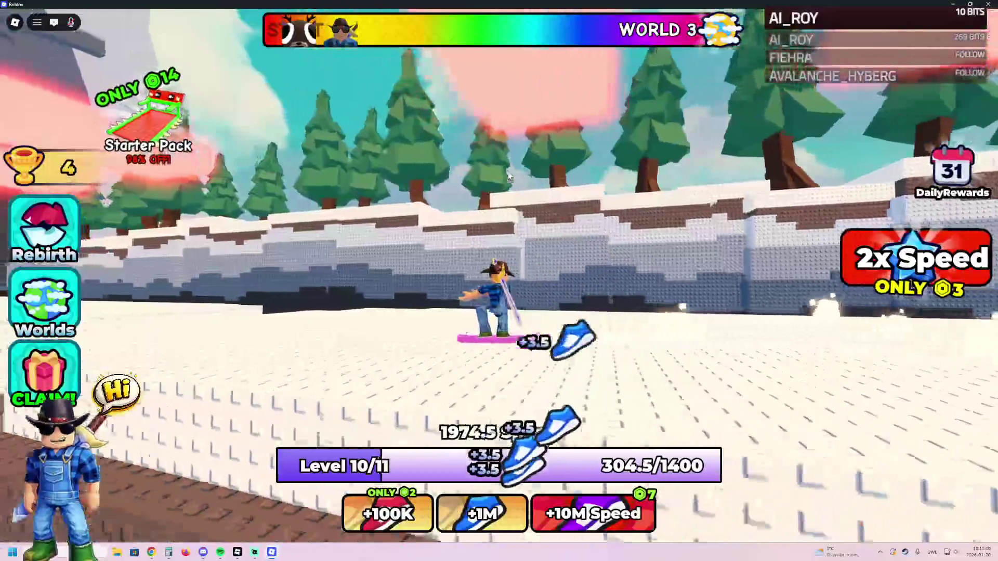
{"action": "key", "text": "w"}
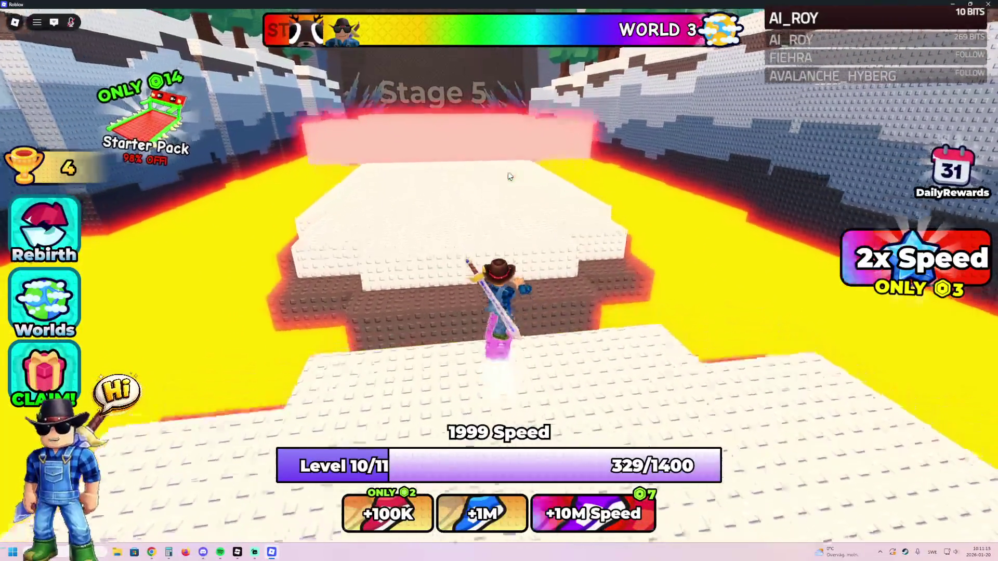
Run through the Stage 5 gate onto the return pad to collect the wins.
{"action": "key", "text": "w"}
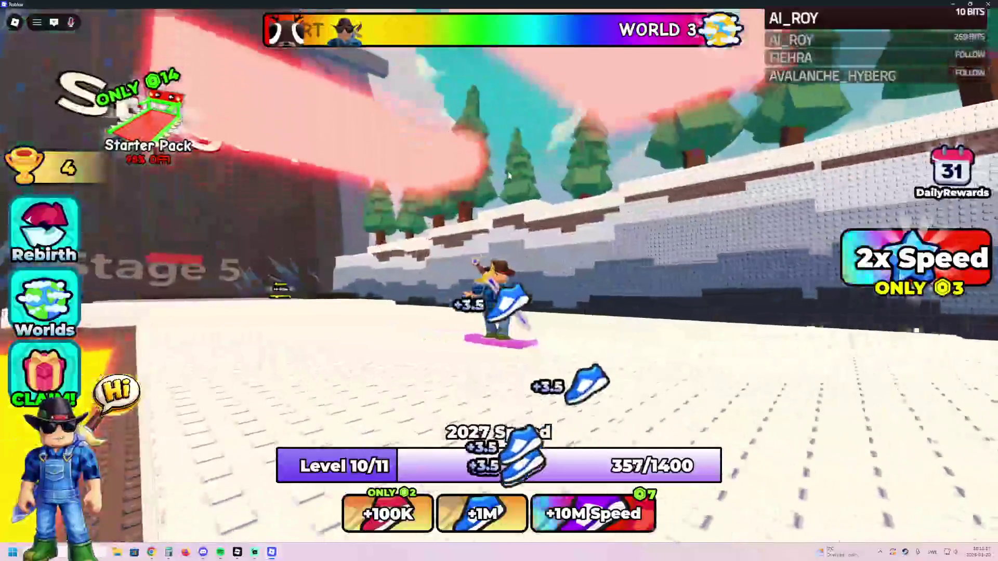
{"action": "key", "text": "w"}
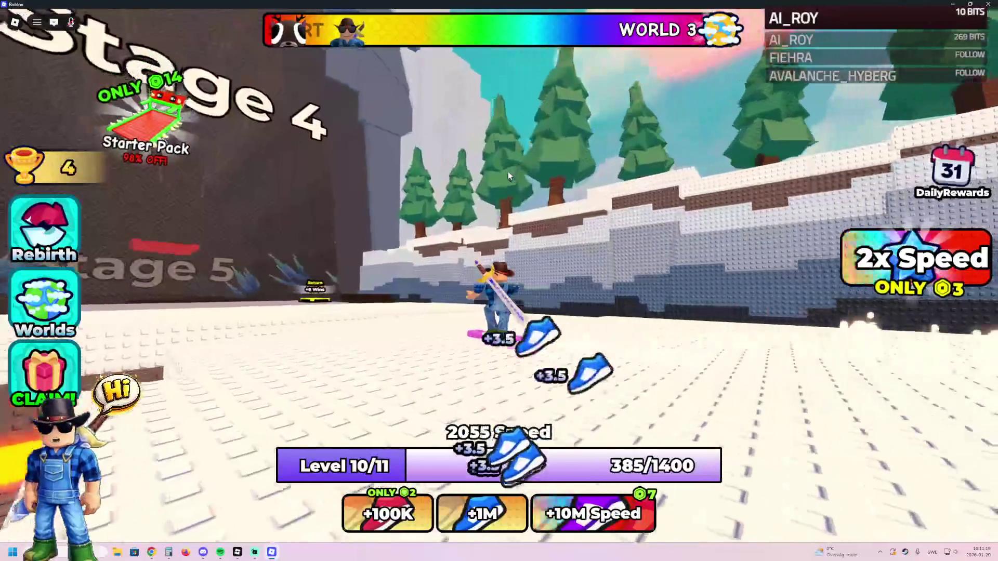
{"action": "key", "text": "w"}
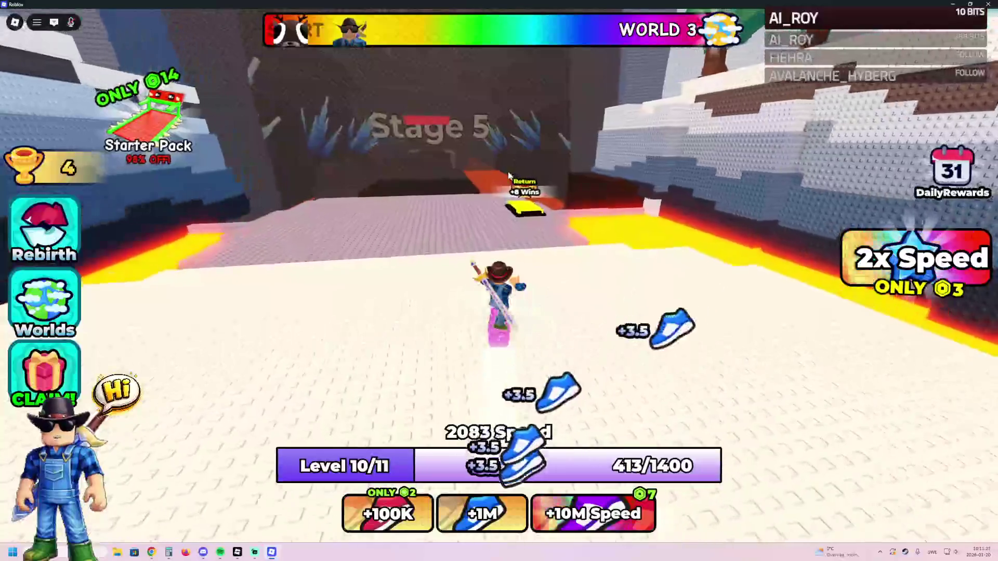
{"action": "key", "text": "w"}
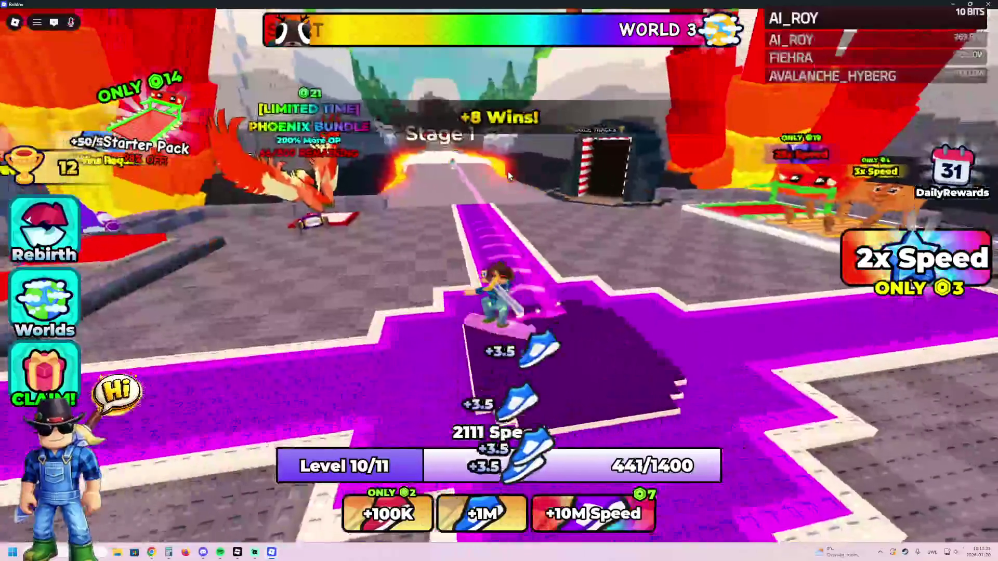
Visit the Daily Reward Chest to see its reward, then back away from it.
{"action": "key", "text": "w"}
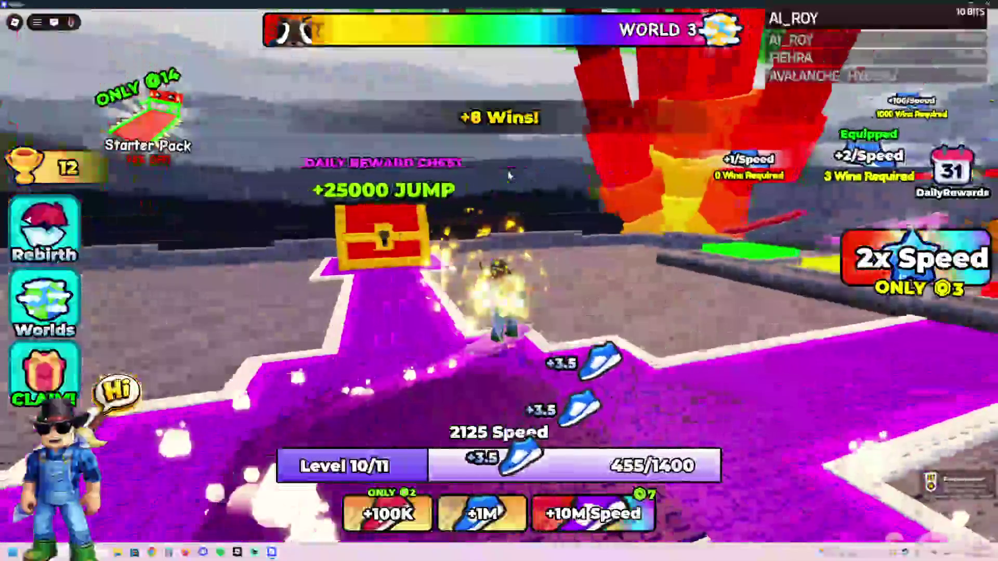
{"action": "key", "text": "w"}
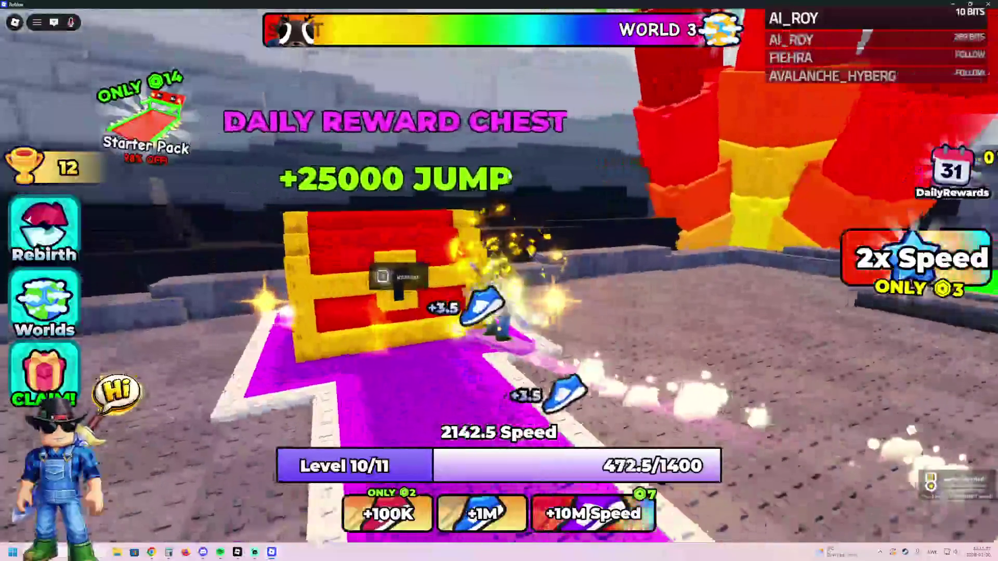
{"action": "key", "text": "e"}
{"action": "key", "text": "s"}
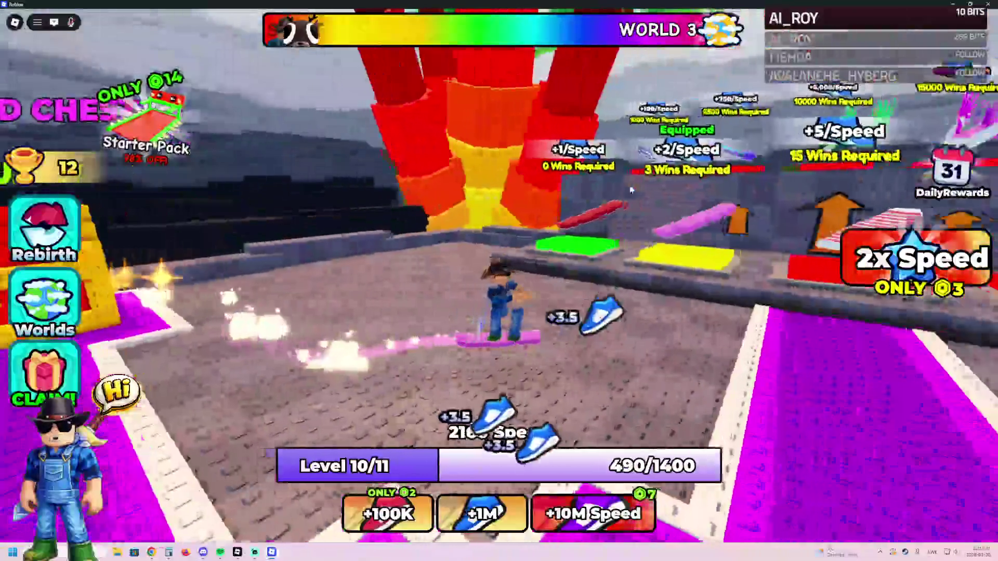
{"action": "key", "text": "a"}
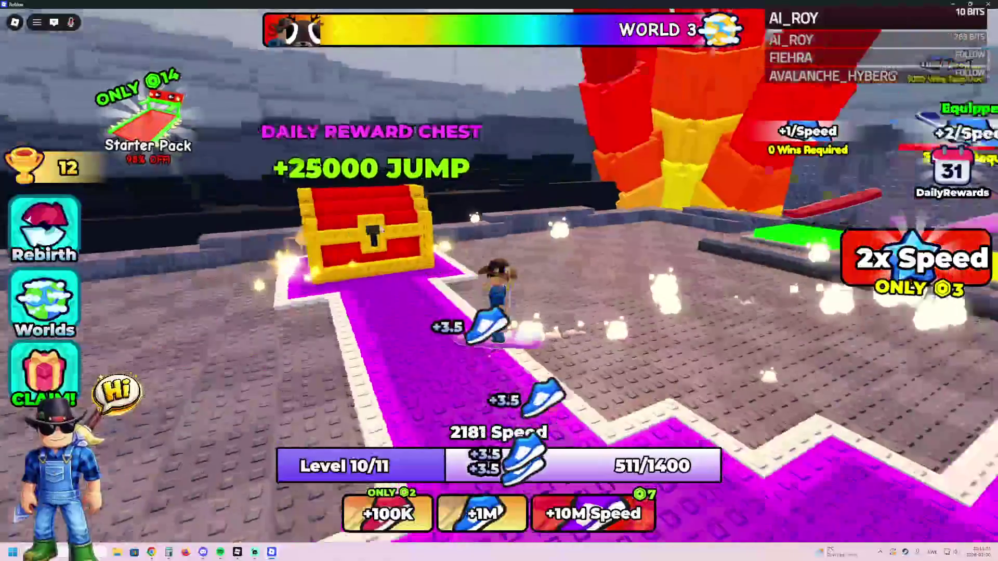
Look over the row of upgrade pads, then bring up the leave-game prompt with Alt+F4.
{"action": "key", "text": "w"}
{"action": "key", "text": "w"}
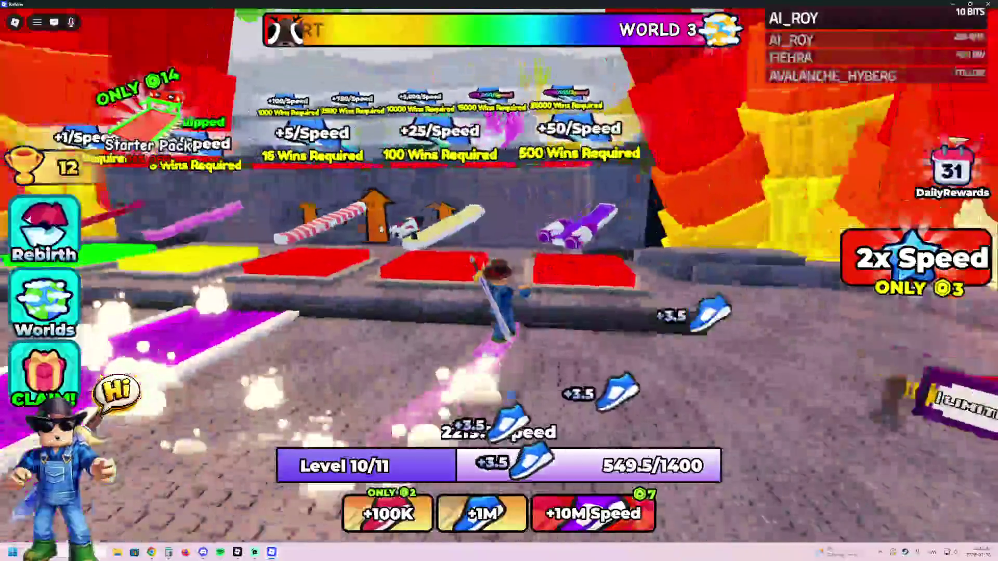
{"action": "key", "text": "d"}
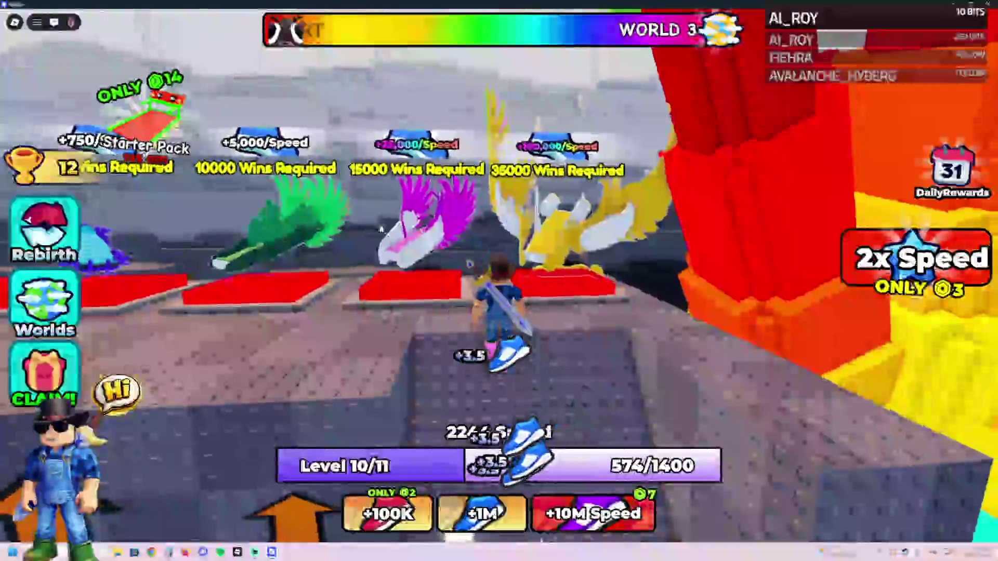
{"action": "key", "text": "s"}
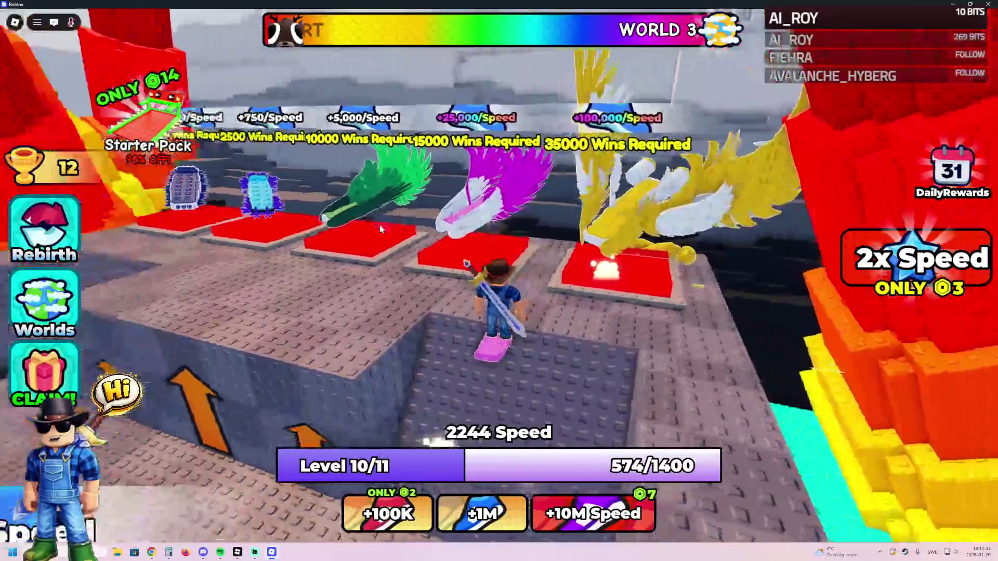
{"action": "key", "text": "a"}
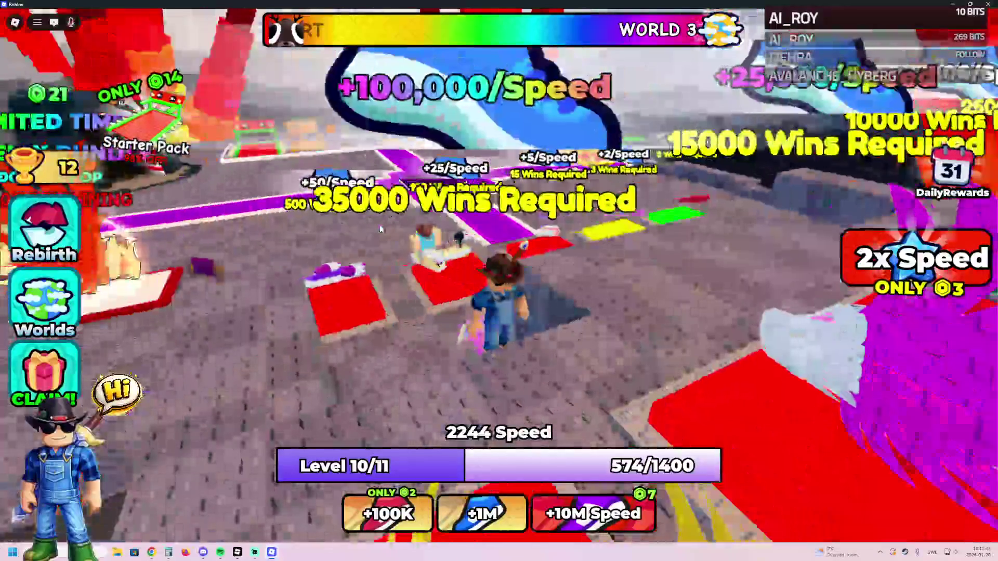
{"action": "key", "text": "w"}
{"action": "key", "text": "w"}
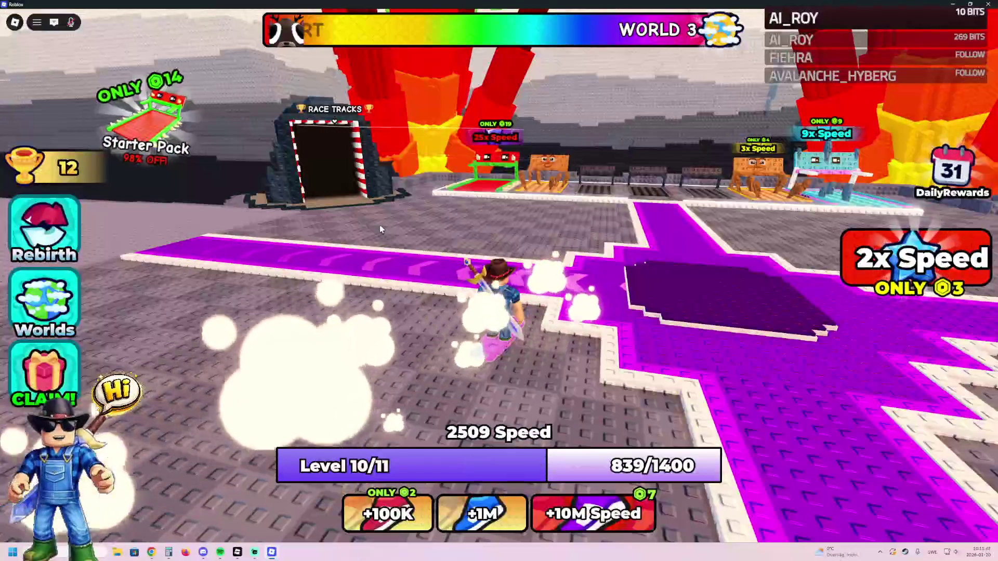
{"action": "key", "text": "alt+F4"}
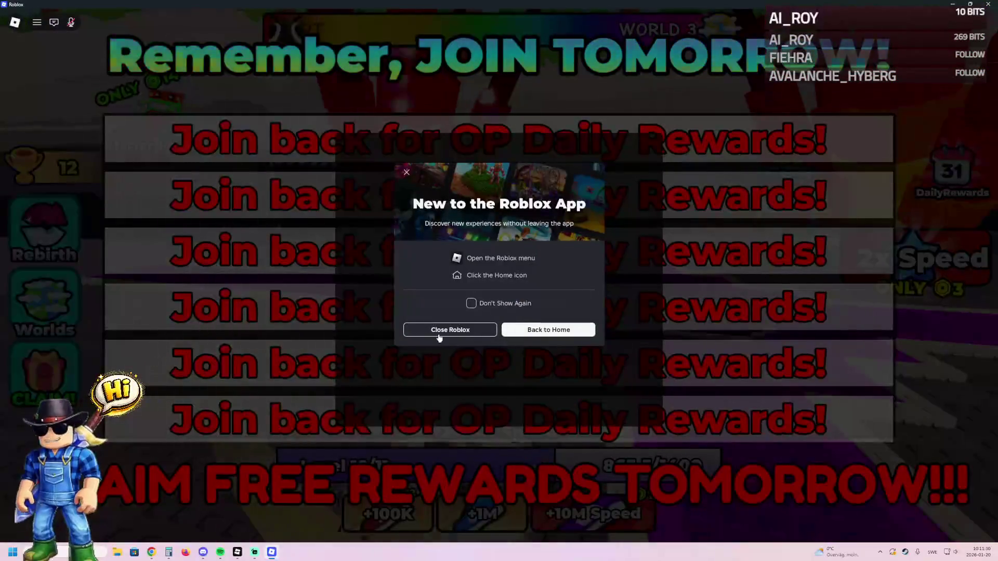
Close the running Roblox game to get back to the obby in Roblox Studio.
{"action": "left_click", "coordinate": [441, 331]}
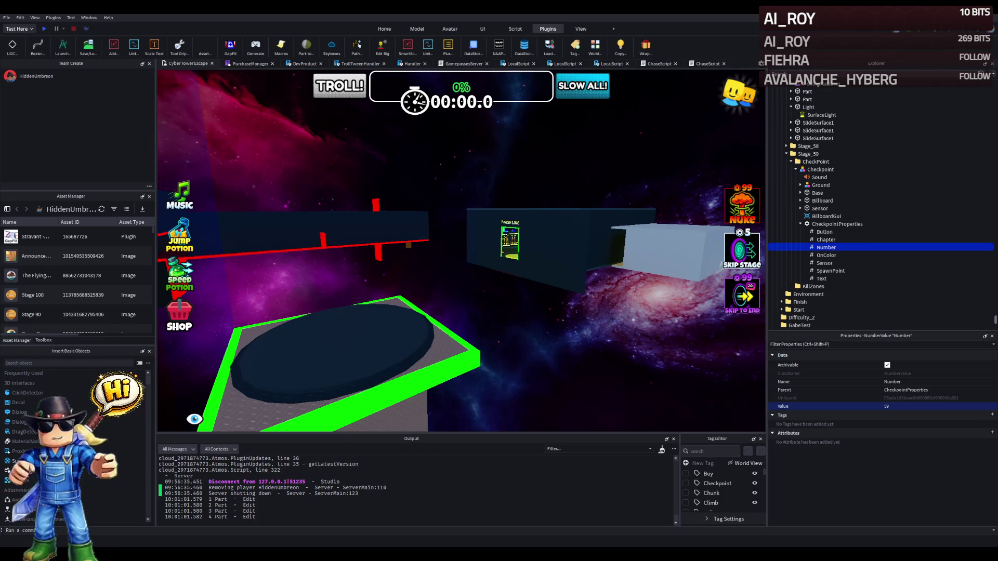
{"action": "key", "text": "w"}
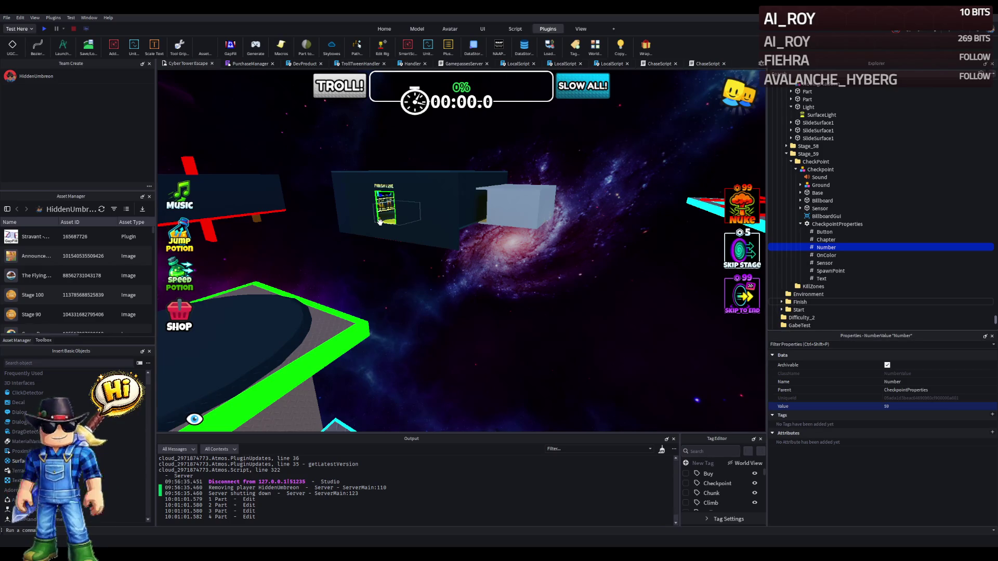
Fly into the corridor and select the thin transparent barrier wall.
{"action": "key", "text": "d"}
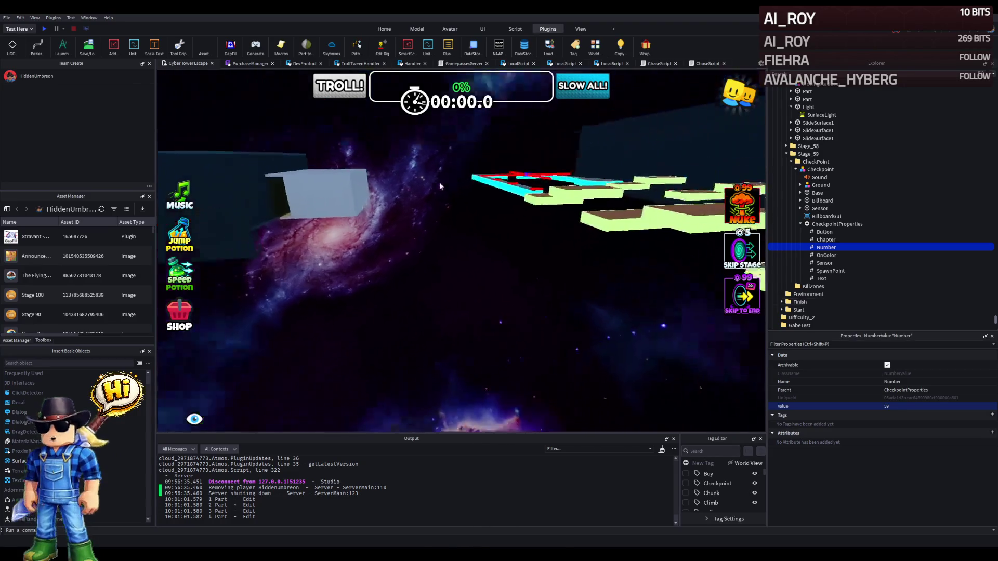
{"action": "key", "text": "w"}
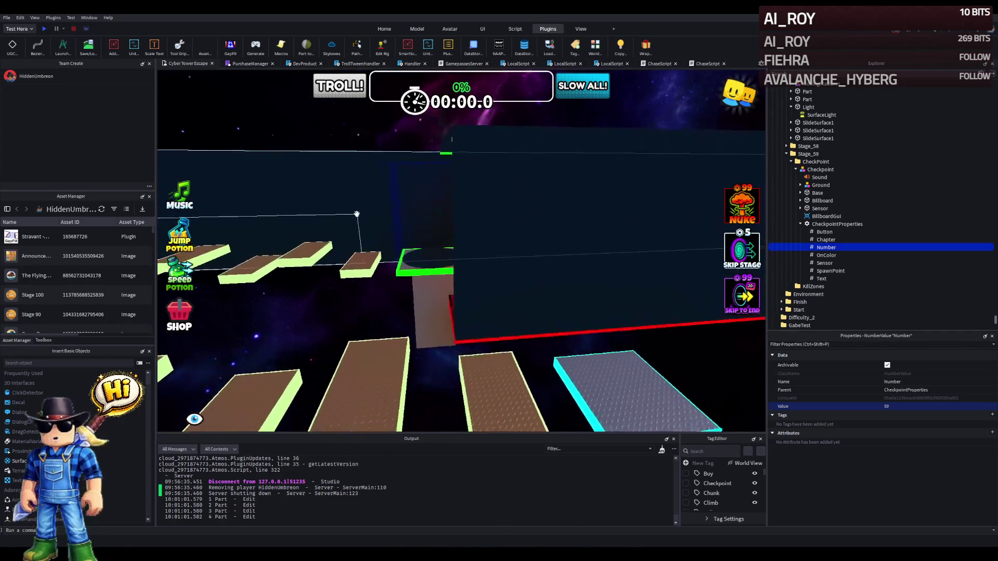
{"action": "key", "text": "w"}
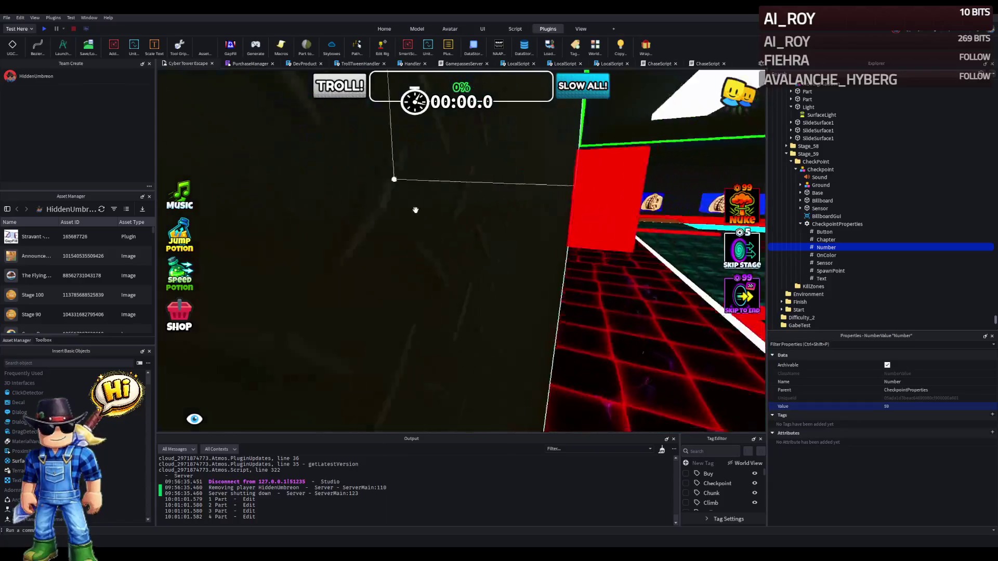
{"action": "key", "text": "w"}
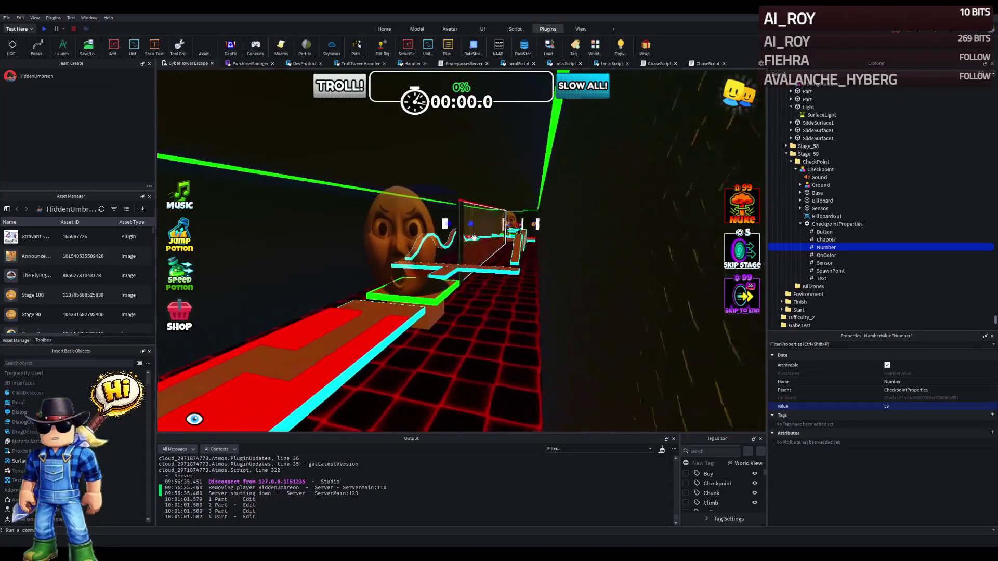
{"action": "left_click", "coordinate": [486, 234]}
Duplicate the transparent barrier Folder so a copy sits under Stage_56.
{"action": "key", "text": "a"}
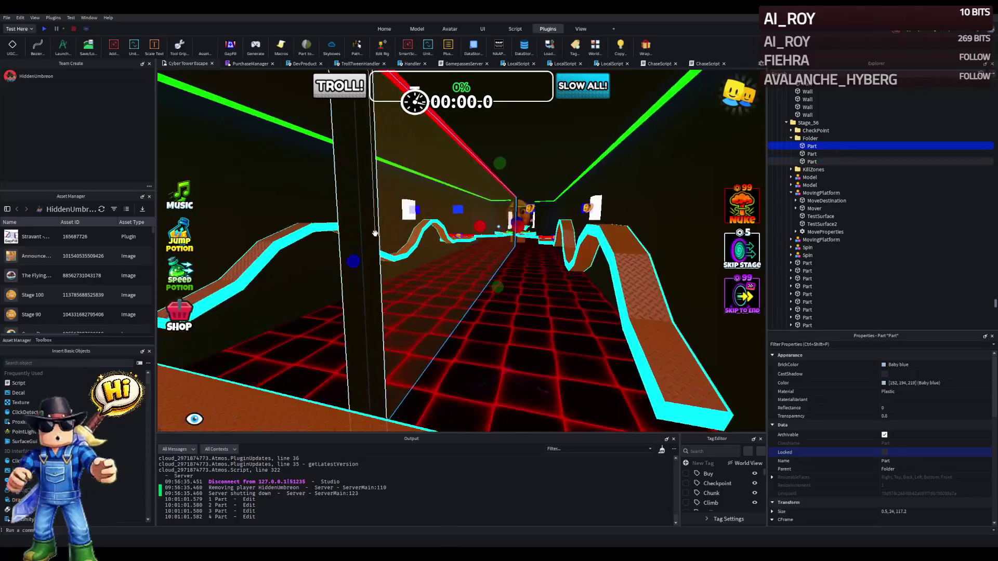
{"action": "key", "text": "d"}
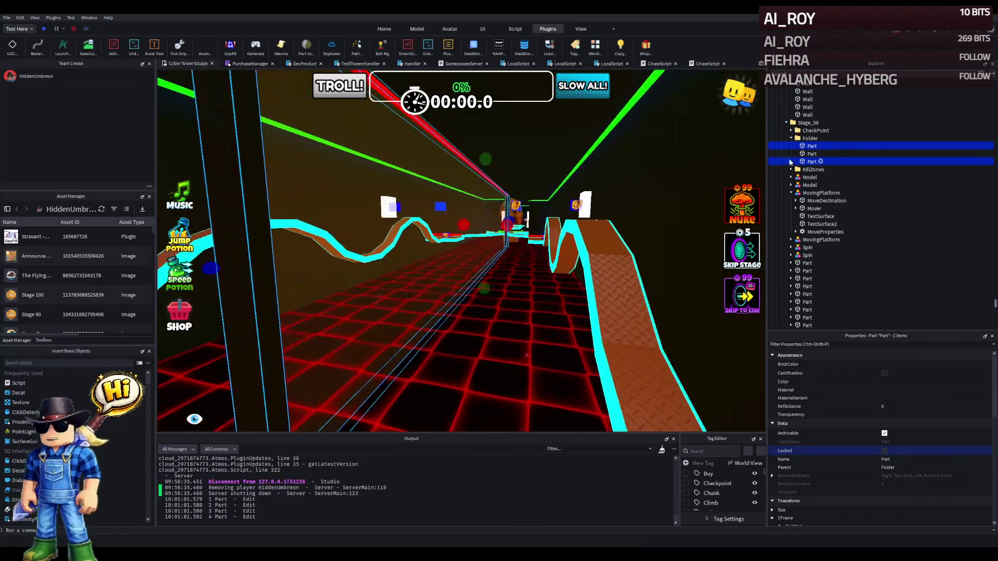
{"action": "key", "text": "ctrl+alt+g"}
{"action": "key", "text": "s"}
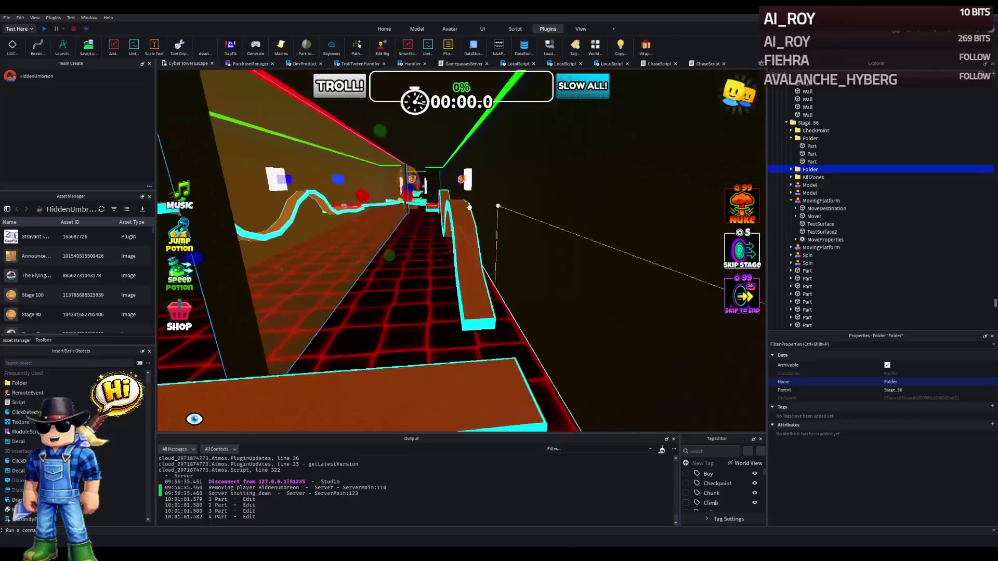
{"action": "key", "text": "s"}
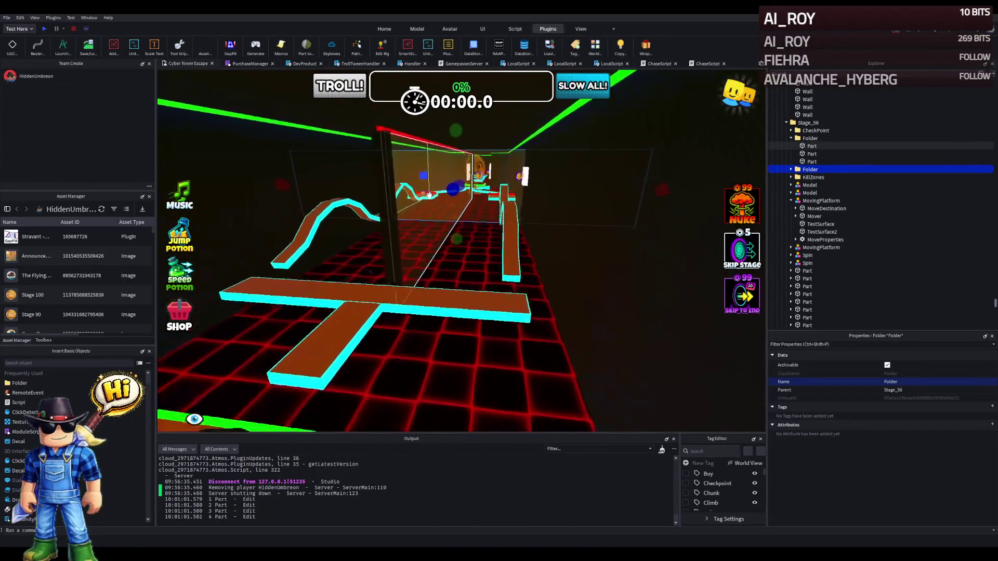
Drag the copied barrier Folder about 11.7 studs toward the floating platform section.
{"action": "mouse_move", "coordinate": [450, 194]}
{"action": "left_mouse_down"}
{"action": "mouse_move", "coordinate": [433, 222]}
{"action": "mouse_move", "coordinate": [457, 255]}
{"action": "left_mouse_up"}
{"action": "key", "text": "d"}
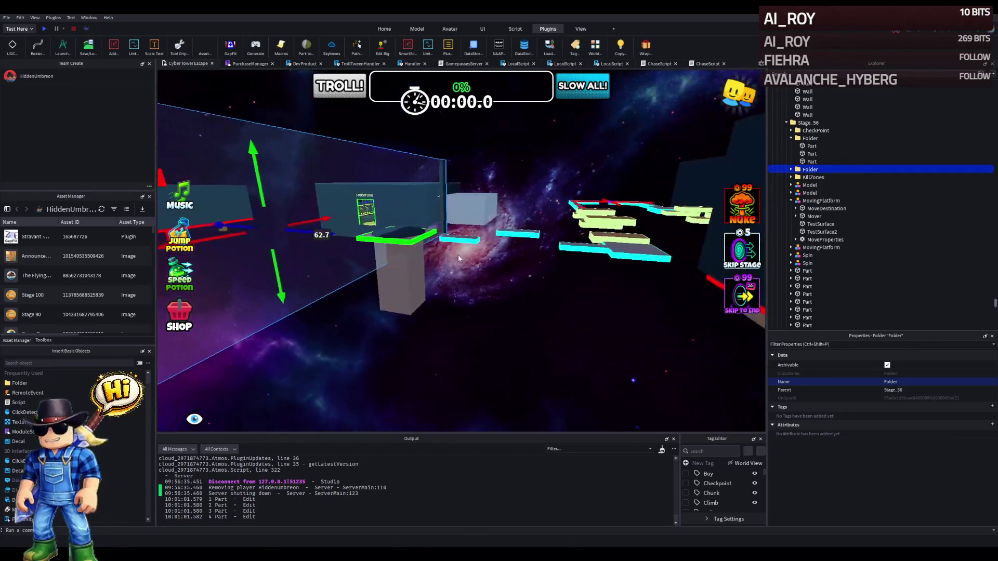
{"action": "mouse_move", "coordinate": [264, 231]}
{"action": "left_mouse_down"}
{"action": "mouse_move", "coordinate": [308, 229]}
{"action": "mouse_move", "coordinate": [389, 272]}
{"action": "left_mouse_up"}
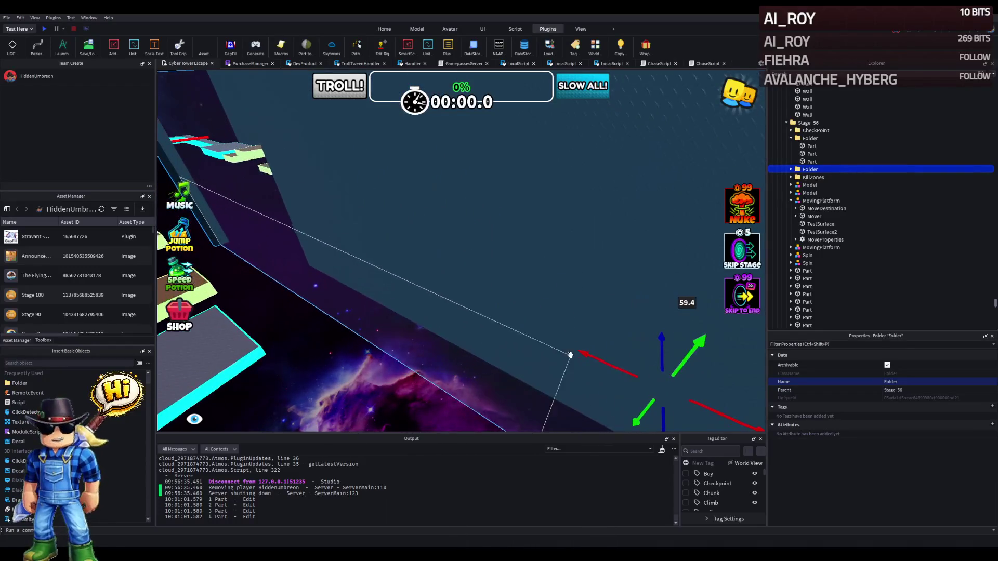
{"action": "left_click_drag", "start_coordinate": [578, 355], "coordinate": [581, 354]}
{"action": "mouse_move", "coordinate": [438, 348]}
{"action": "left_mouse_down"}
{"action": "mouse_move", "coordinate": [657, 146]}
{"action": "mouse_move", "coordinate": [598, 184]}
{"action": "left_mouse_up"}
{"action": "key", "text": "w"}
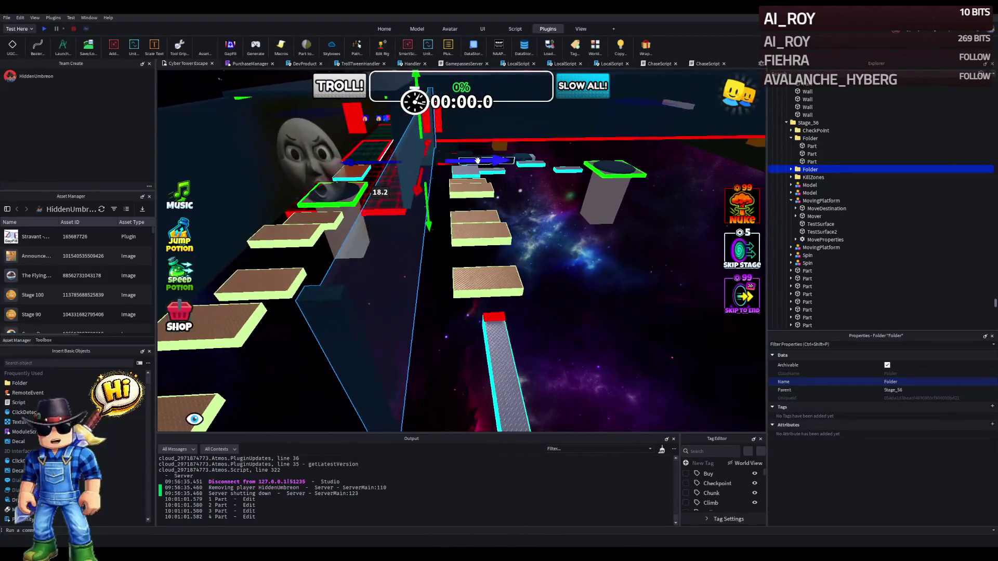
{"action": "left_click_drag", "start_coordinate": [488, 159], "coordinate": [490, 163]}
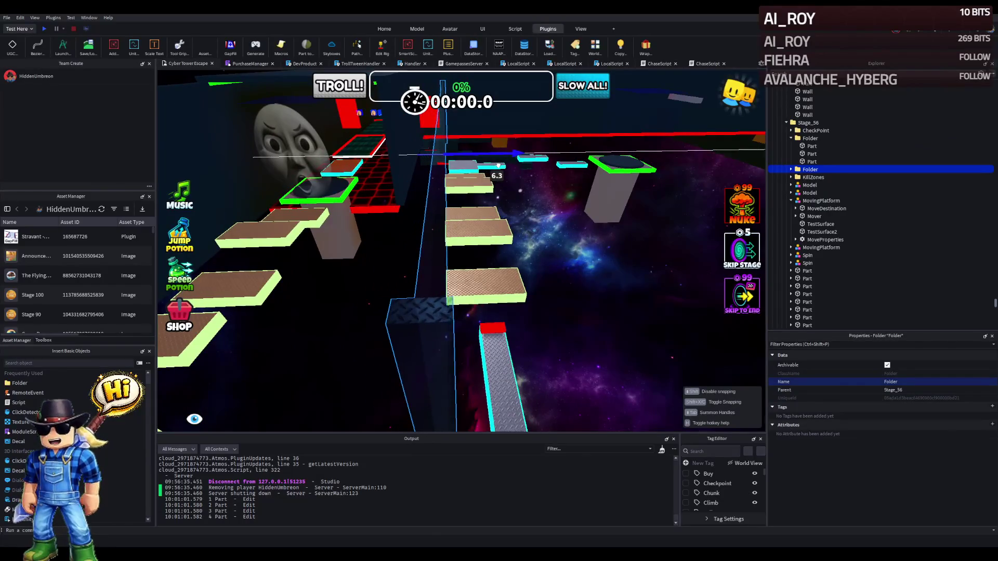
Fly along the obby to check the moved barriers and select one transparent wall.
{"action": "key", "text": "w"}
{"action": "key", "text": "s"}
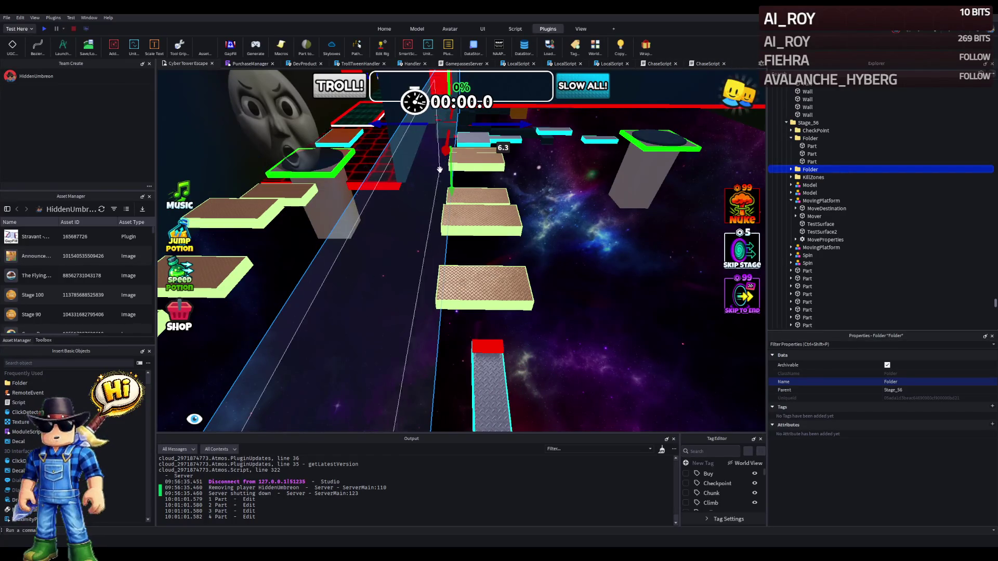
{"action": "key", "text": "w"}
{"action": "key", "text": "w"}
{"action": "key", "text": "w"}
{"action": "key", "text": "s"}
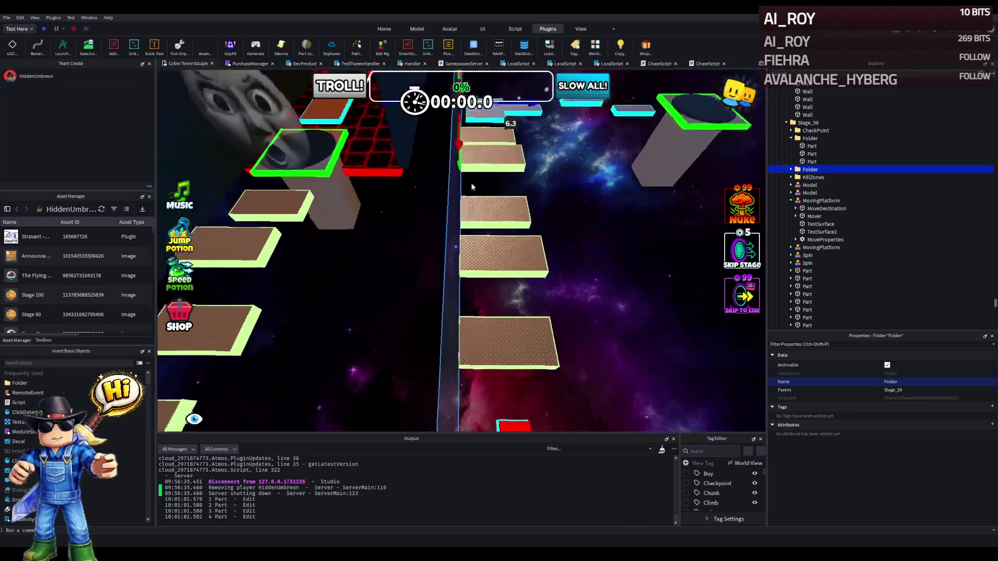
{"action": "key", "text": "w"}
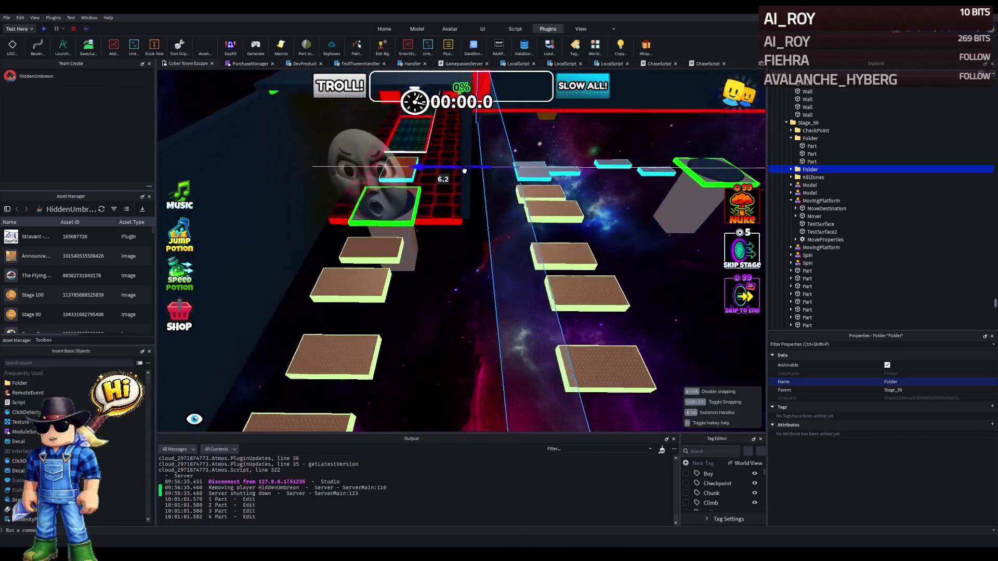
{"action": "key", "text": "w"}
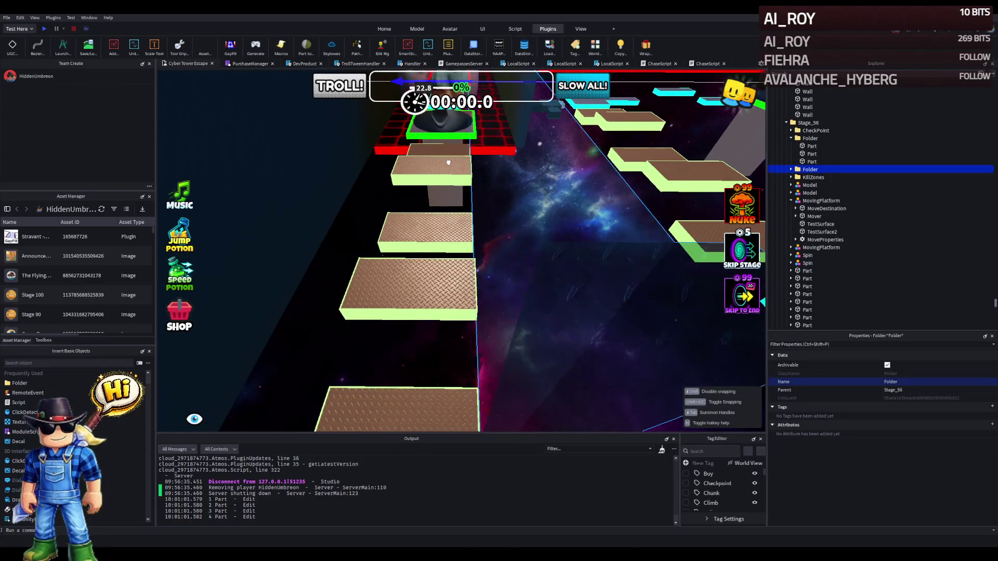
{"action": "key", "text": "s"}
{"action": "key", "text": "s"}
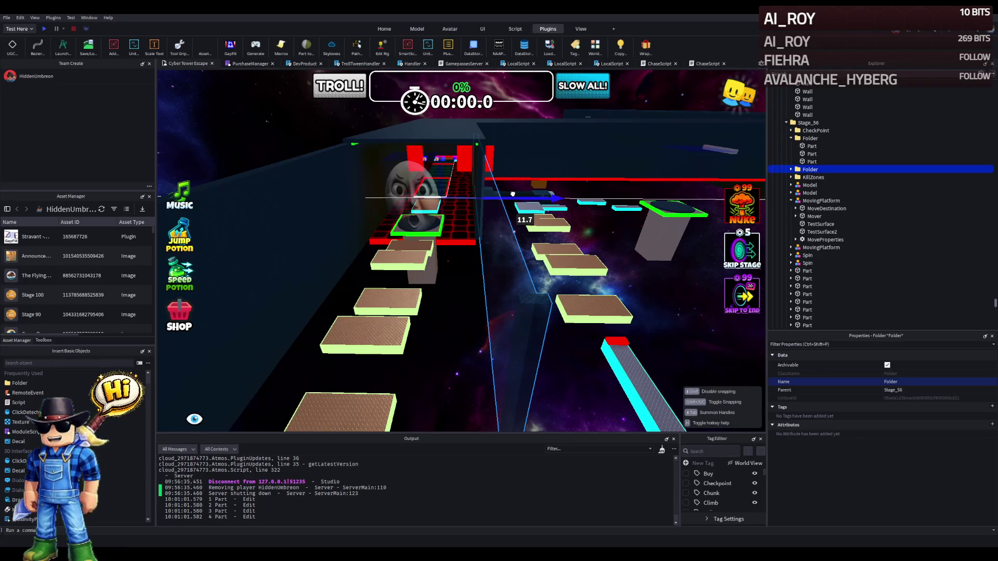
{"action": "key", "text": "s"}
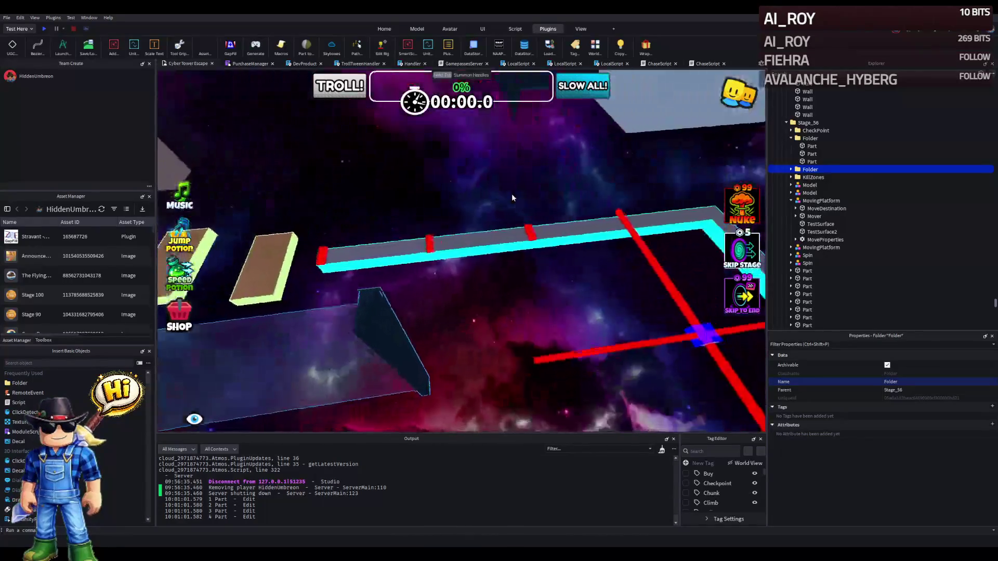
{"action": "key", "text": "s"}
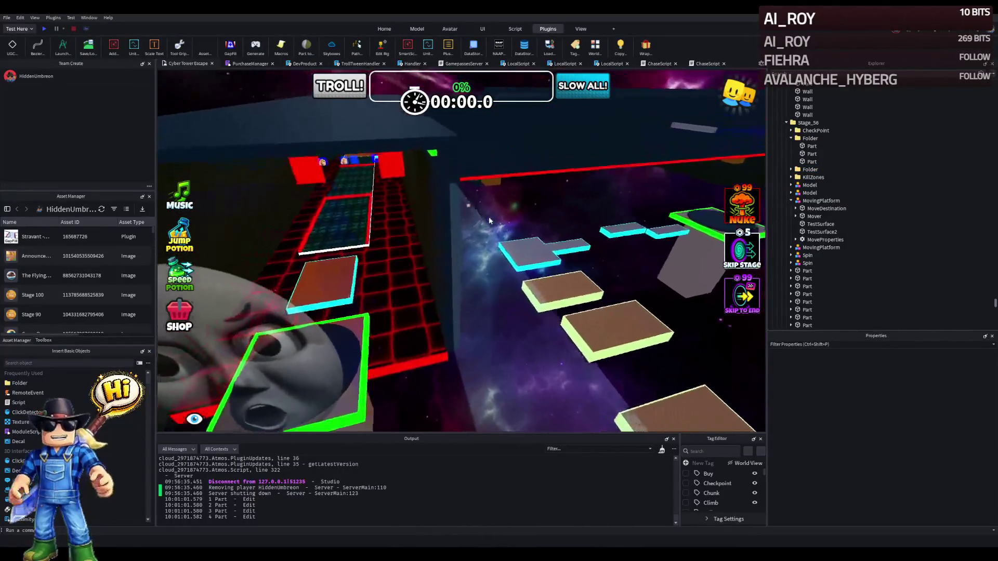
{"action": "left_click", "coordinate": [470, 217]}
Shorten the copied transparent barrier wall from 117.2 to 52.8 studs.
{"action": "key", "text": "s"}
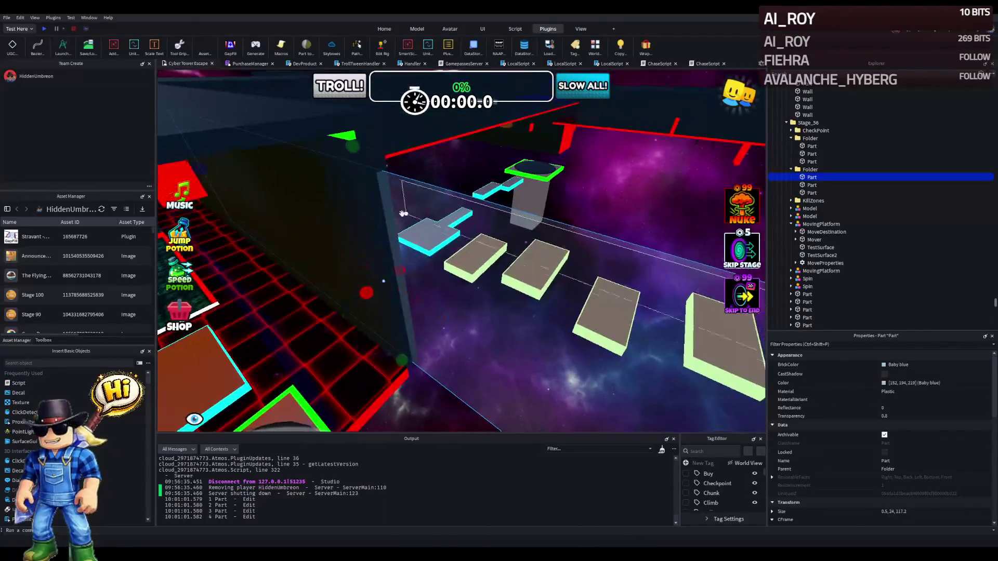
{"action": "left_click_drag", "start_coordinate": [288, 186], "coordinate": [401, 242]}
{"action": "mouse_move", "coordinate": [441, 271]}
{"action": "left_mouse_down"}
{"action": "mouse_move", "coordinate": [686, 224]}
{"action": "mouse_move", "coordinate": [638, 218]}
{"action": "left_mouse_up"}
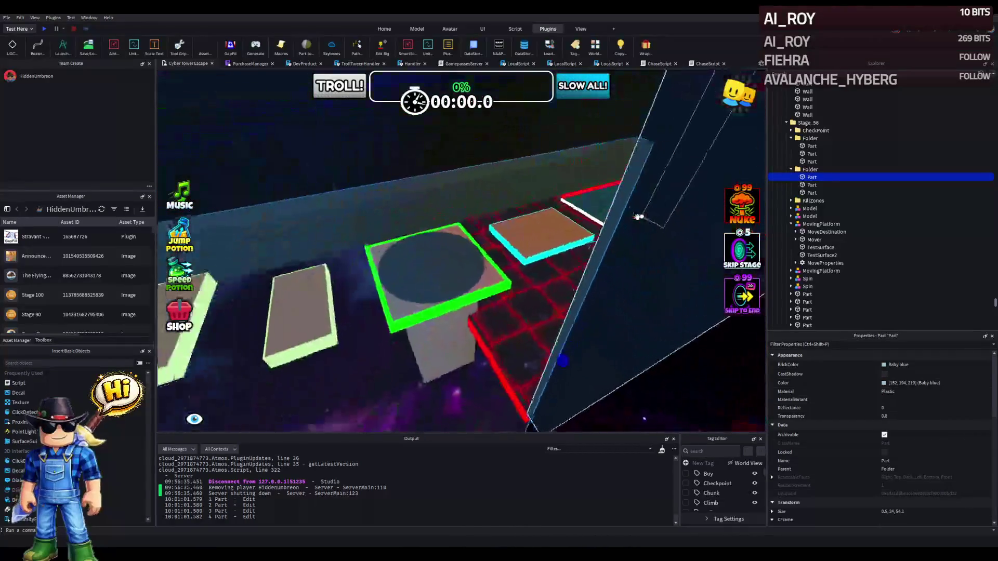
{"action": "left_click_drag", "start_coordinate": [508, 307], "coordinate": [502, 310]}
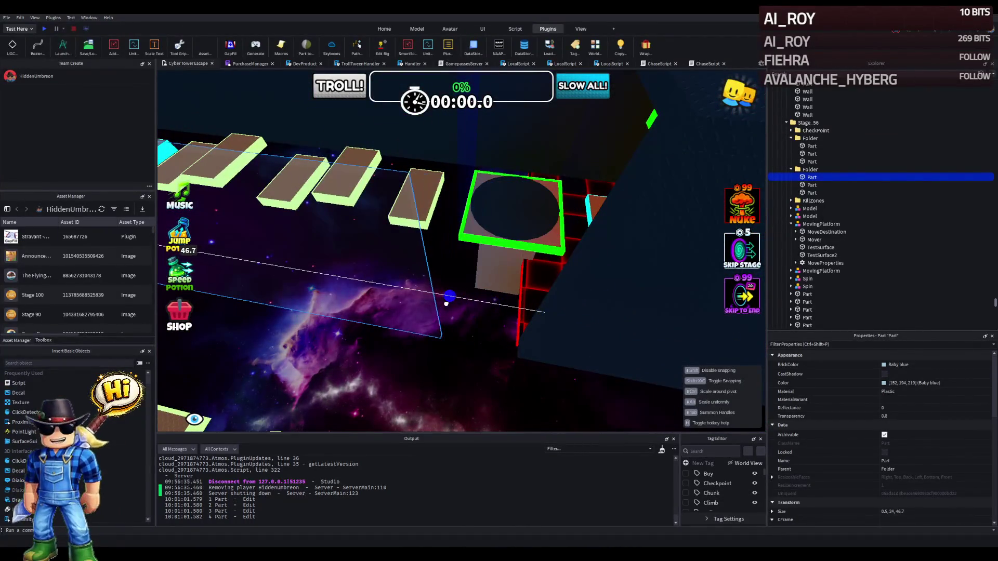
{"action": "scroll", "coordinate": [441, 302], "scroll_direction": "up", "scroll_amount": 5}
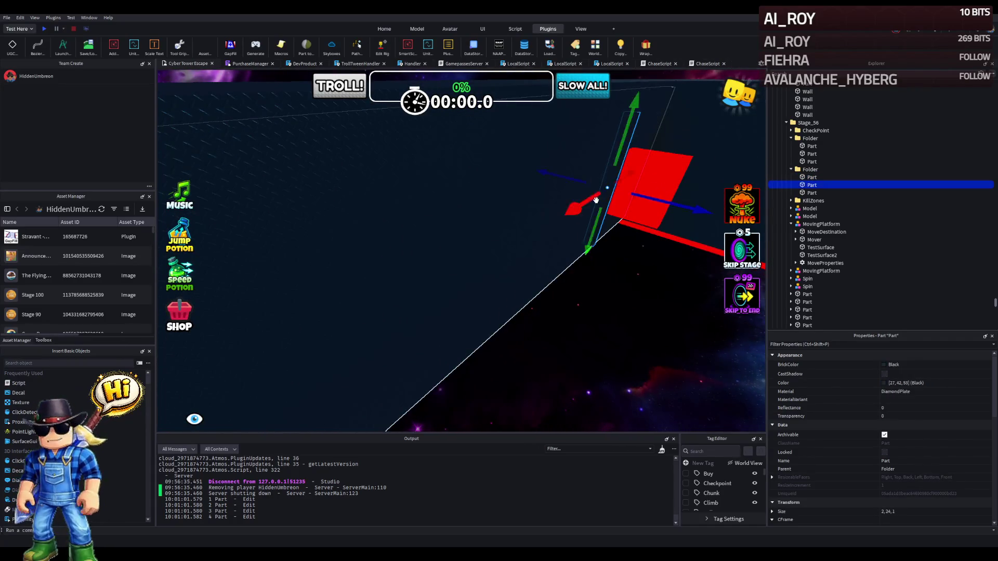
{"action": "scroll", "coordinate": [580, 202], "scroll_direction": "down", "scroll_amount": 10}
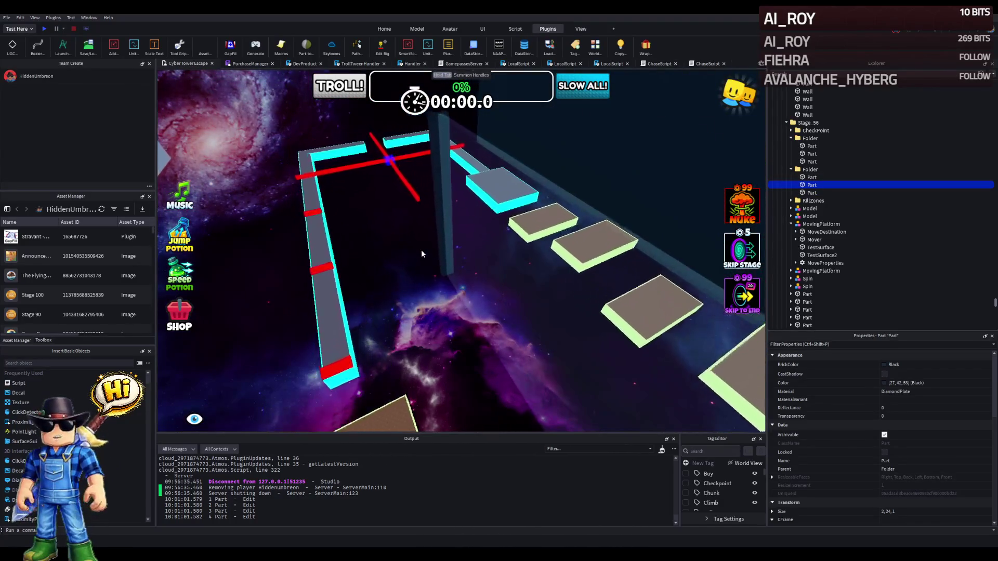
Shift the copied barrier Folder about 4 studs sideways and select a black Wall.
{"action": "left_click", "coordinate": [845, 170]}
{"action": "key", "text": "f"}
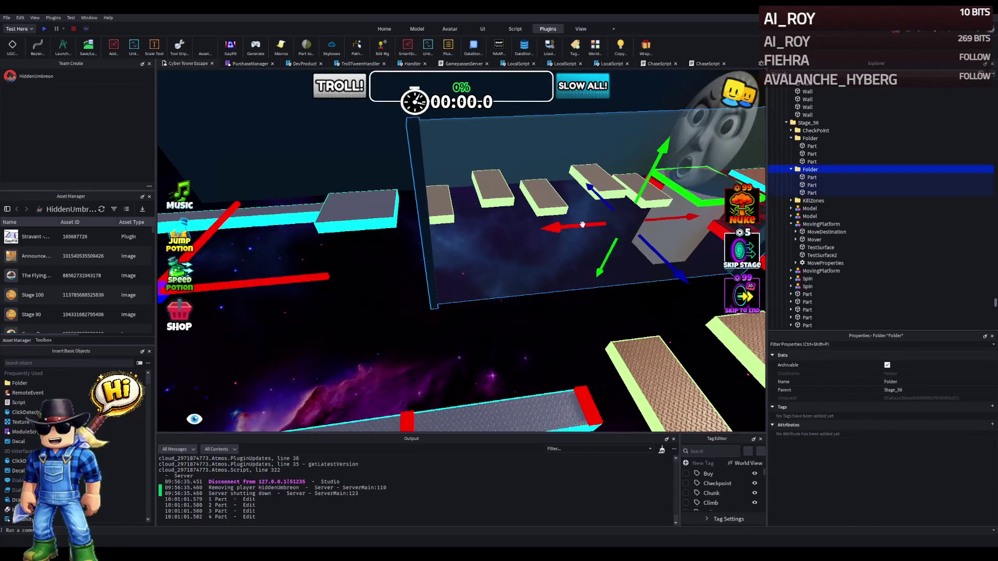
{"action": "left_click_drag", "start_coordinate": [578, 226], "coordinate": [528, 234]}
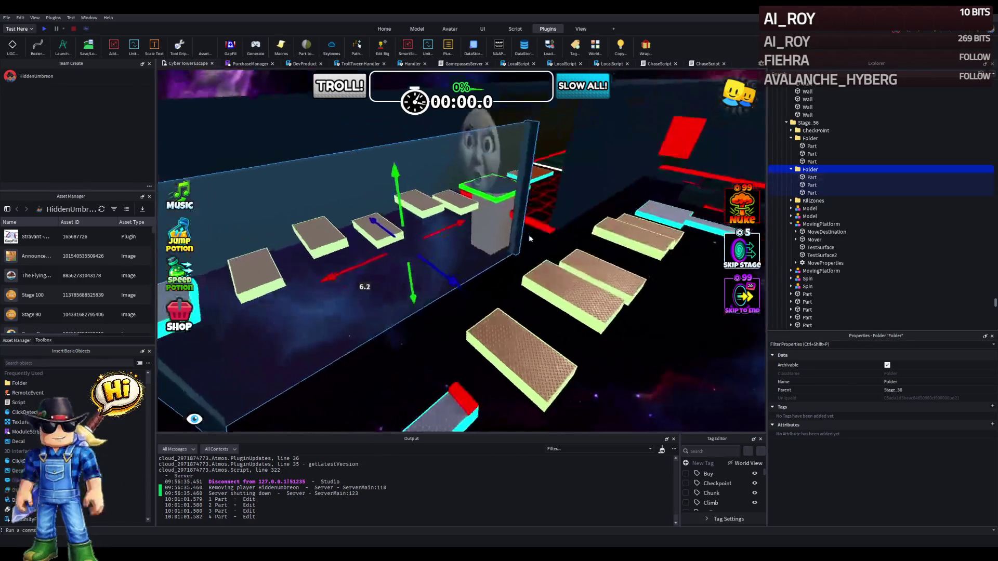
{"action": "left_click", "coordinate": [531, 230]}
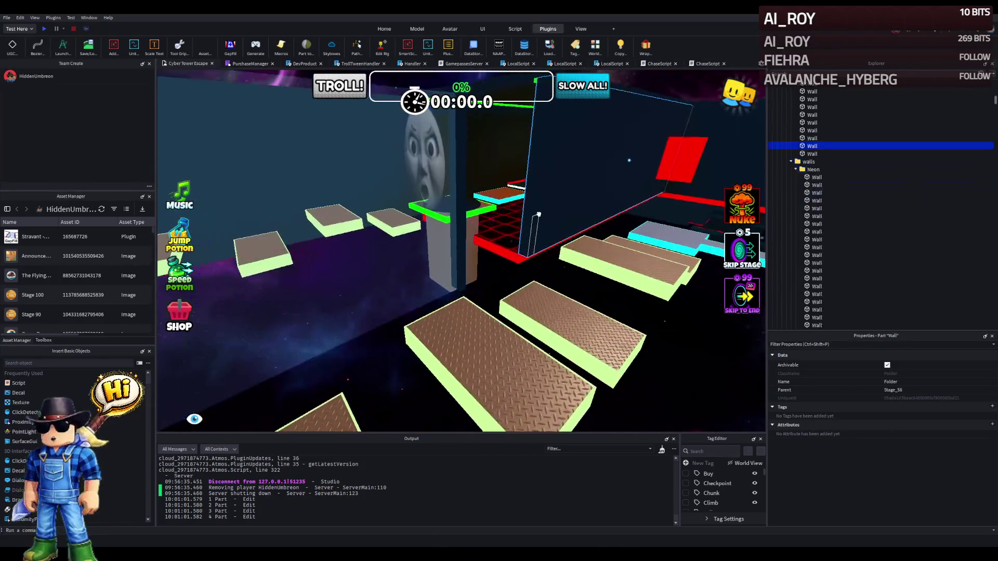
Move the black wall beside the Stage_56 platforms about 14 studs sideways.
{"action": "key", "text": "f"}
{"action": "scroll", "coordinate": [539, 213], "scroll_direction": "up", "scroll_amount": 5}
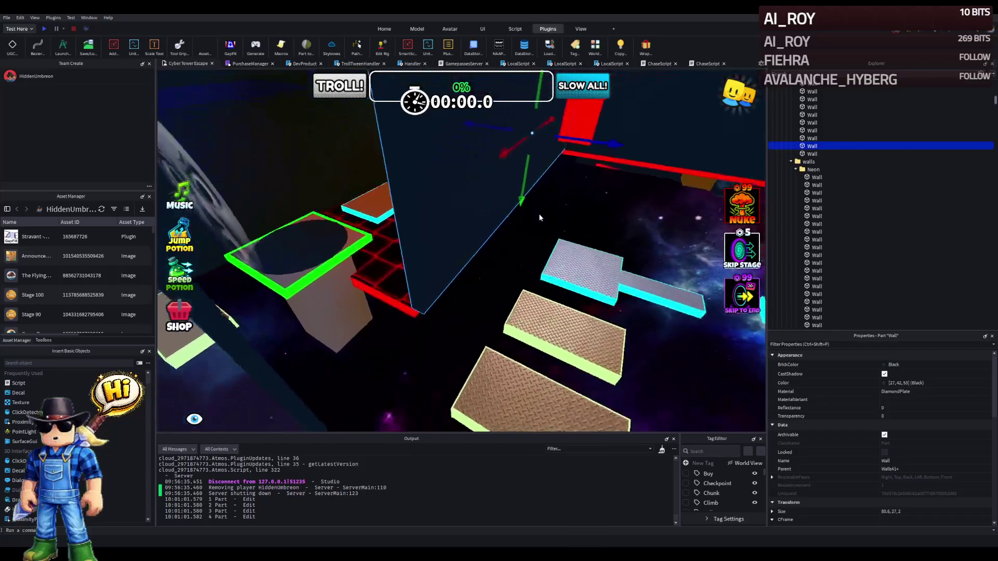
{"action": "scroll", "coordinate": [539, 214], "scroll_direction": "up", "scroll_amount": 5}
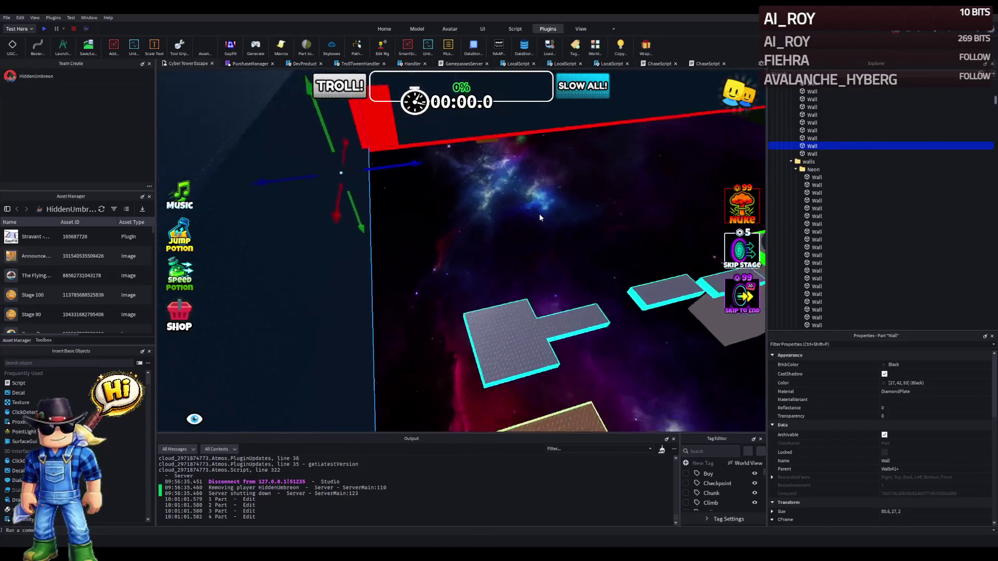
{"action": "scroll", "coordinate": [539, 217], "scroll_direction": "up", "scroll_amount": 5}
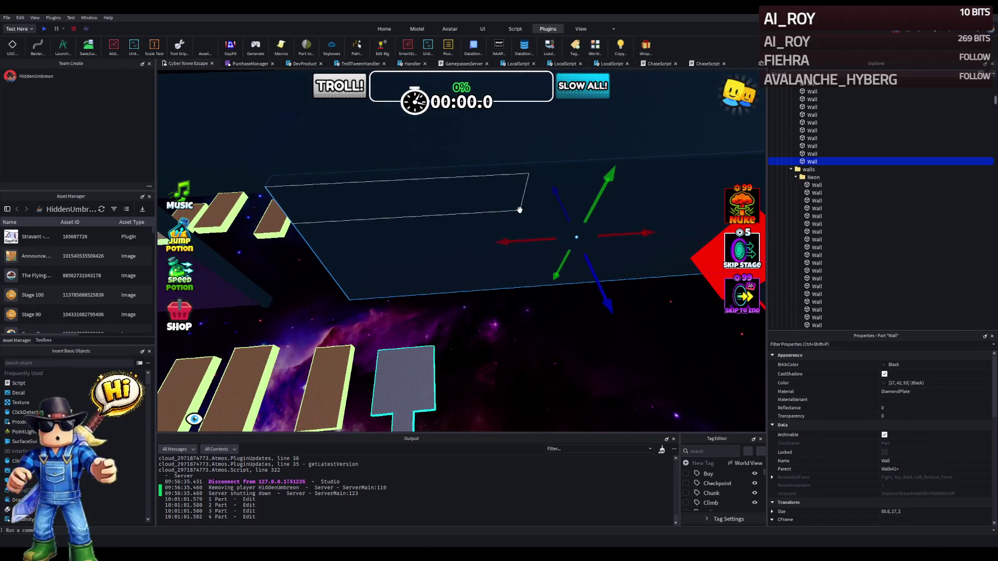
{"action": "scroll", "coordinate": [480, 216], "scroll_direction": "up", "scroll_amount": 5}
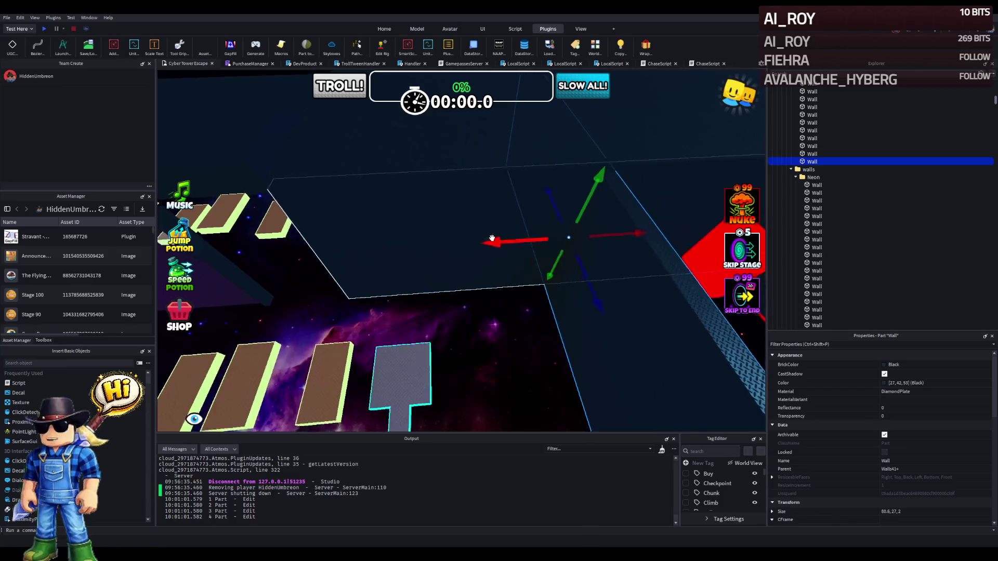
{"action": "scroll", "coordinate": [491, 238], "scroll_direction": "up", "scroll_amount": 5}
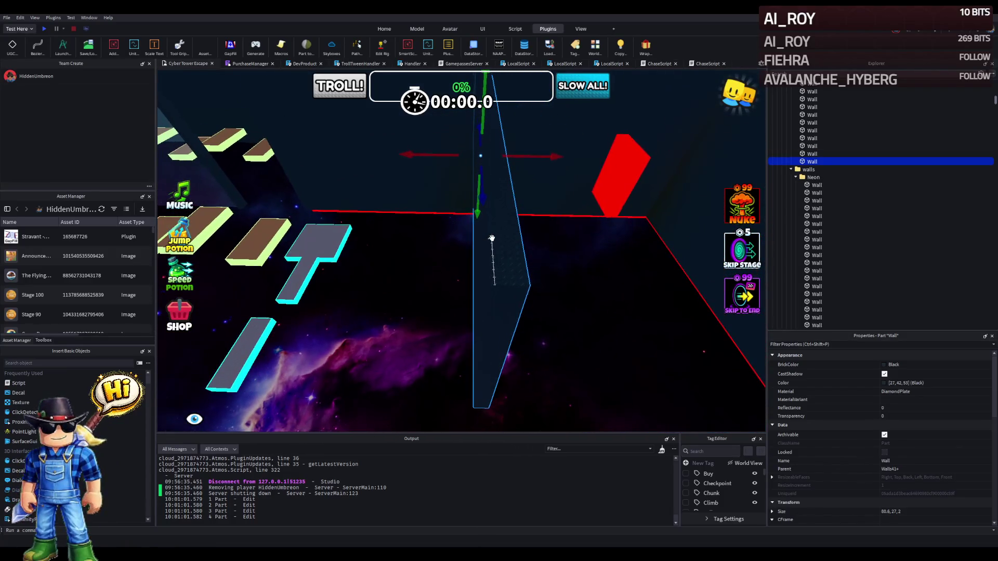
{"action": "scroll", "coordinate": [492, 238], "scroll_direction": "up", "scroll_amount": 2}
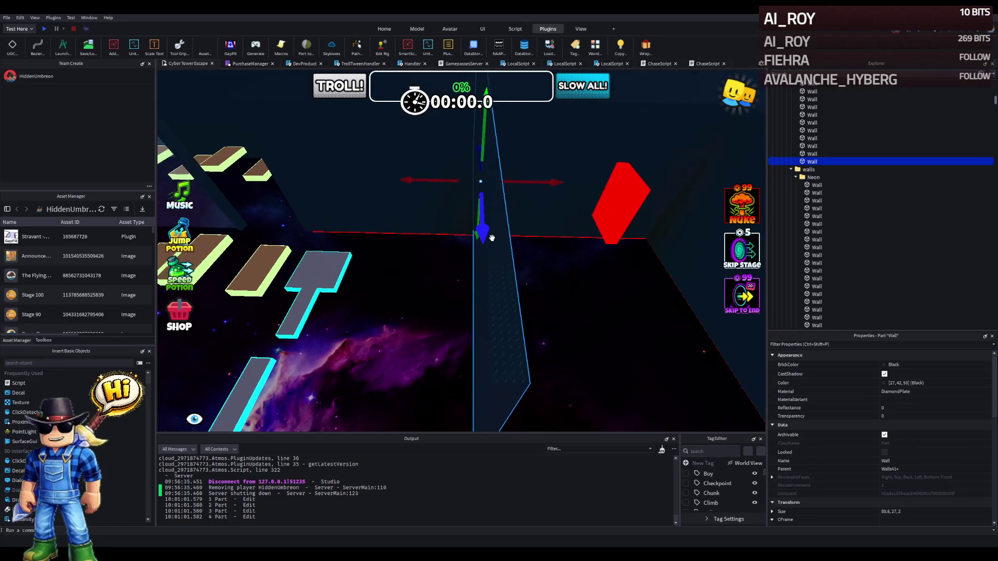
{"action": "scroll", "coordinate": [492, 238], "scroll_direction": "up", "scroll_amount": 5}
{"action": "left_click_drag", "start_coordinate": [485, 155], "coordinate": [455, 161]}
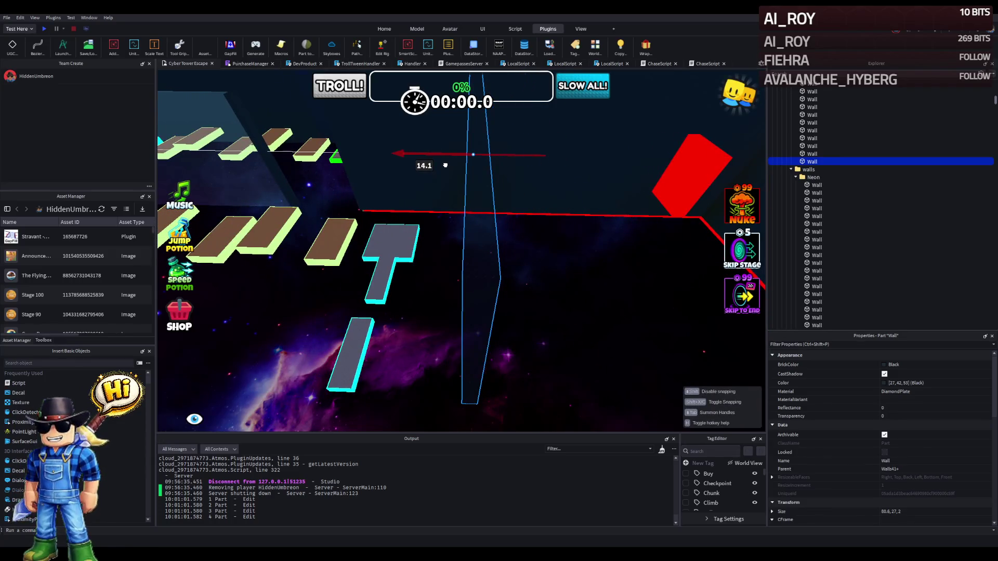
Resize the black wall from 80.6 studs down to about 43 studs long.
{"action": "scroll", "coordinate": [445, 165], "scroll_direction": "up", "scroll_amount": 8}
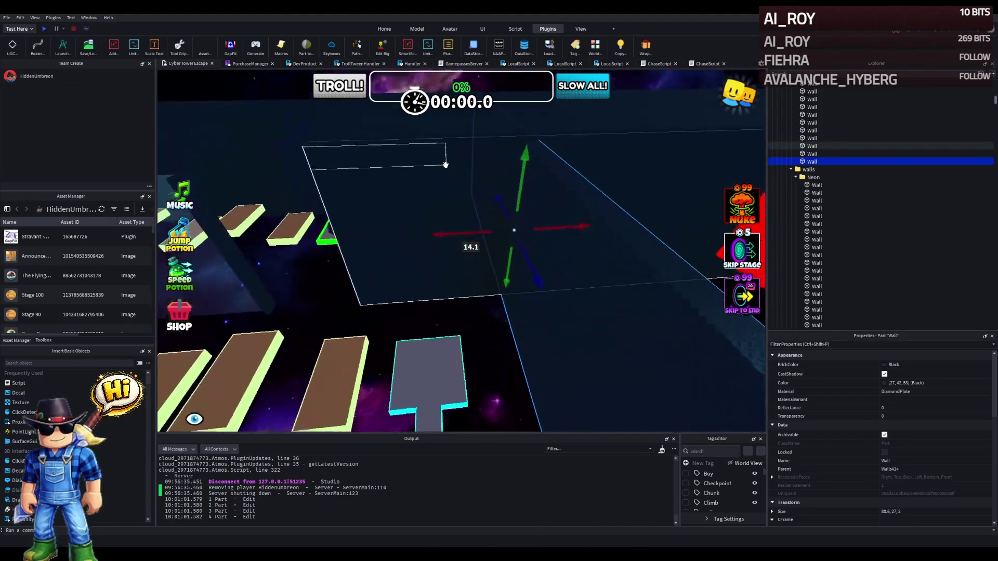
{"action": "scroll", "coordinate": [445, 165], "scroll_direction": "up", "scroll_amount": 5}
{"action": "key", "text": "ctrl+3"}
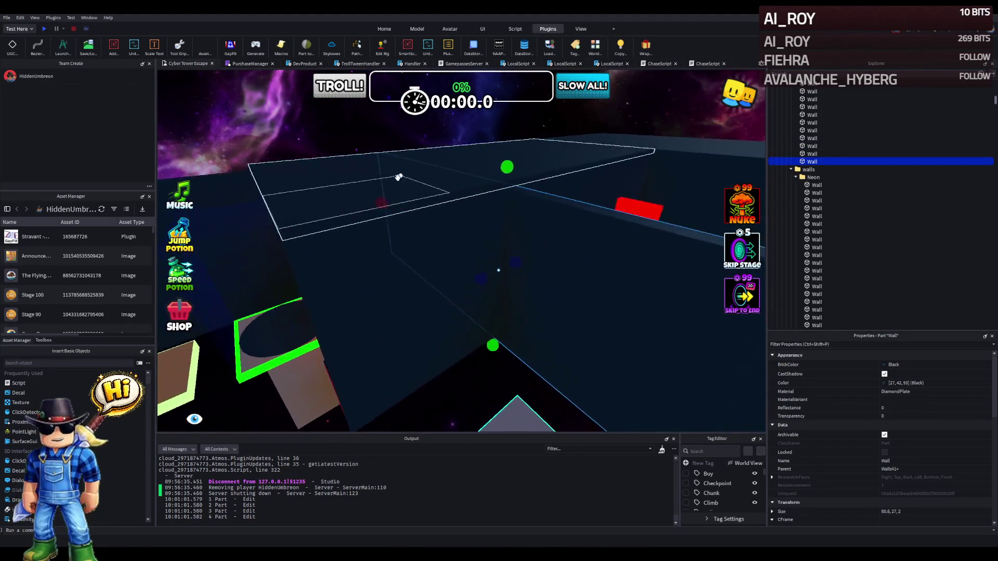
{"action": "left_click_drag", "start_coordinate": [389, 204], "coordinate": [451, 207]}
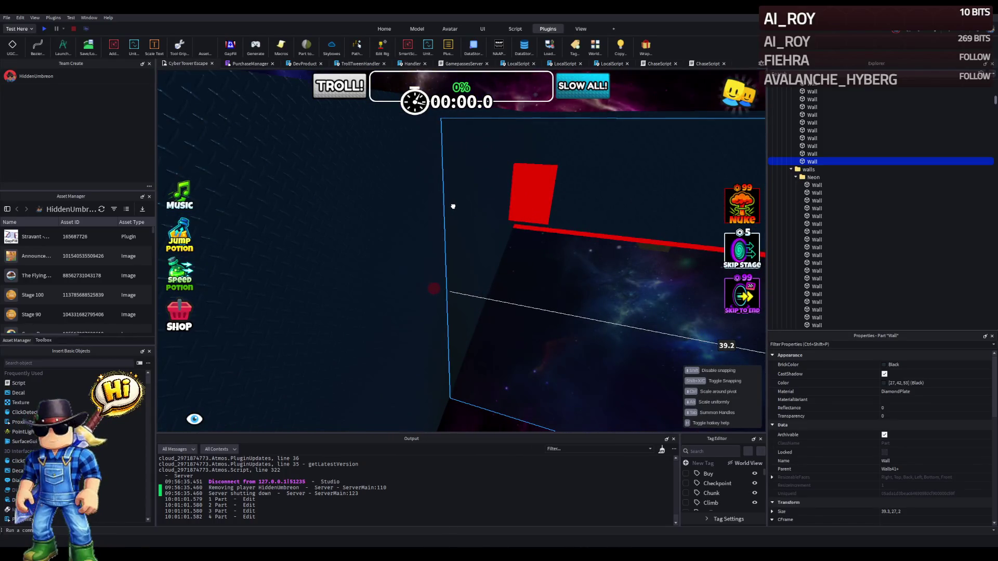
{"action": "left_click_drag", "start_coordinate": [452, 207], "coordinate": [421, 221]}
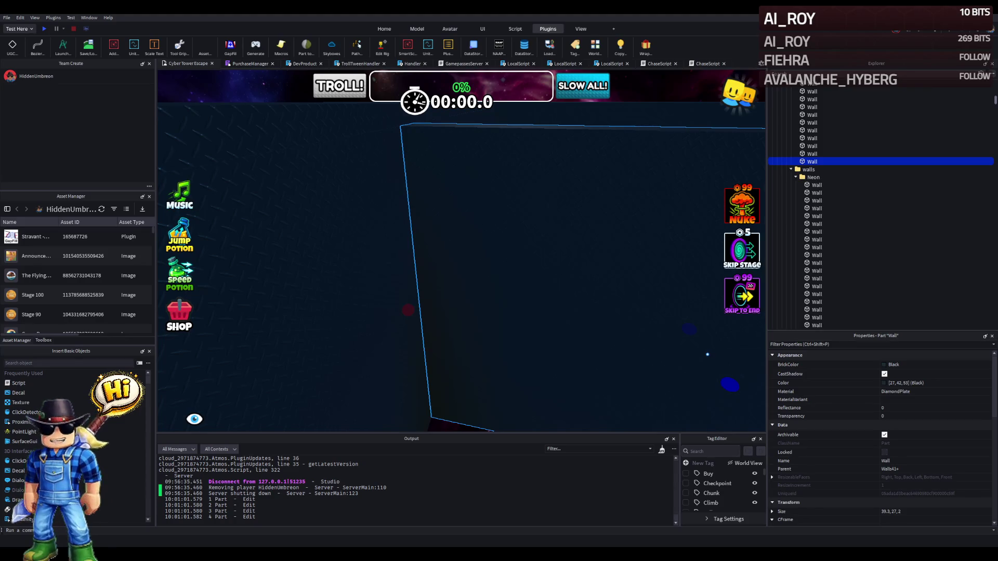
{"action": "key", "text": "s"}
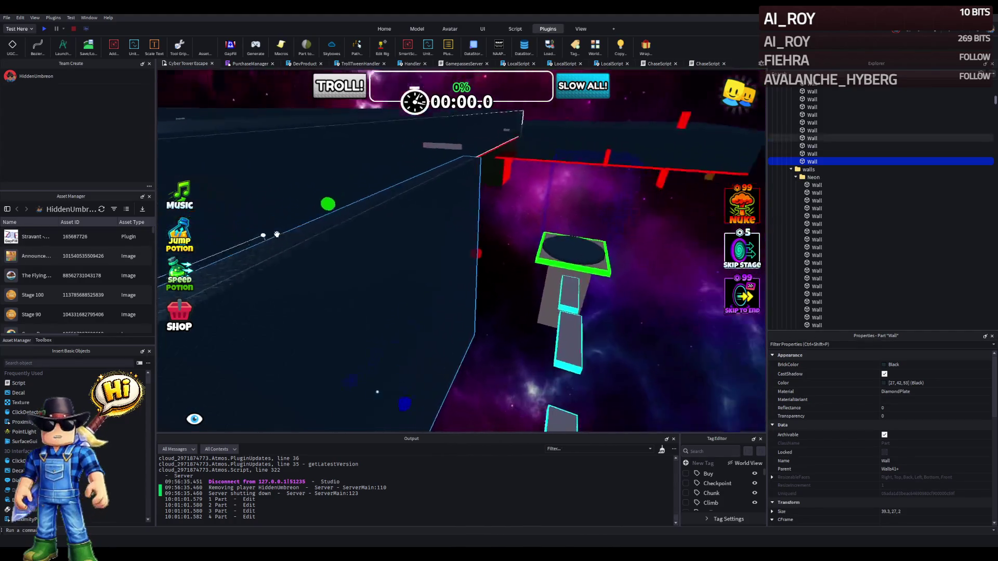
{"action": "key", "text": "w"}
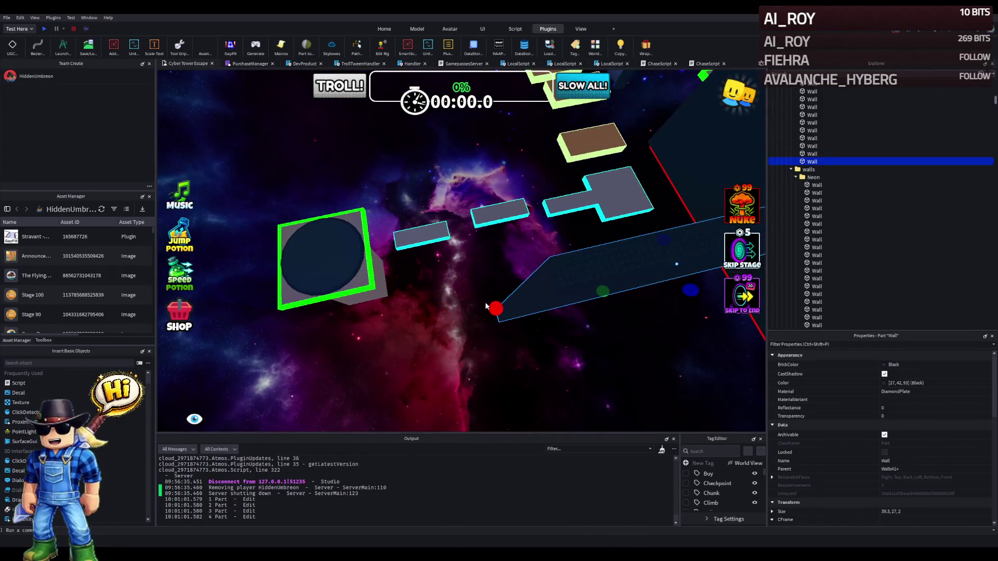
{"action": "left_click_drag", "start_coordinate": [493, 309], "coordinate": [454, 314]}
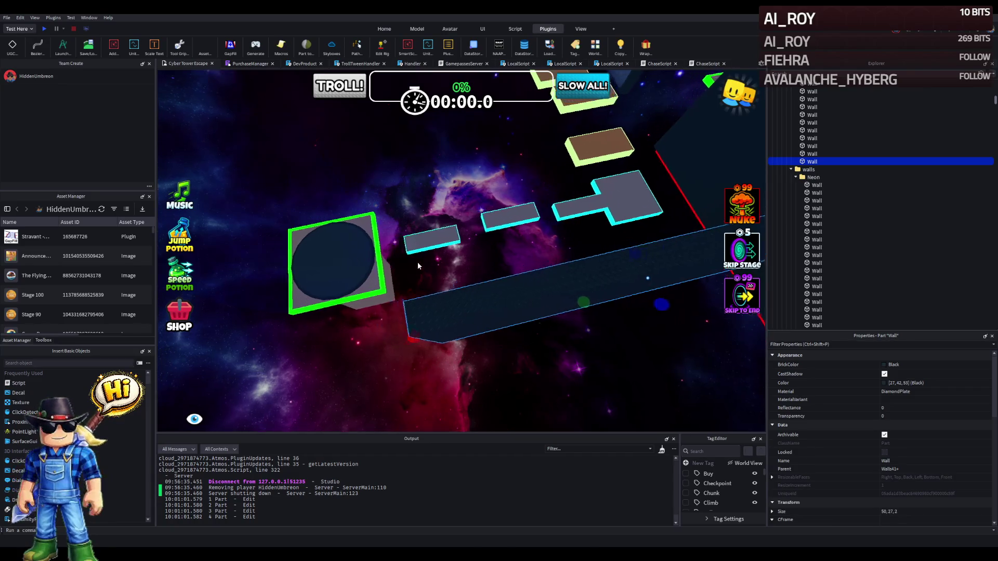
{"action": "left_click", "coordinate": [386, 240]}
{"action": "mouse_move", "coordinate": [421, 224]}
{"action": "left_mouse_down"}
{"action": "mouse_move", "coordinate": [438, 249]}
{"action": "mouse_move", "coordinate": [386, 236]}
{"action": "mouse_move", "coordinate": [425, 161]}
{"action": "left_mouse_up"}
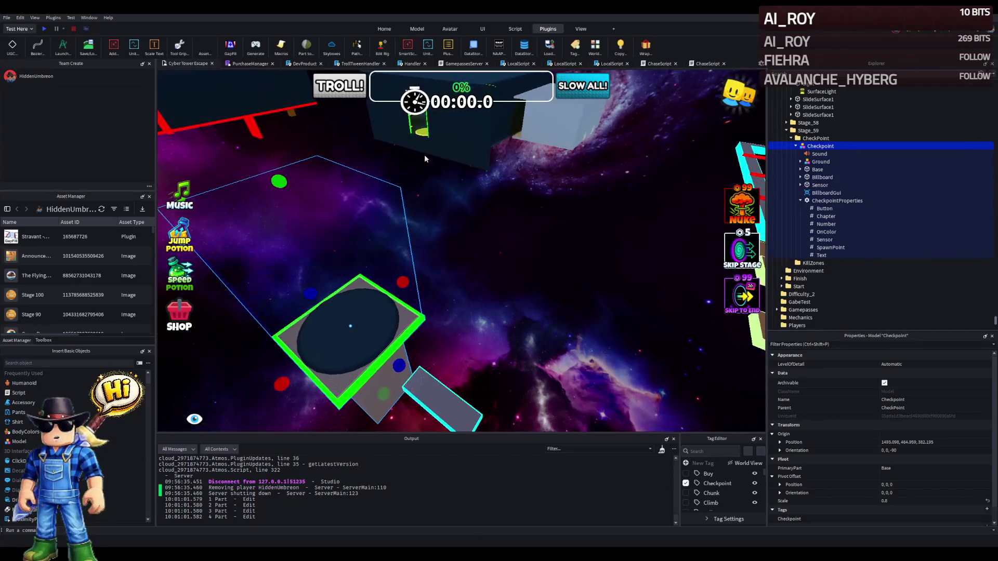
Slide the tall transparent barrier part along the Stage_56 platforms.
{"action": "left_click", "coordinate": [420, 119]}
{"action": "key", "text": "f"}
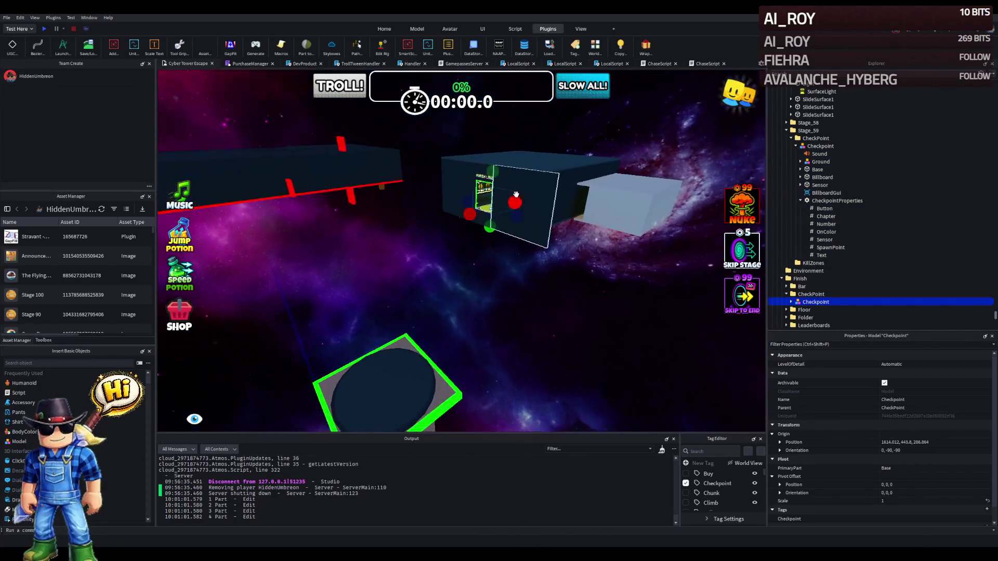
{"action": "left_click_drag", "start_coordinate": [512, 210], "coordinate": [500, 209]}
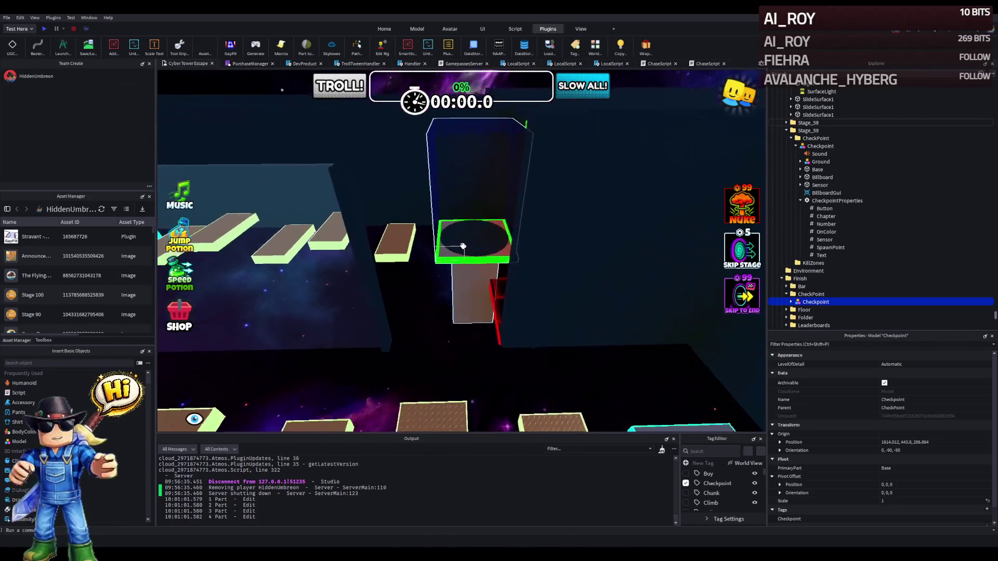
{"action": "left_click", "coordinate": [351, 284]}
{"action": "left_click_drag", "start_coordinate": [381, 283], "coordinate": [477, 274]}
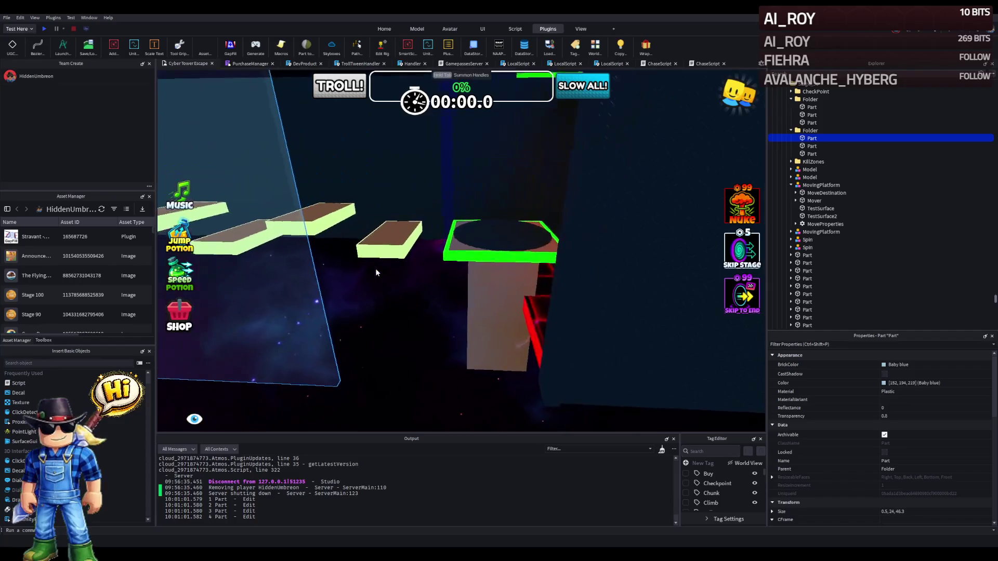
Stretch the transparent barrier from 46.3 to about 61 studs, then deselect it.
{"action": "key", "text": "ctrl+3"}
{"action": "mouse_move", "coordinate": [366, 264]}
{"action": "left_mouse_down"}
{"action": "mouse_move", "coordinate": [350, 229]}
{"action": "mouse_move", "coordinate": [359, 235]}
{"action": "left_mouse_up"}
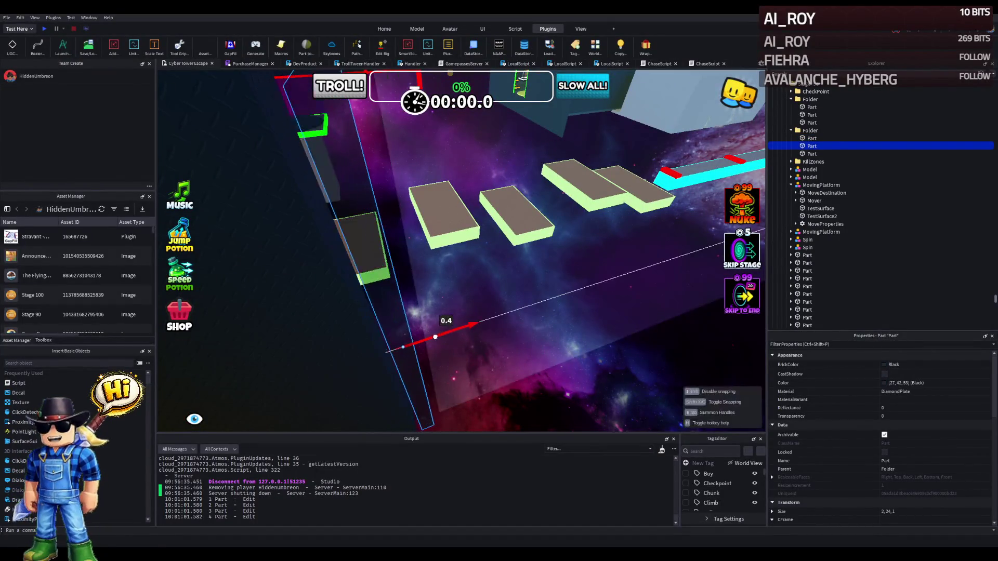
{"action": "left_click_drag", "start_coordinate": [428, 340], "coordinate": [392, 345]}
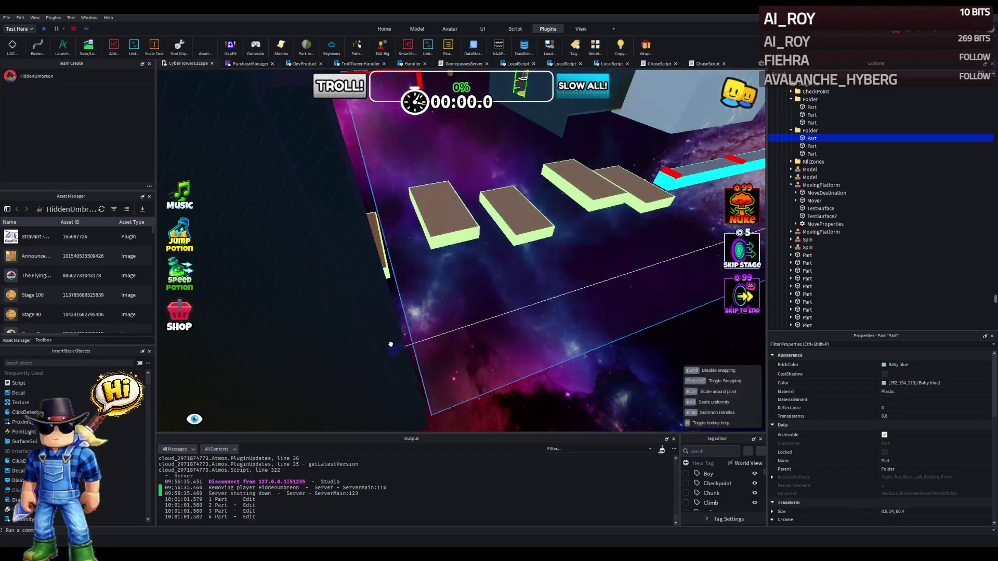
{"action": "key", "text": "s"}
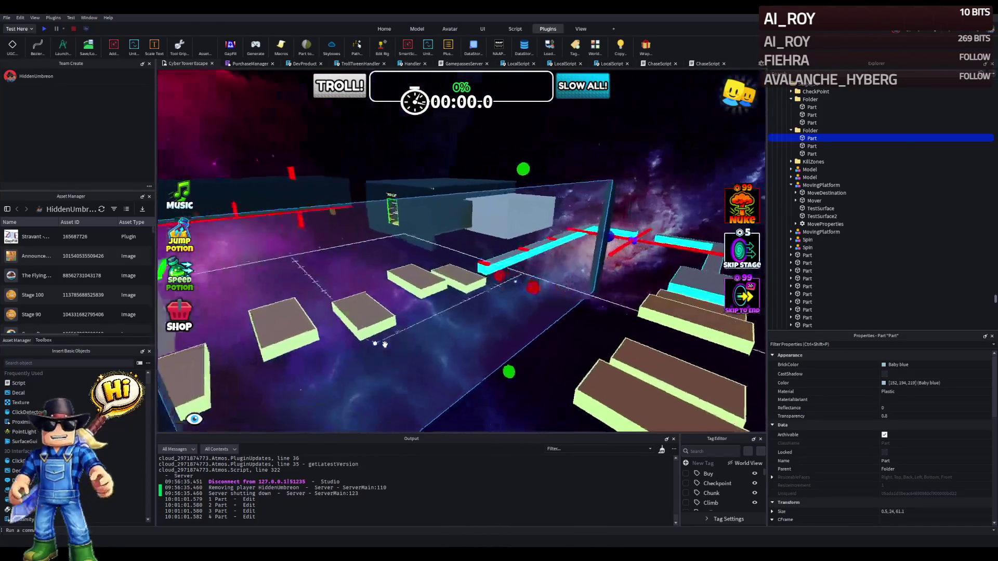
{"action": "key", "text": "a"}
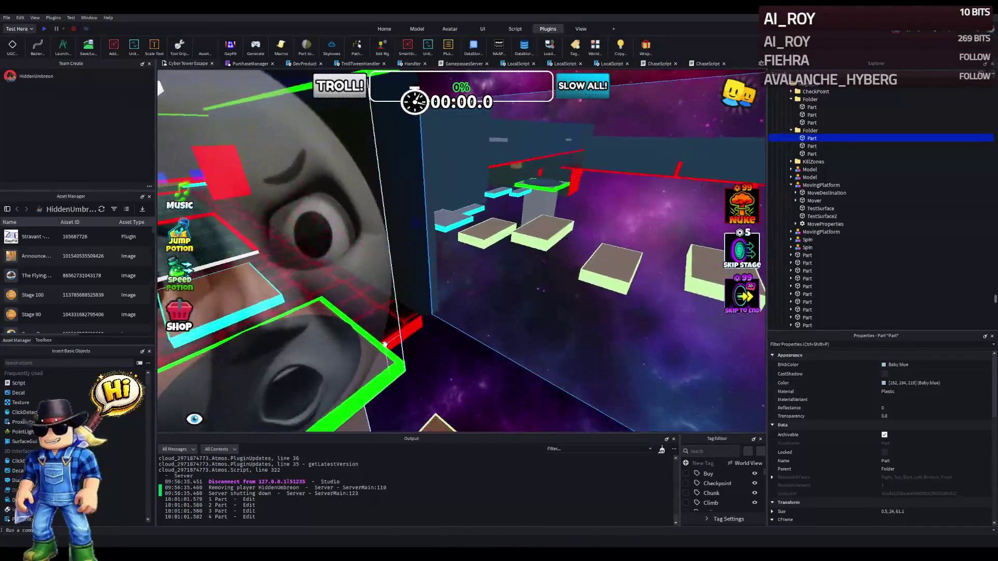
{"action": "key", "text": "d"}
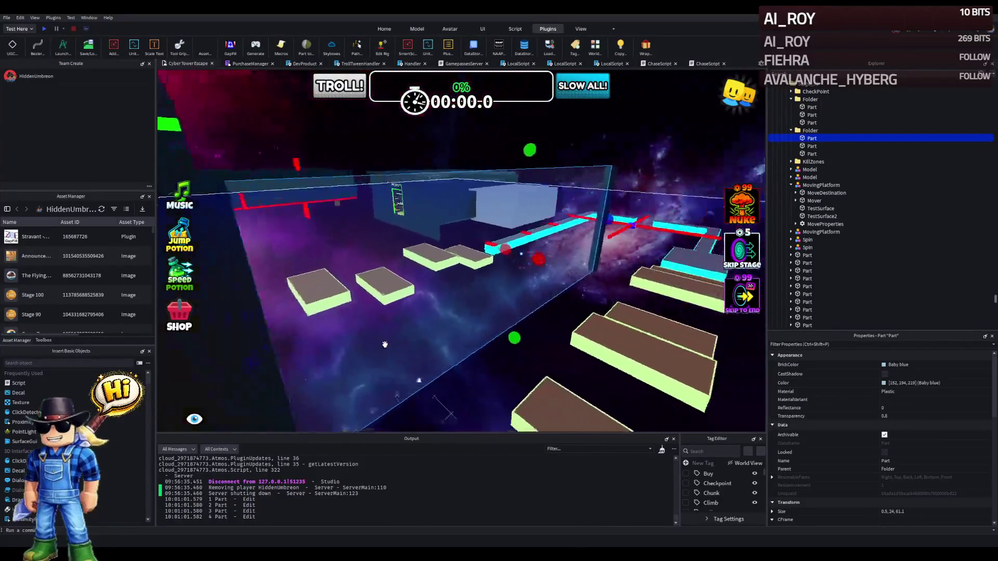
{"action": "left_click", "coordinate": [531, 178]}
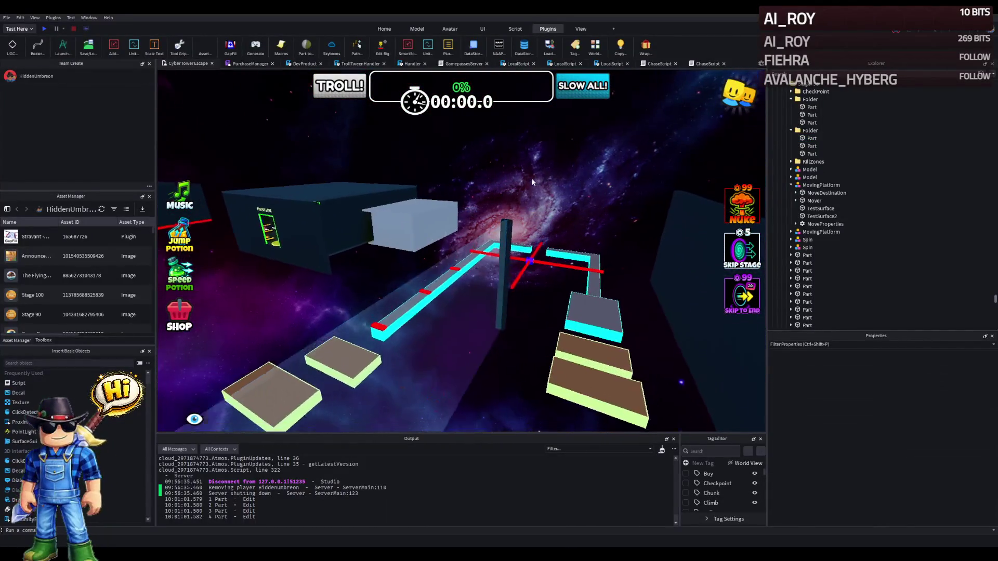
{"action": "key", "text": "a"}
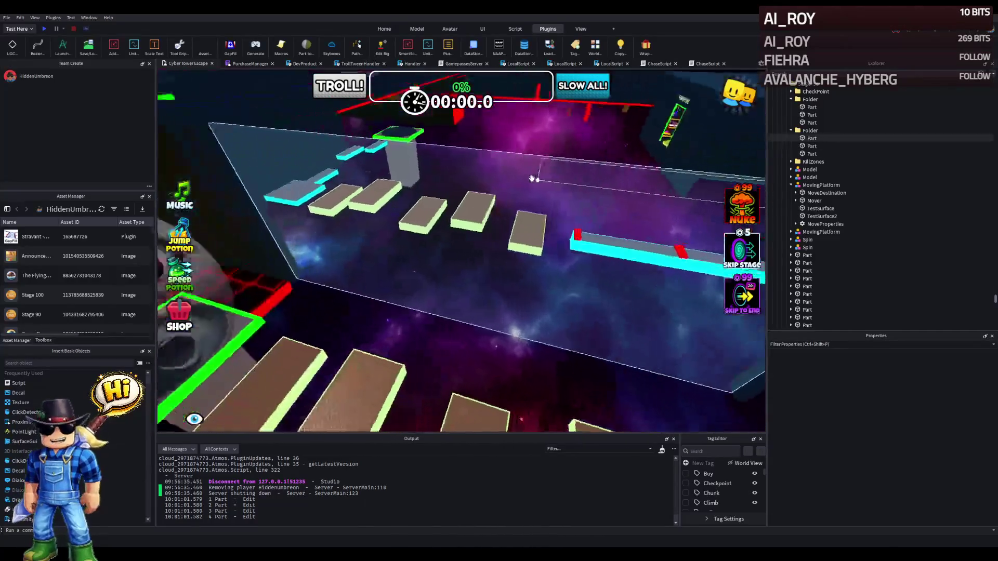